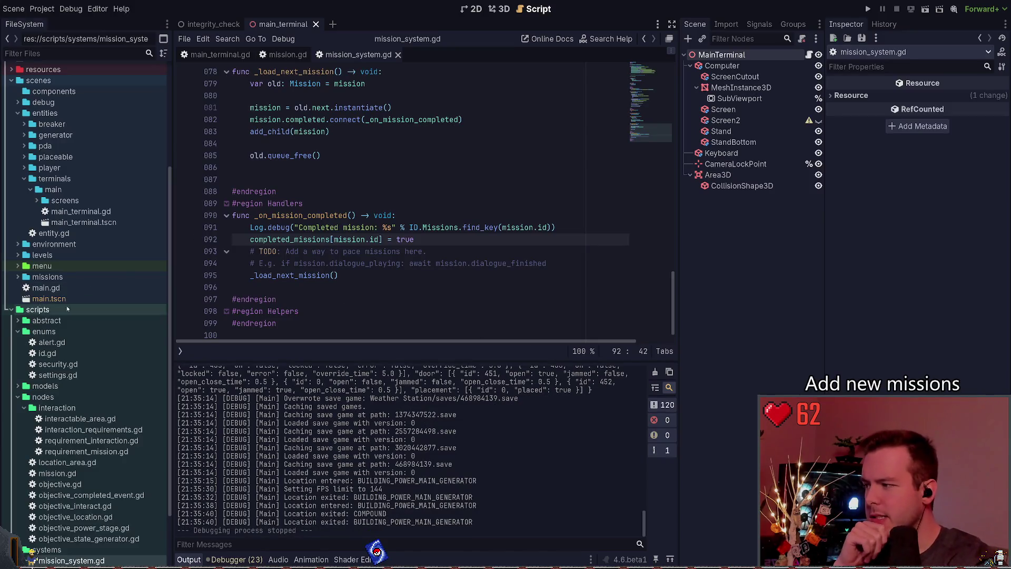
Step: Open the enter_research mission scene from scenes/missions and review the EnterResearch mission's properties
left_click(16, 332)
scroll(31, 384, "down", 2)
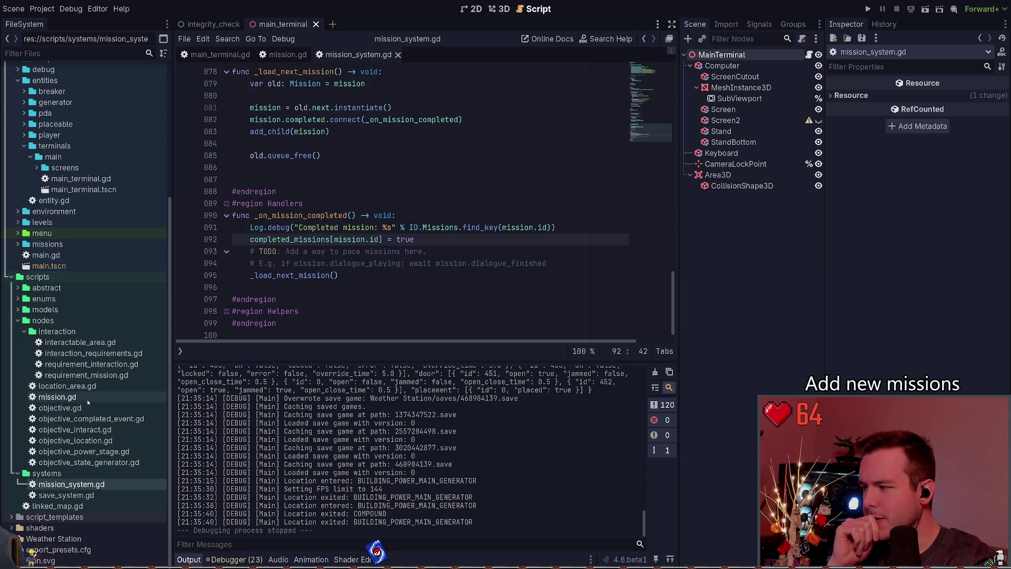
left_click(24, 332)
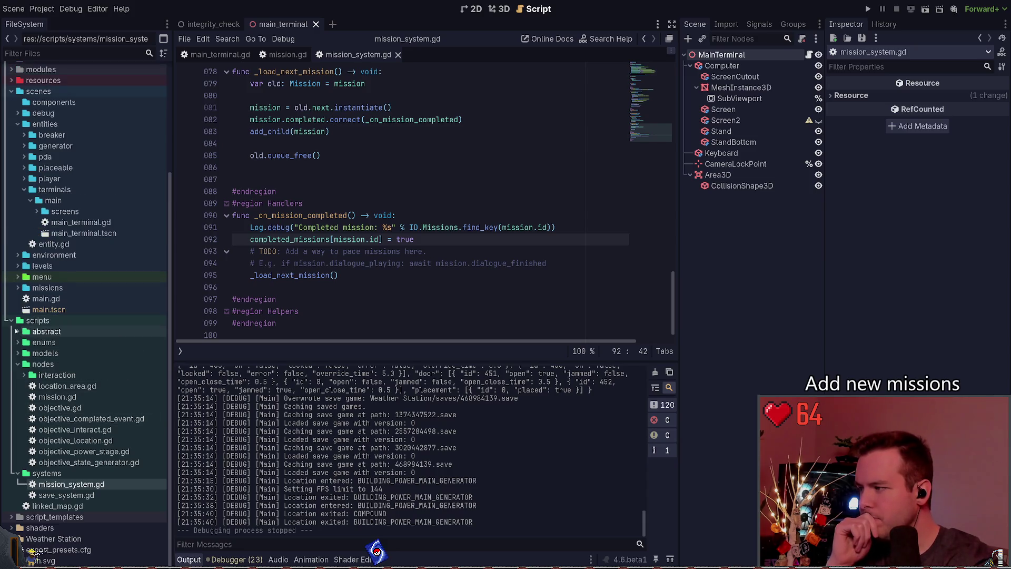
left_click(19, 287)
double_click(73, 298)
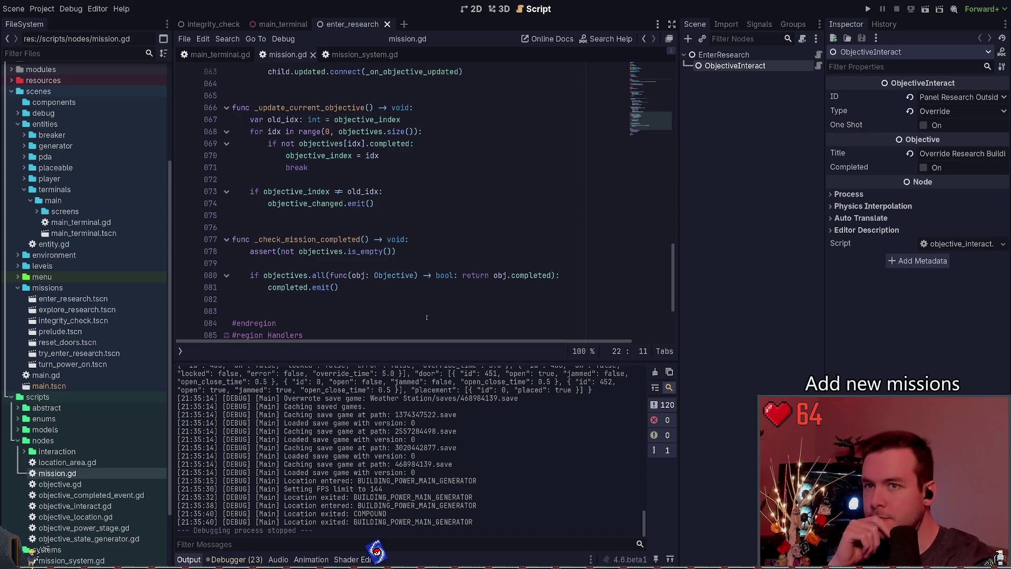
left_click(774, 55)
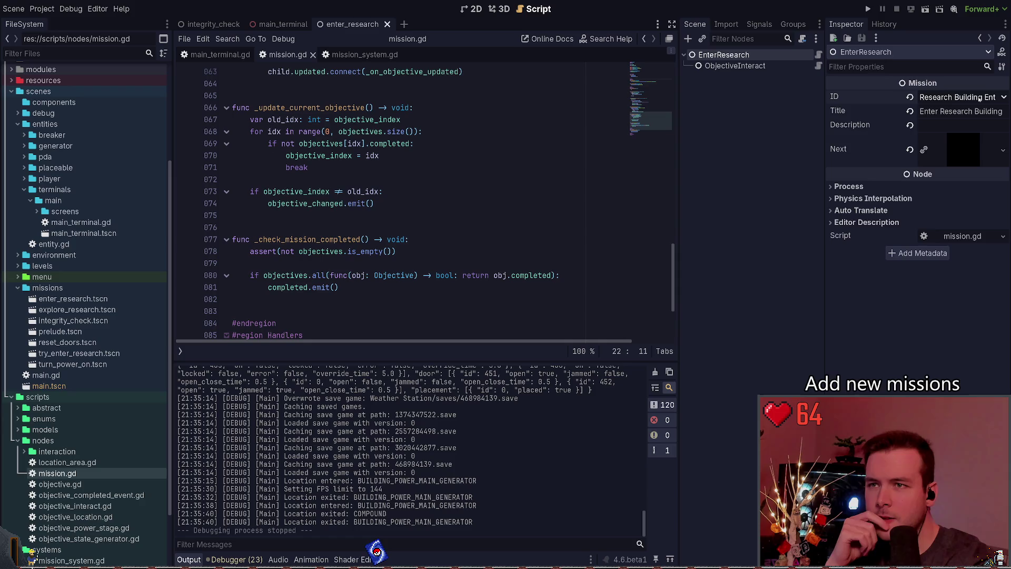
Step: Open explore_research and review the ExploreResearch mission and its ObjectiveLocation objective in the Inspector
double_click(88, 311)
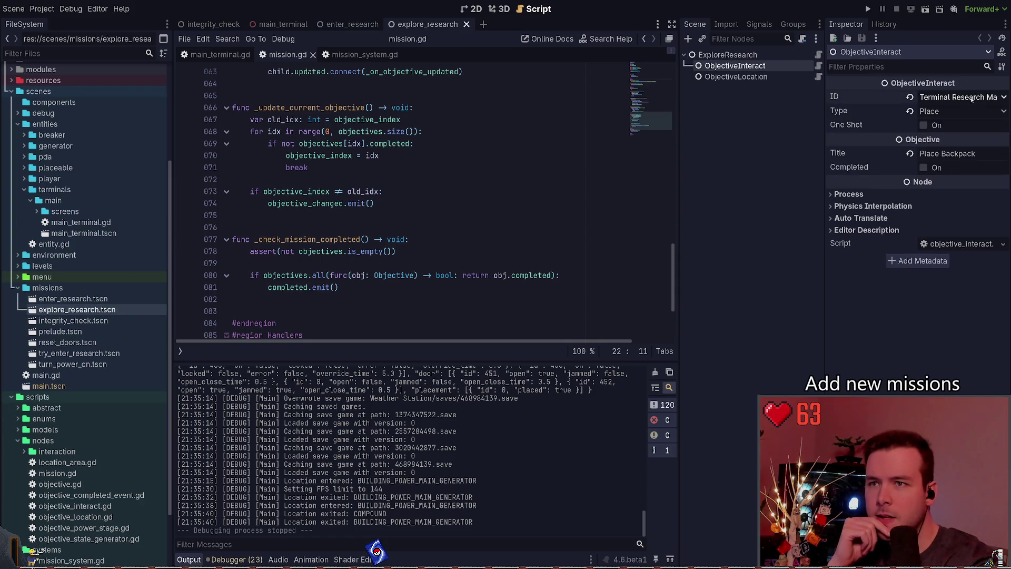
left_click(775, 56)
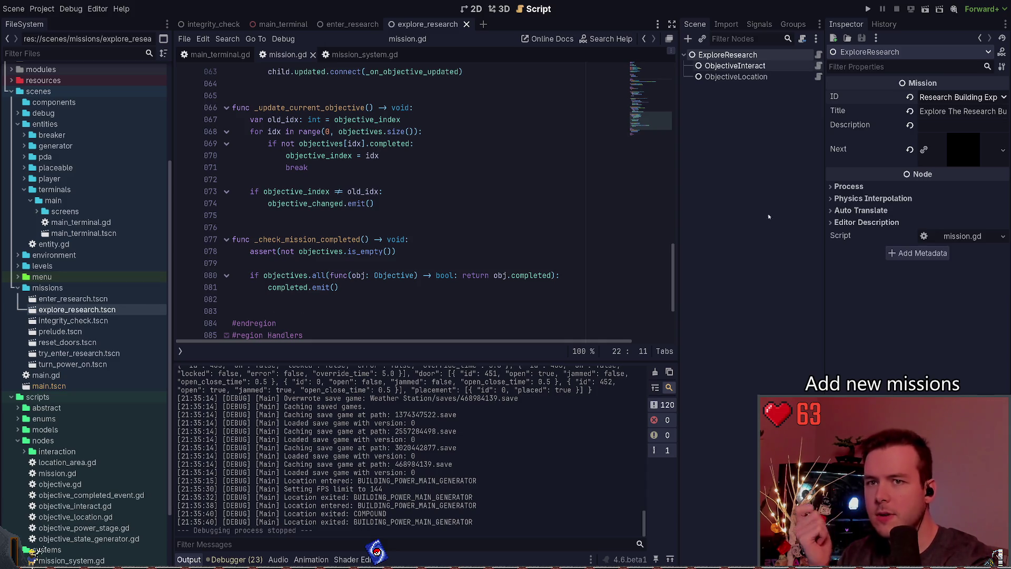
left_click(735, 66)
left_click(735, 77)
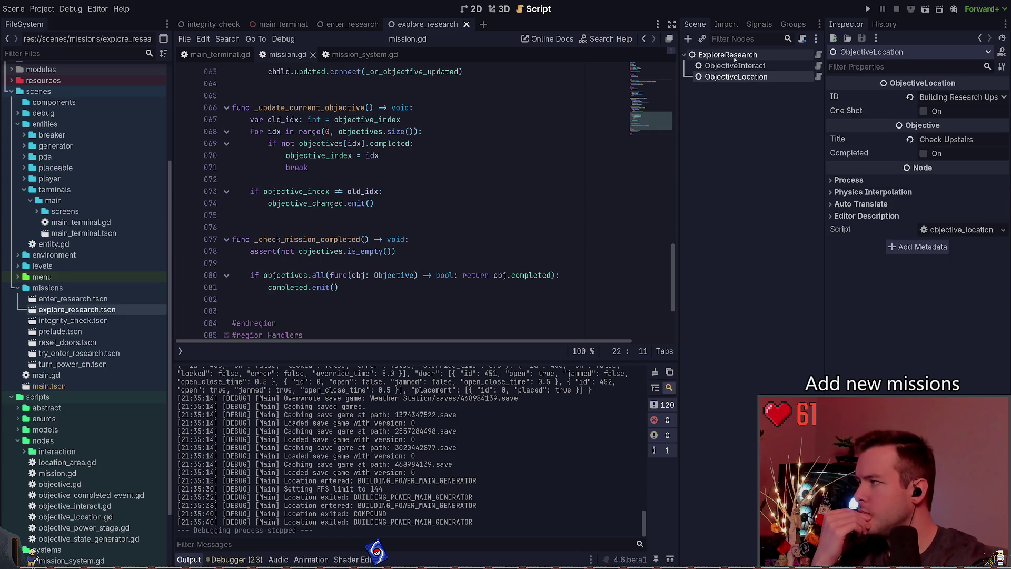
left_click(734, 56)
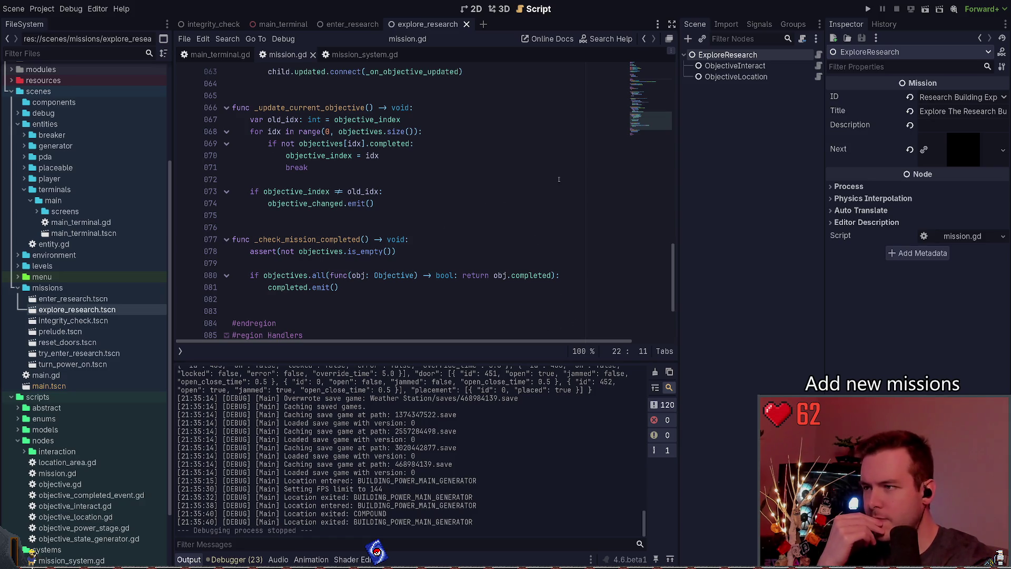
Step: Run the game, check the null instantiate error in the output log, then stop, relaunch and close it
key("F5")
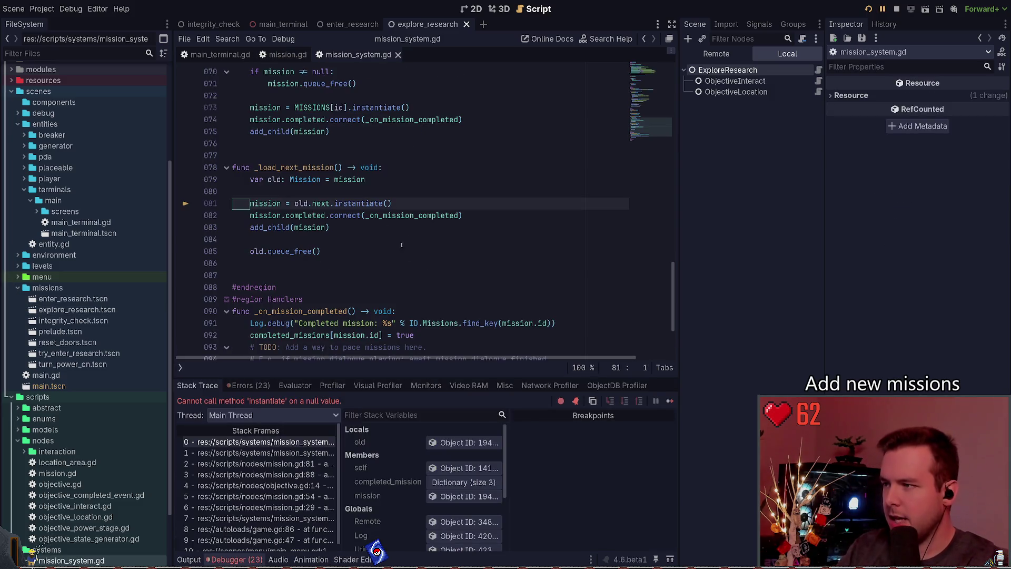
key("alt+o")
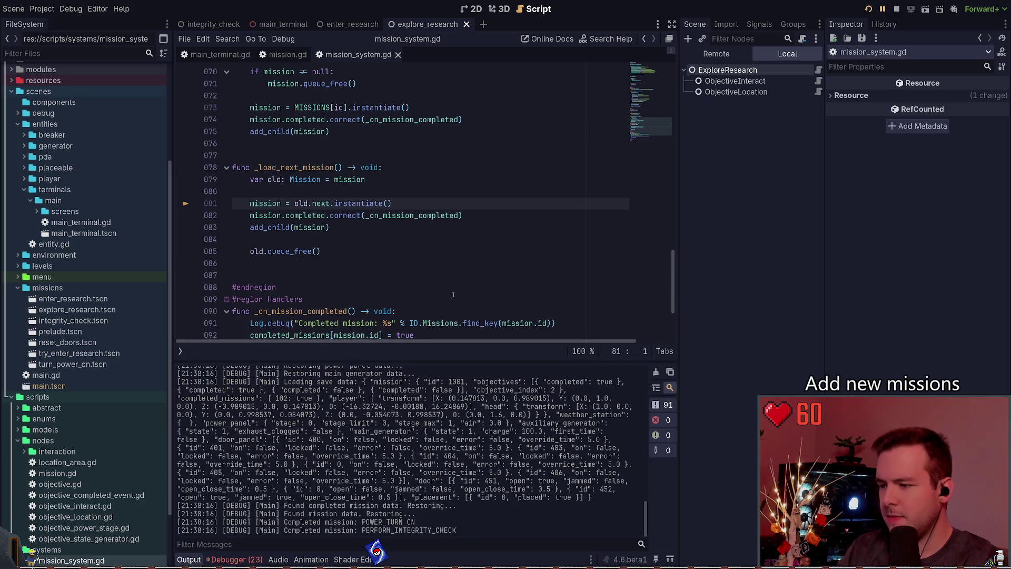
key("F8")
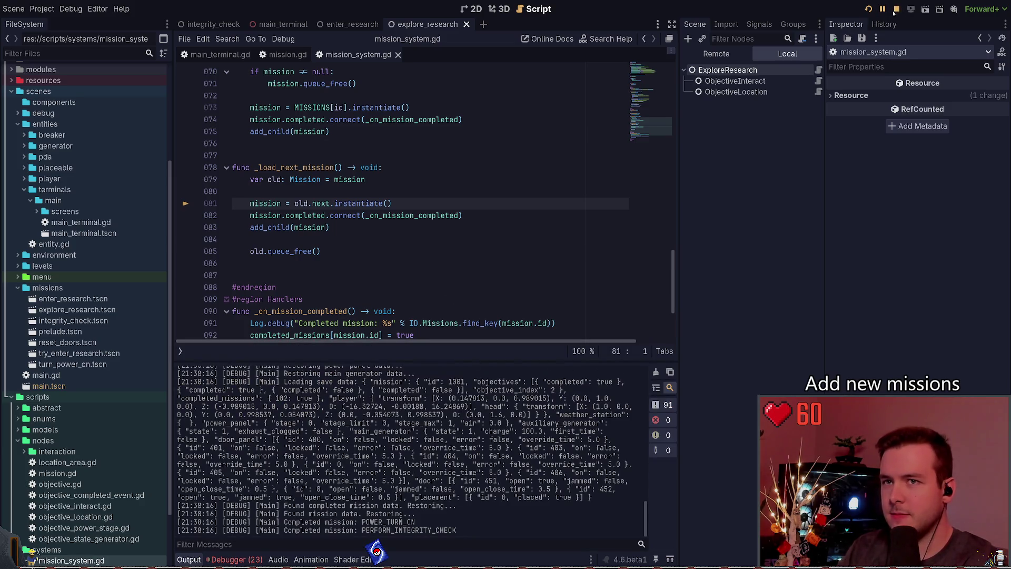
key("F5")
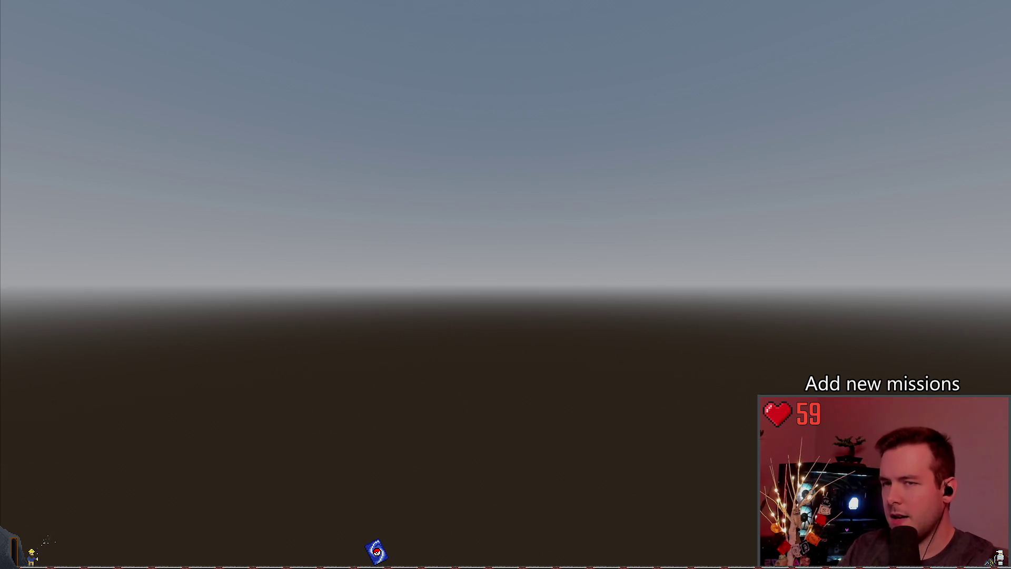
key("F8")
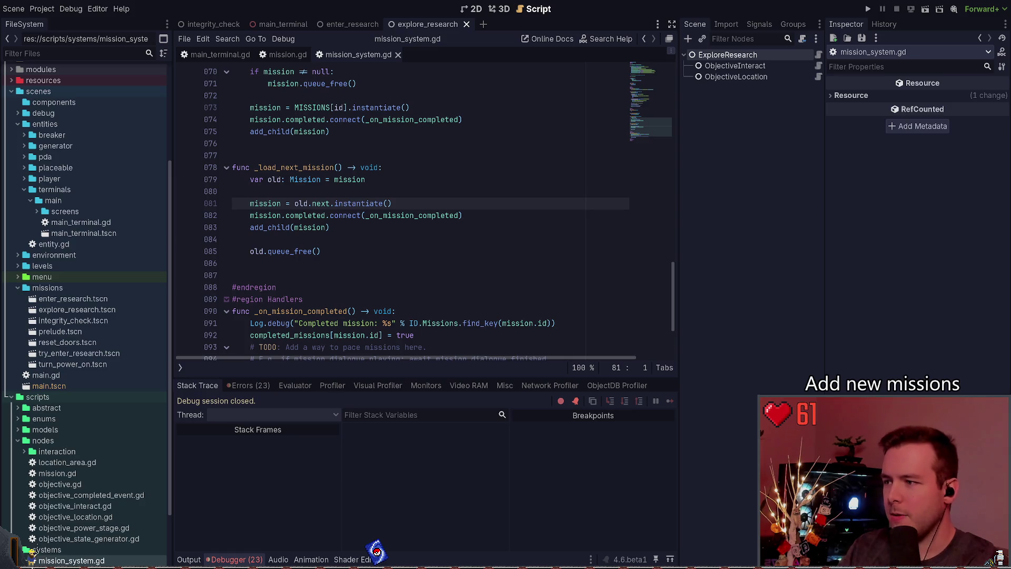
Step: Launch the game, load the latest save from the main menu, reload it via the pause menu, and quit
key("F5")
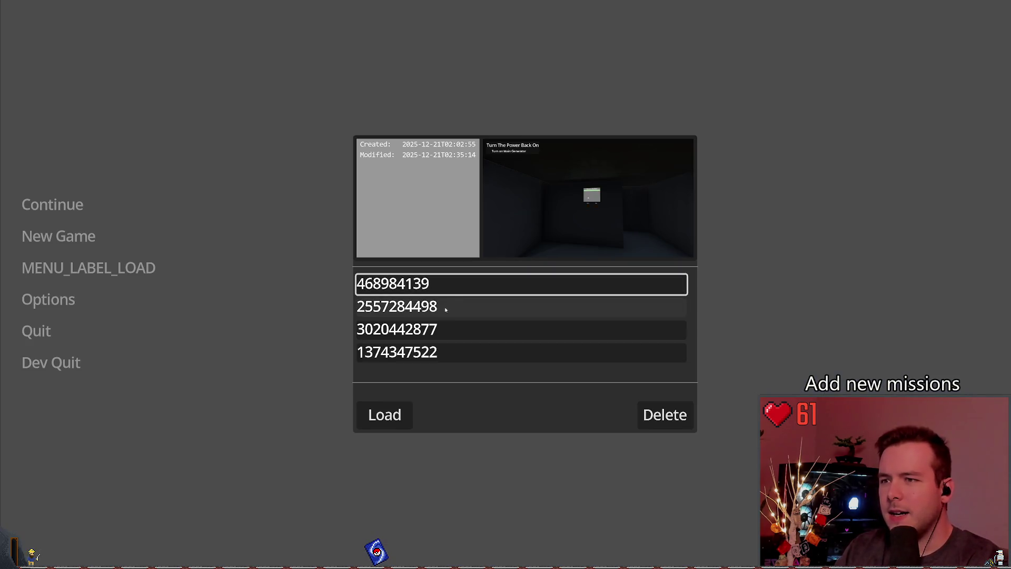
left_click(385, 414)
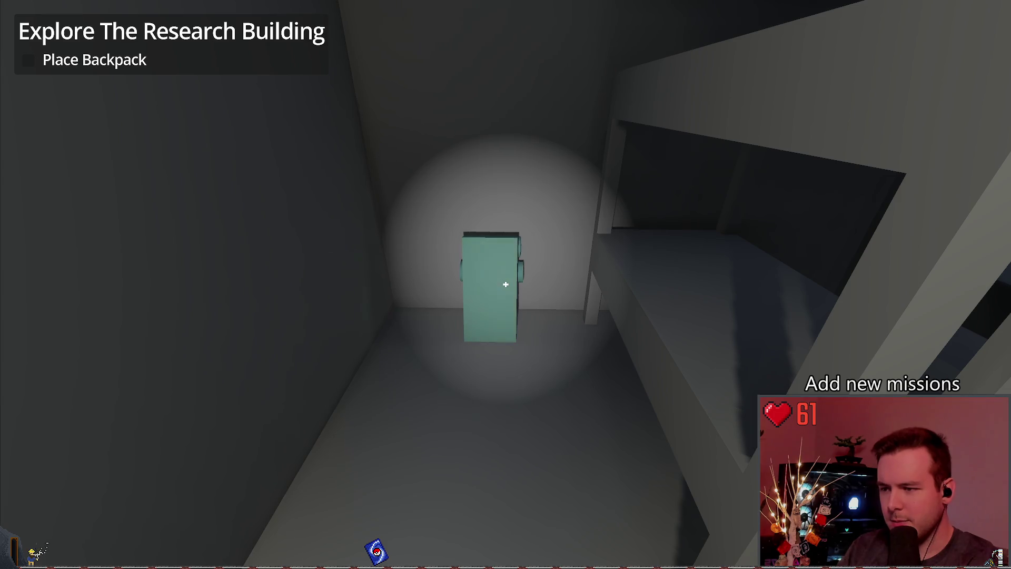
key("Escape")
left_click(150, 238)
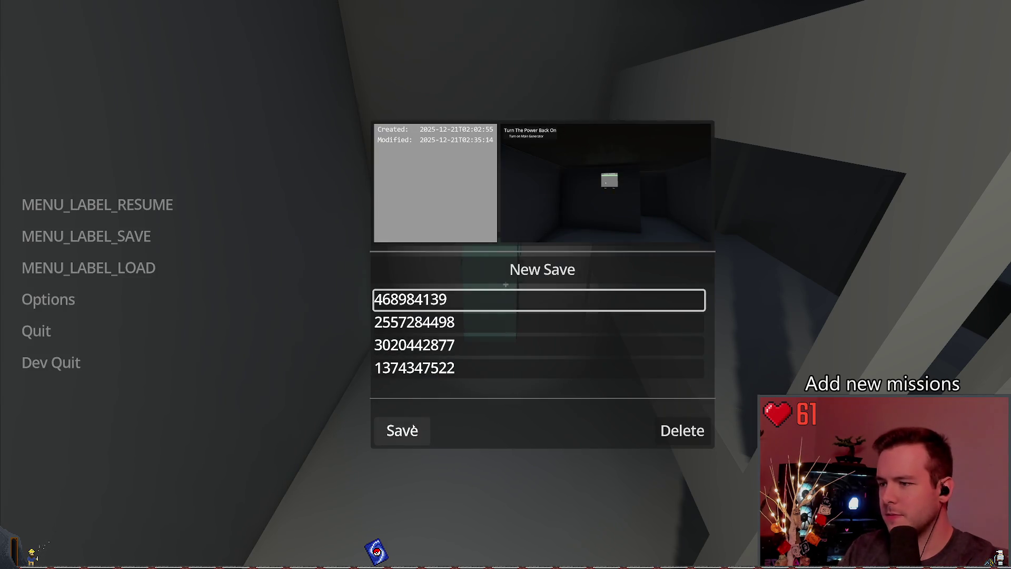
left_click(403, 431)
left_click(88, 267)
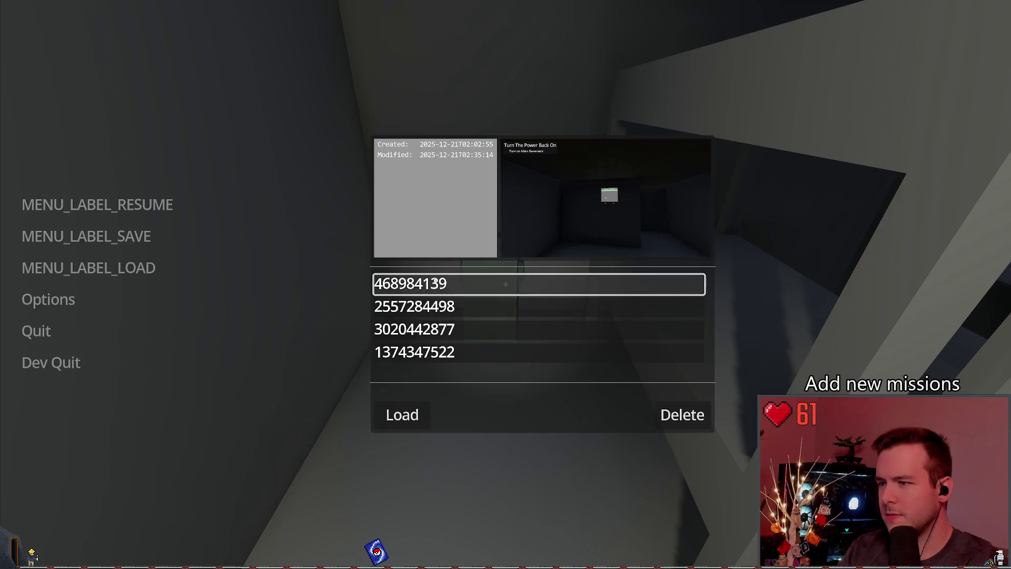
left_click(401, 415)
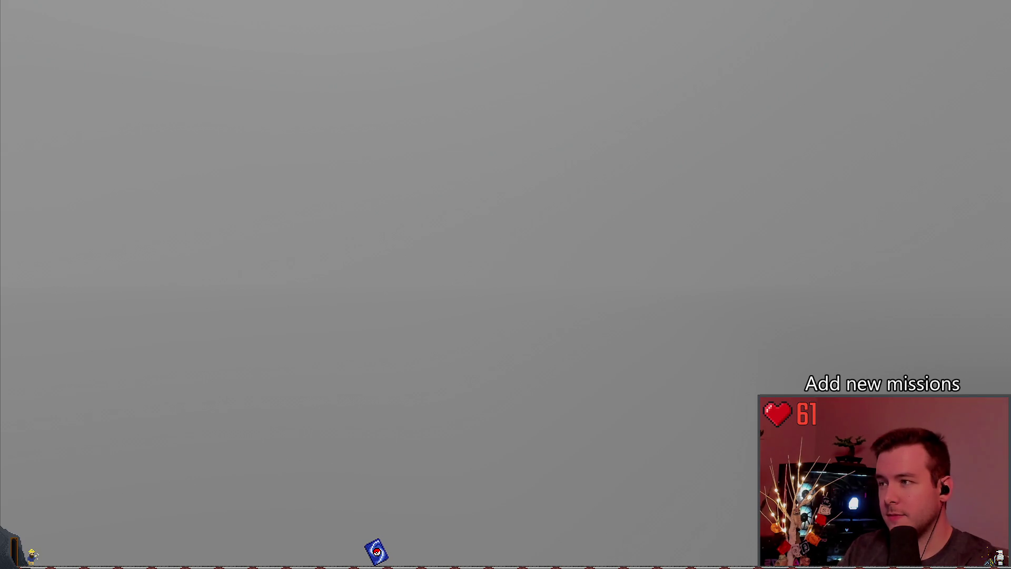
key("alt+F4")
left_click(421, 192)
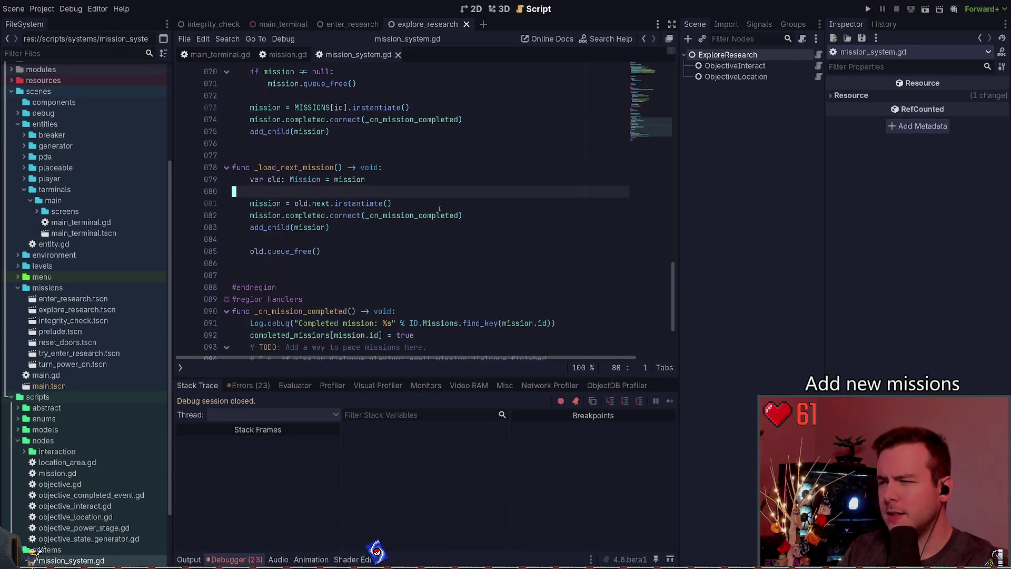
key("Up")
key("ctrl+Right")
key("ctrl+Right")
key("ctrl+shift+Left")
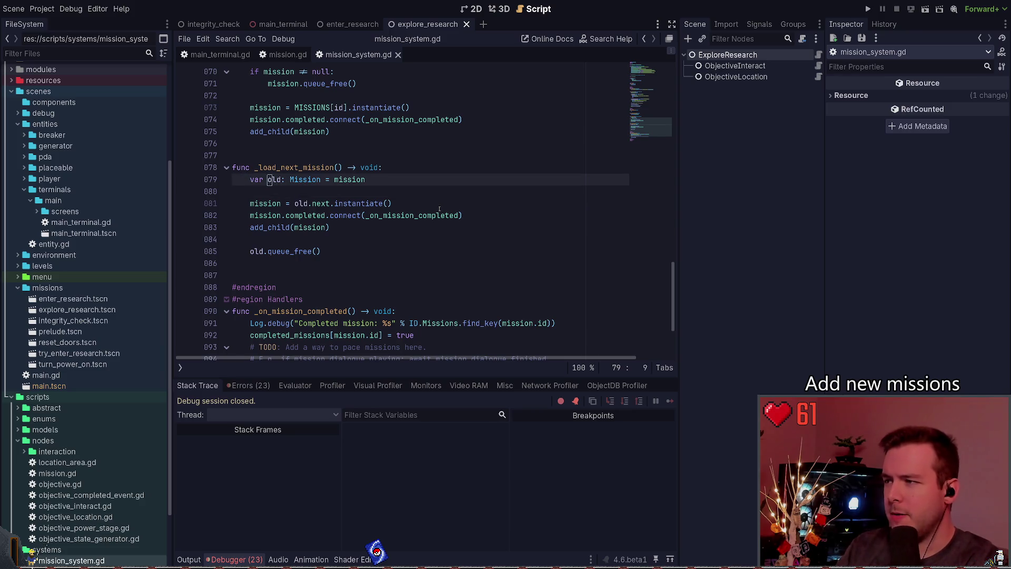
type("next")
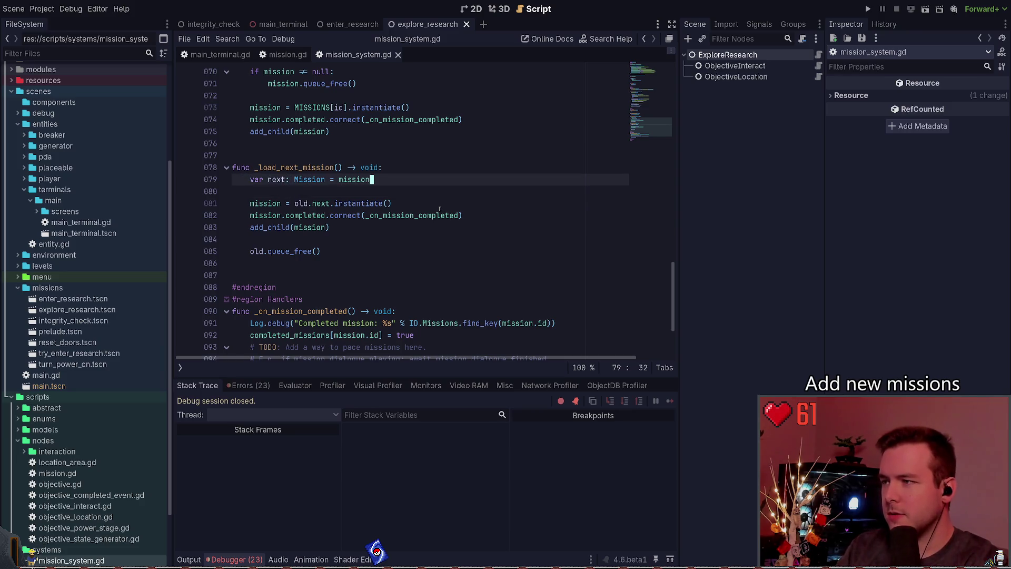
type(".")
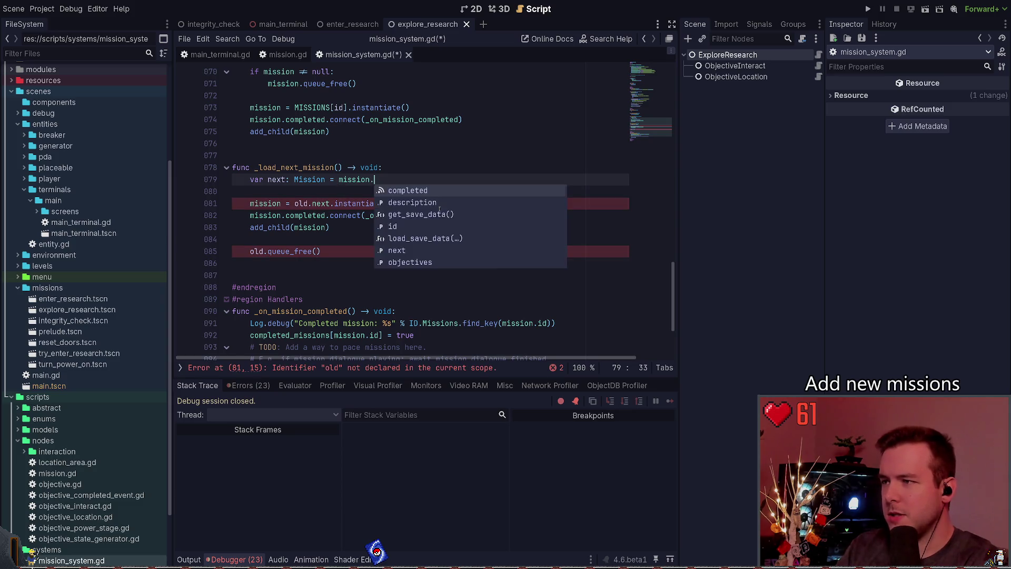
type("next.inst")
key("Return")
key("Down")
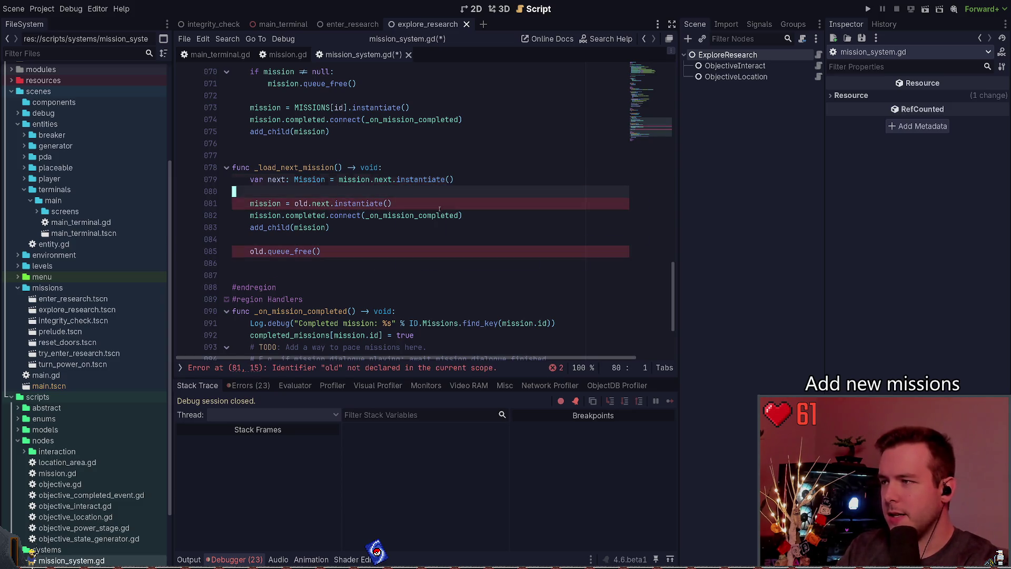
key("Down")
key("End")
key("Home")
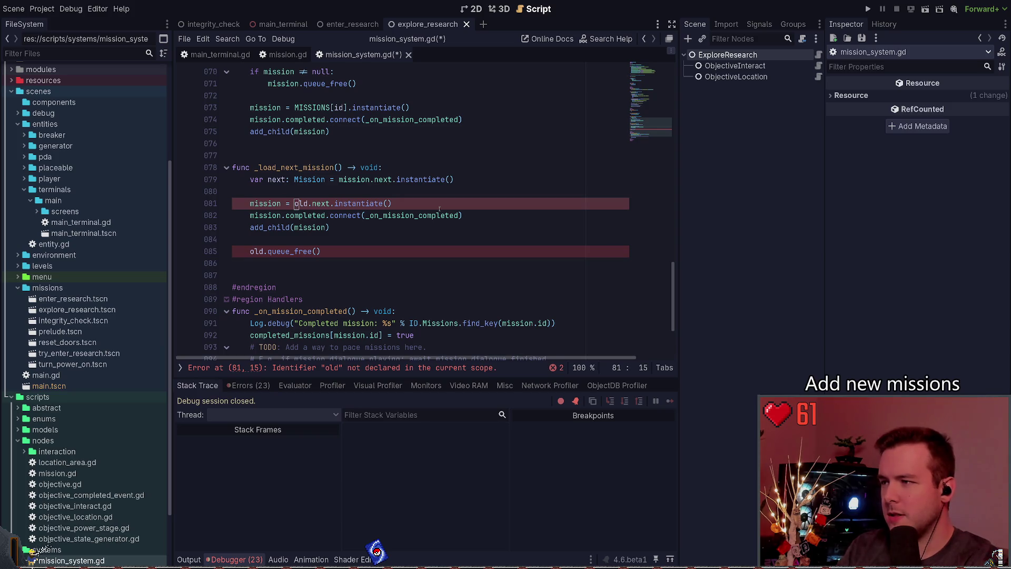
key("ctrl+Right")
key("ctrl+Right")
key("ctrl+Right")
key("ctrl+BackSpace")
key("Delete")
key("ctrl+Right")
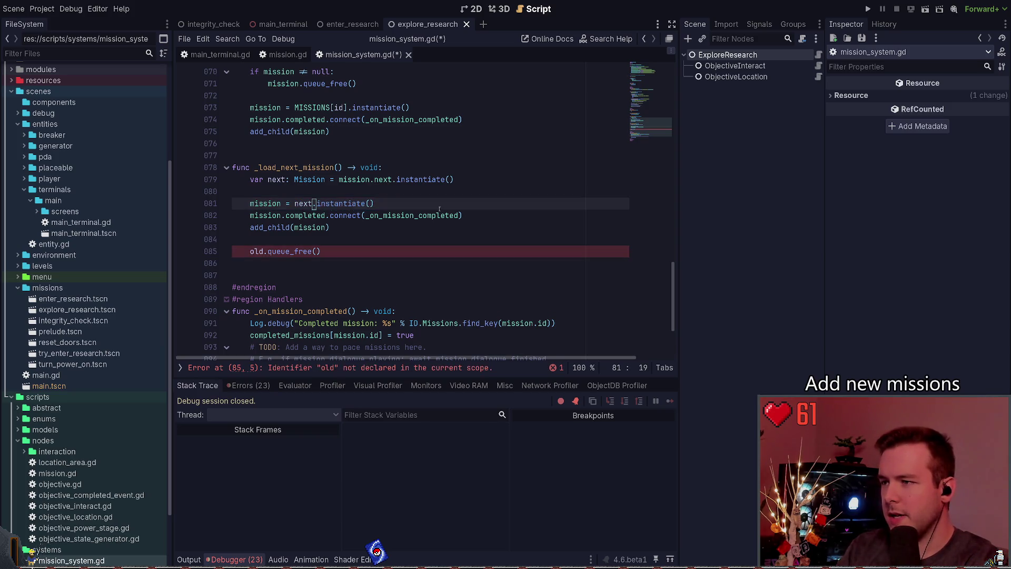
key("shift+End")
key("Delete")
key("Up")
key("Down")
key("Down")
key("Down")
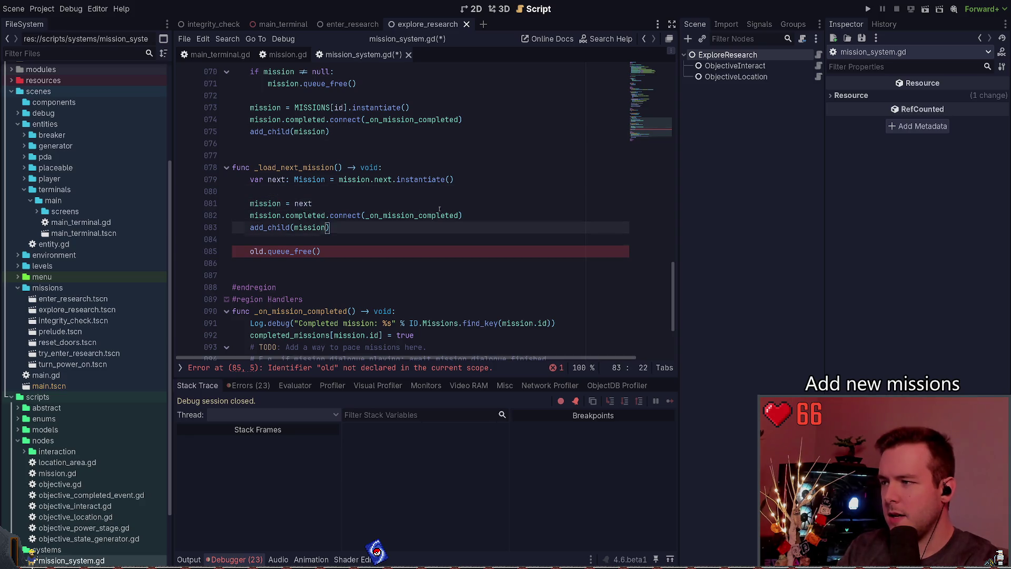
key("Home")
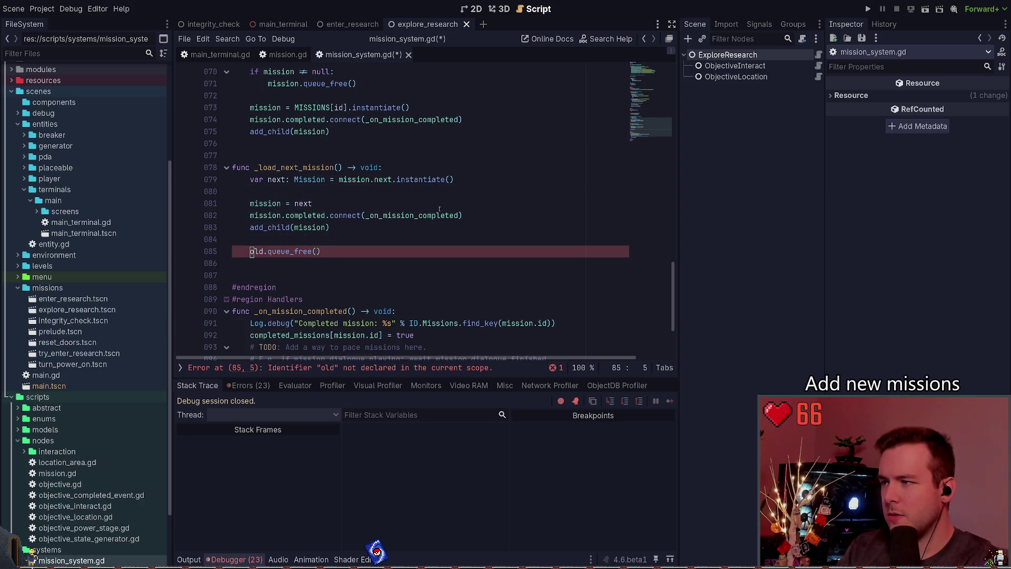
key("ctrl+z")
key("ctrl+z")
key("ctrl+z")
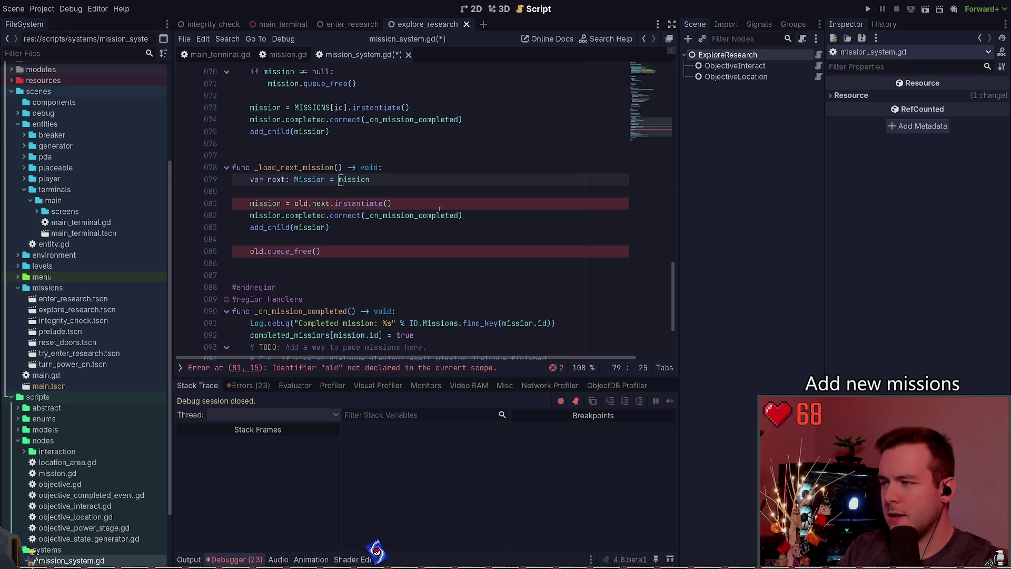
key("ctrl+z")
key("ctrl+z")
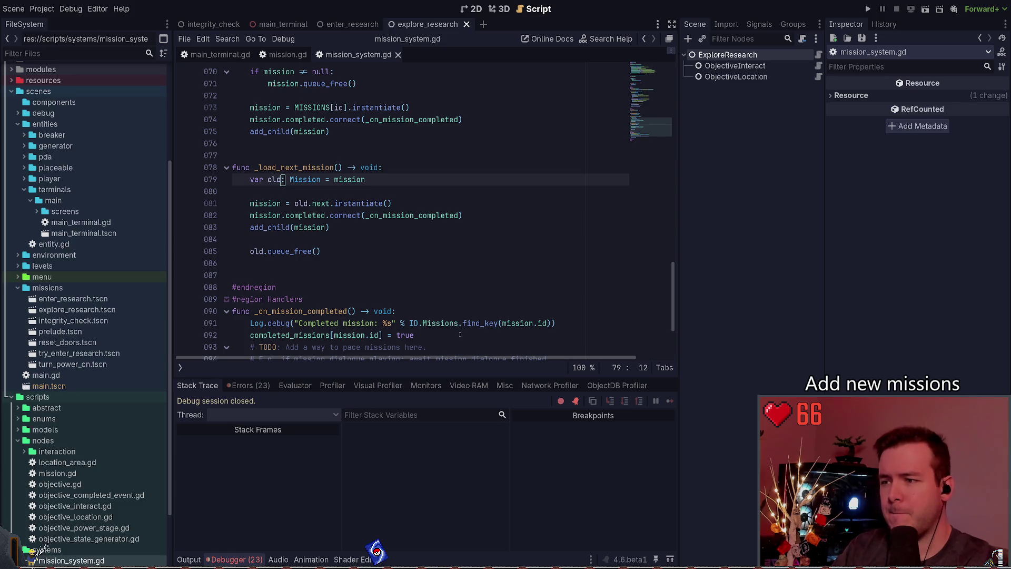
Step: Open the prelude and reset_doors mission scenes from the missions folder
scroll(460, 335, "down", 2)
left_click(80, 309)
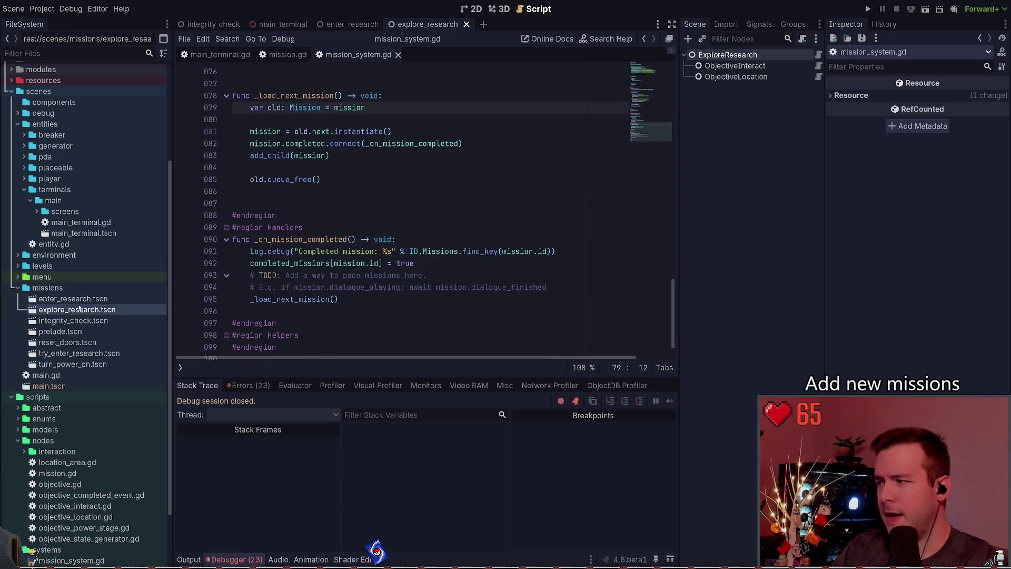
double_click(60, 331)
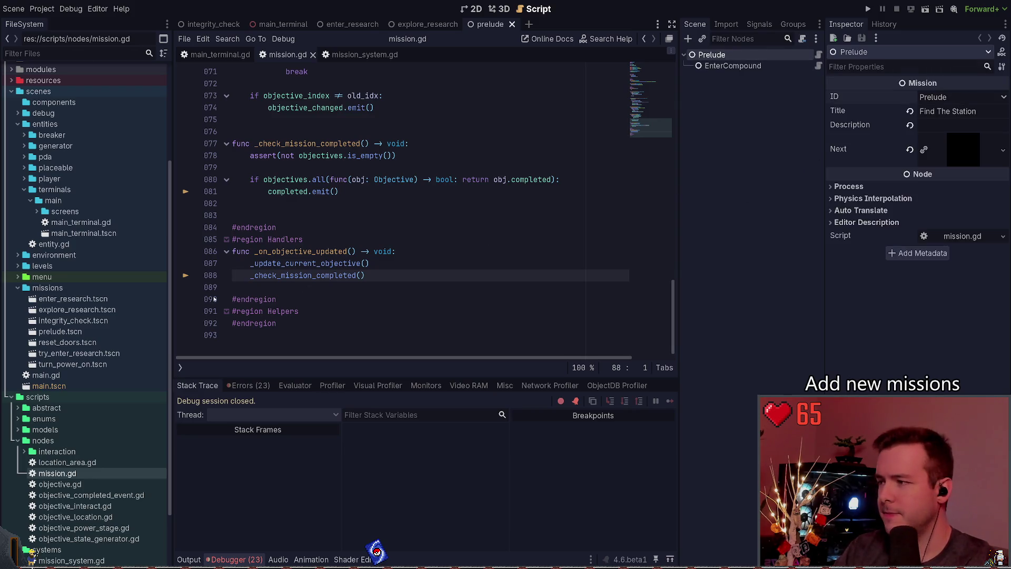
double_click(71, 342)
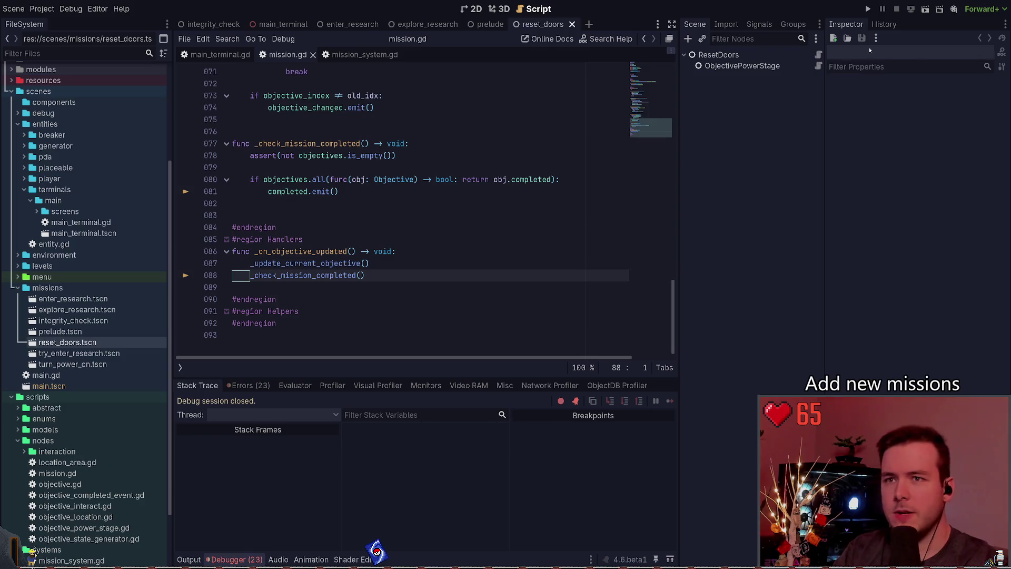
Step: Run the game and follow the crash's stack trace down to mission.gd line 81
key("F5")
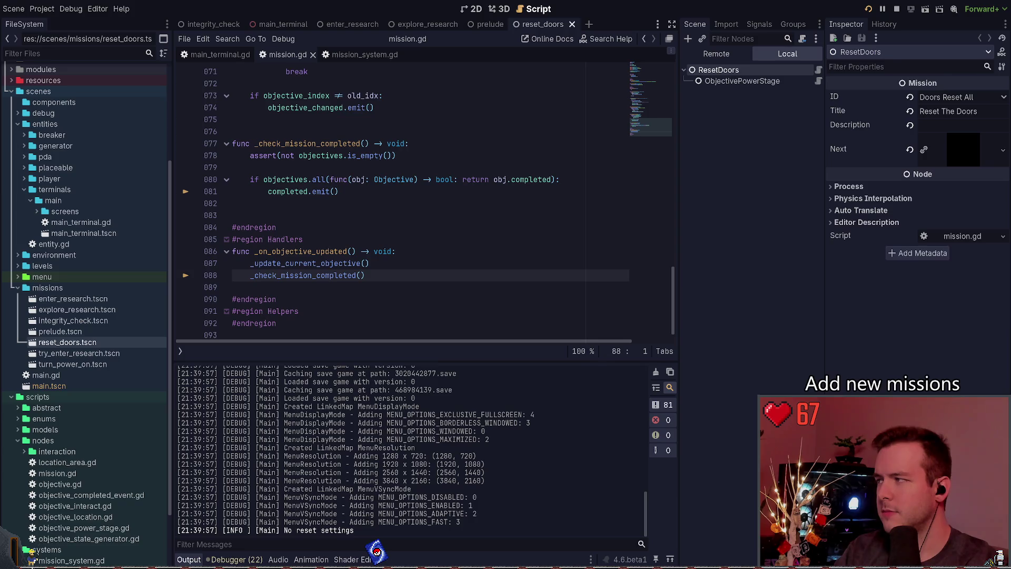
left_click(261, 453)
left_click(263, 463)
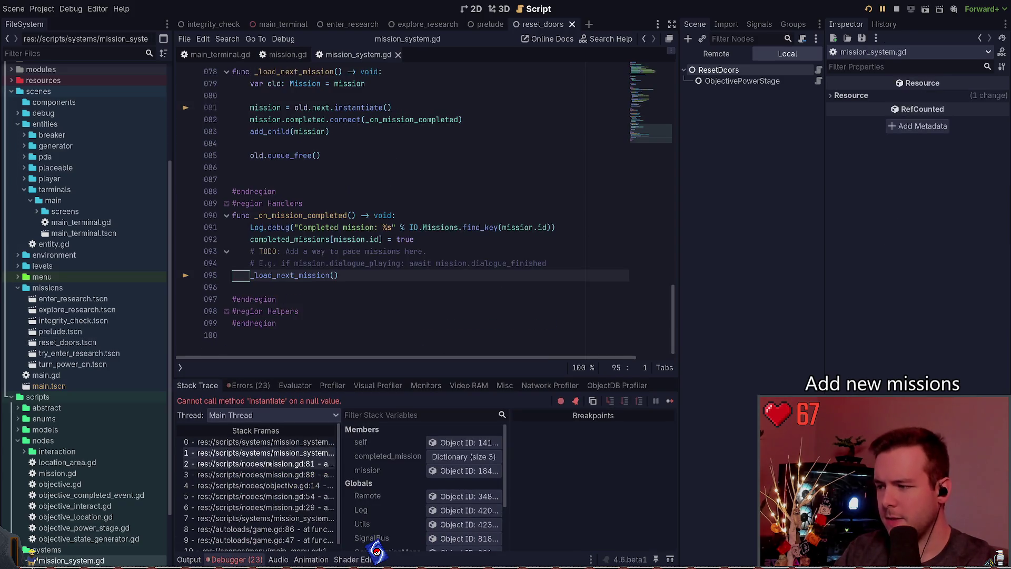
left_click(268, 474)
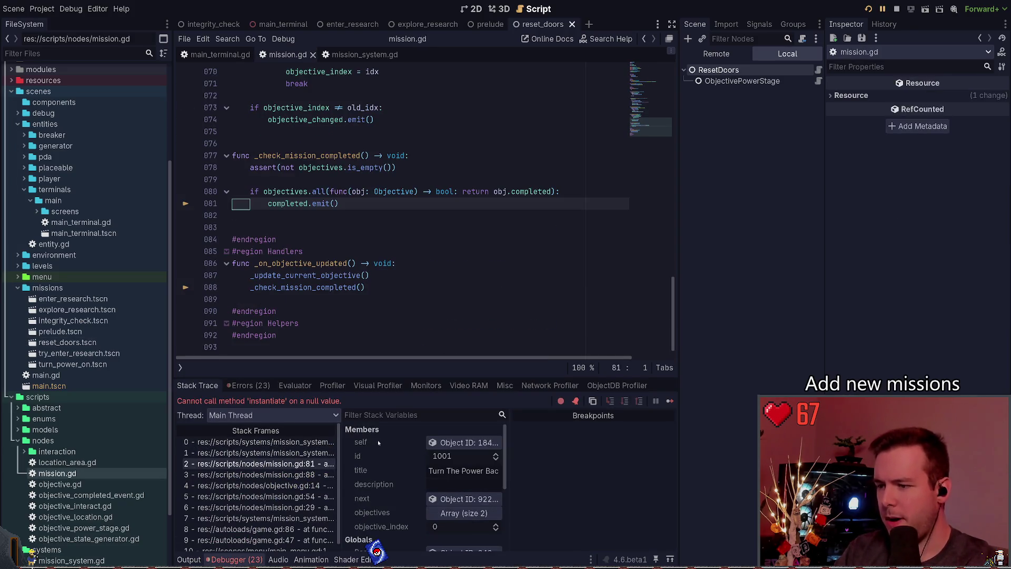
Step: Expand the mission's objectives array, confirm both objectives are completed, then stop the crashed game
left_click(280, 452)
left_click(280, 463)
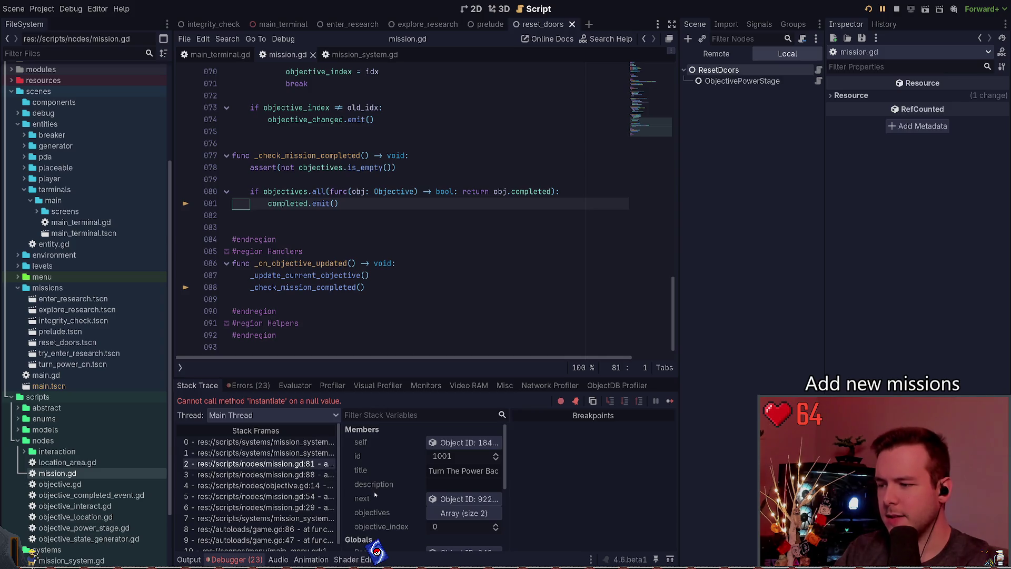
left_click(463, 513)
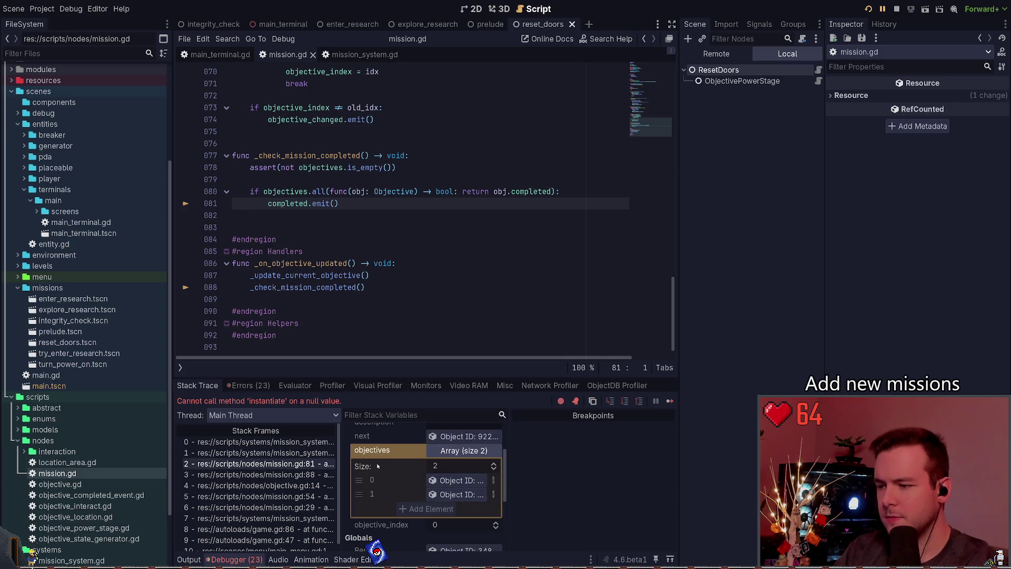
left_click(441, 481)
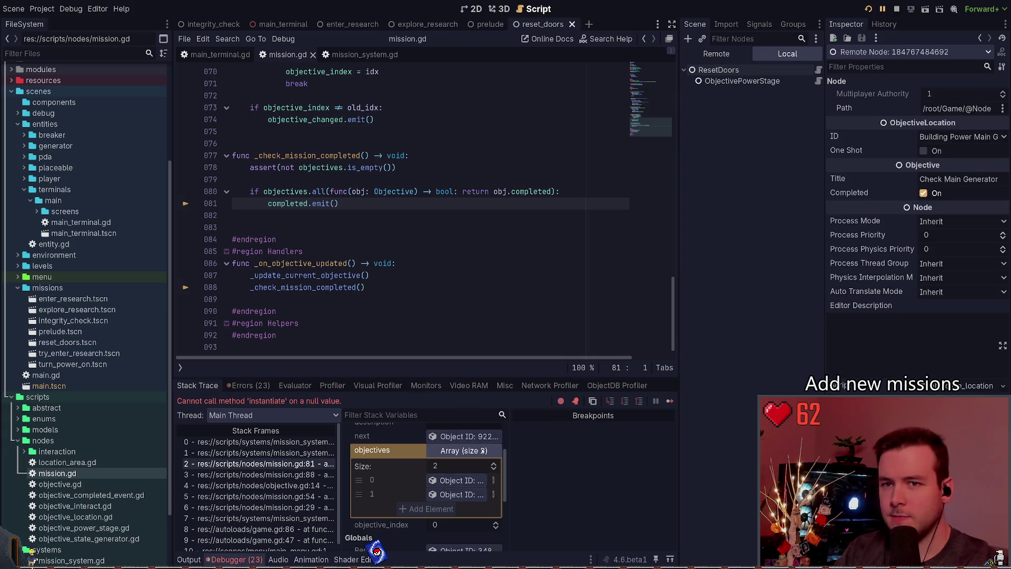
left_click(463, 494)
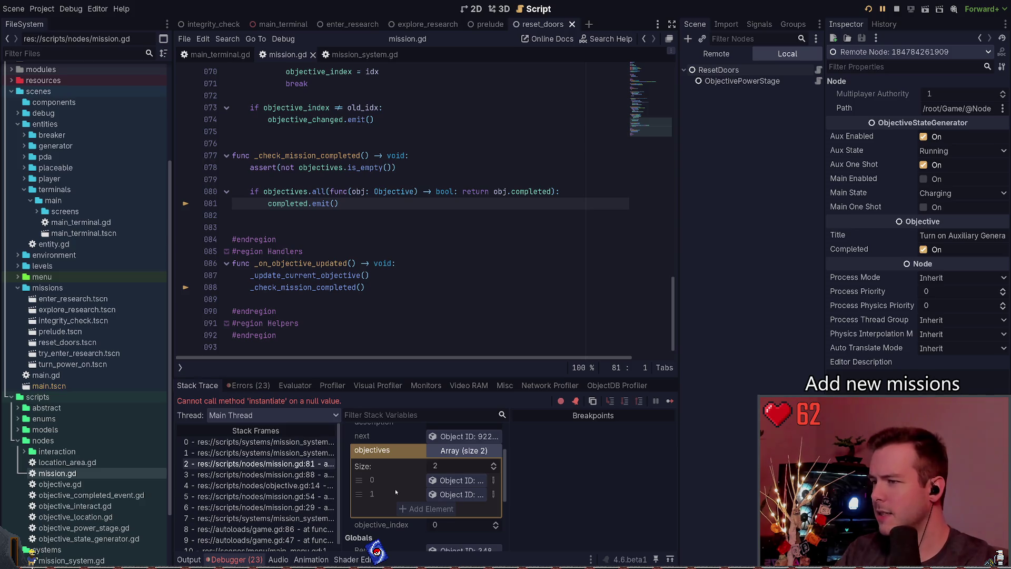
left_click(897, 9)
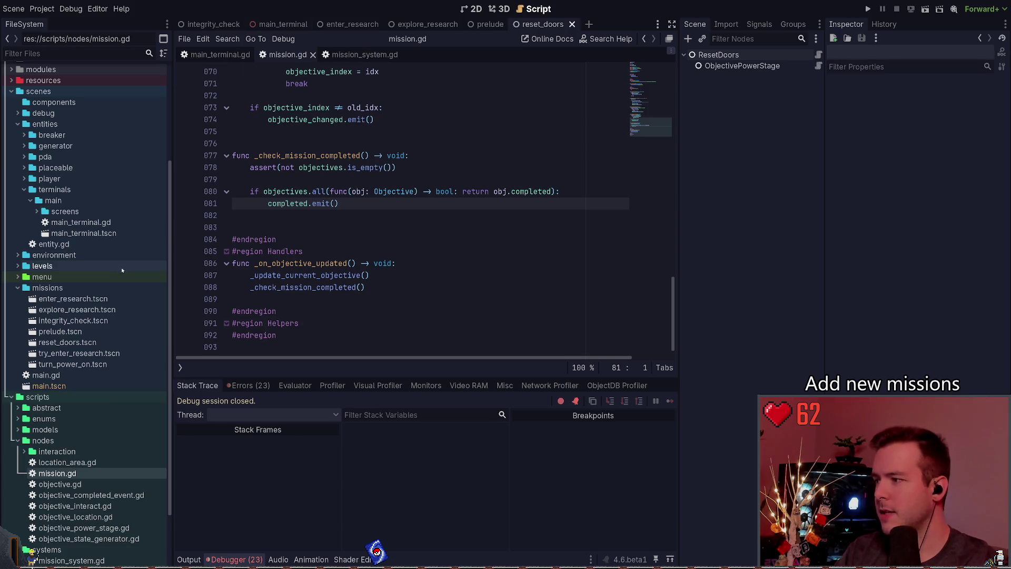
Step: Open turn_power_on and review its ObjectiveLocation, ObjectiveStateGenerator and ObjectiveInteract2 nodes
double_click(72, 364)
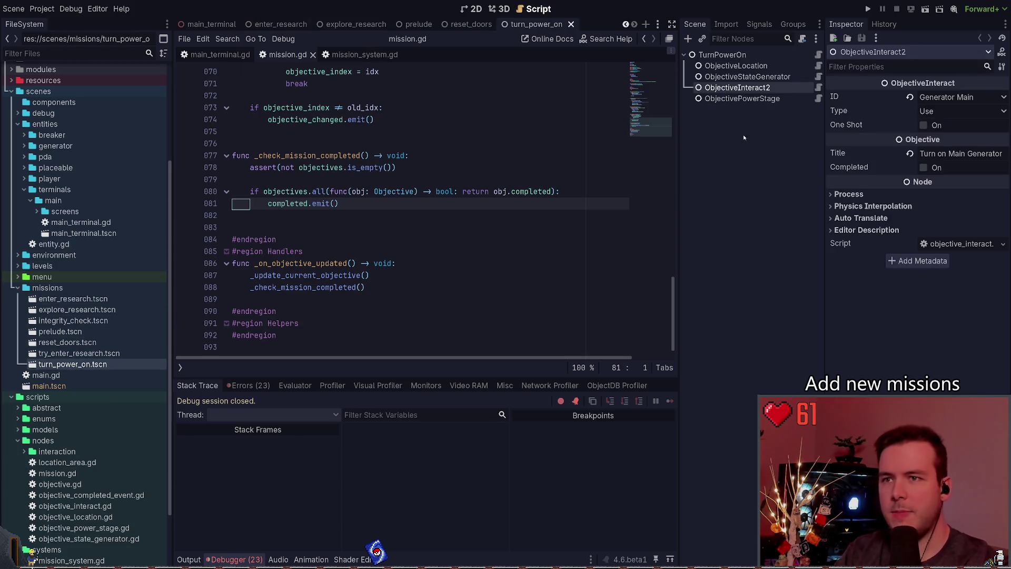
key("Up")
key("Up")
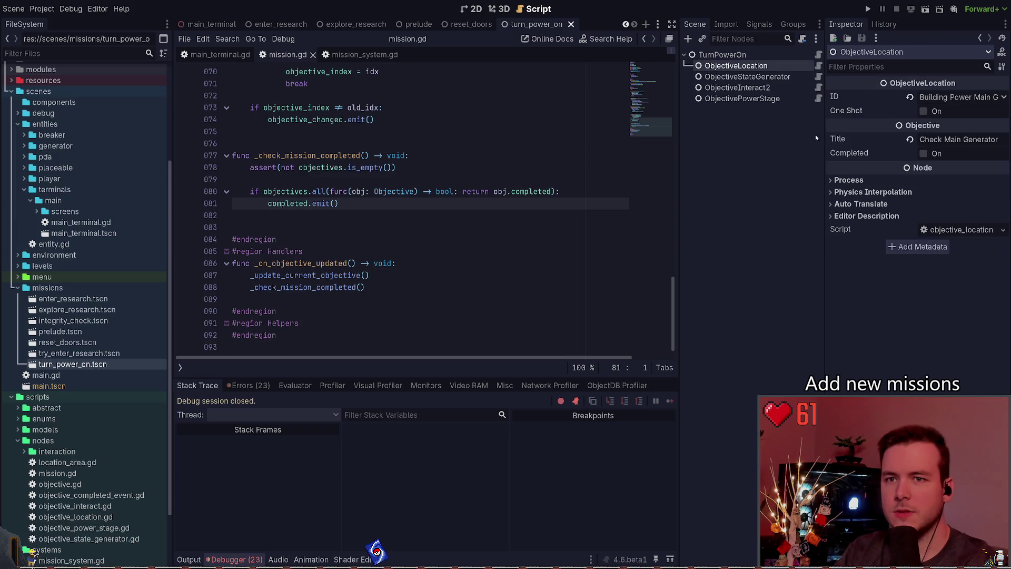
left_click(763, 77)
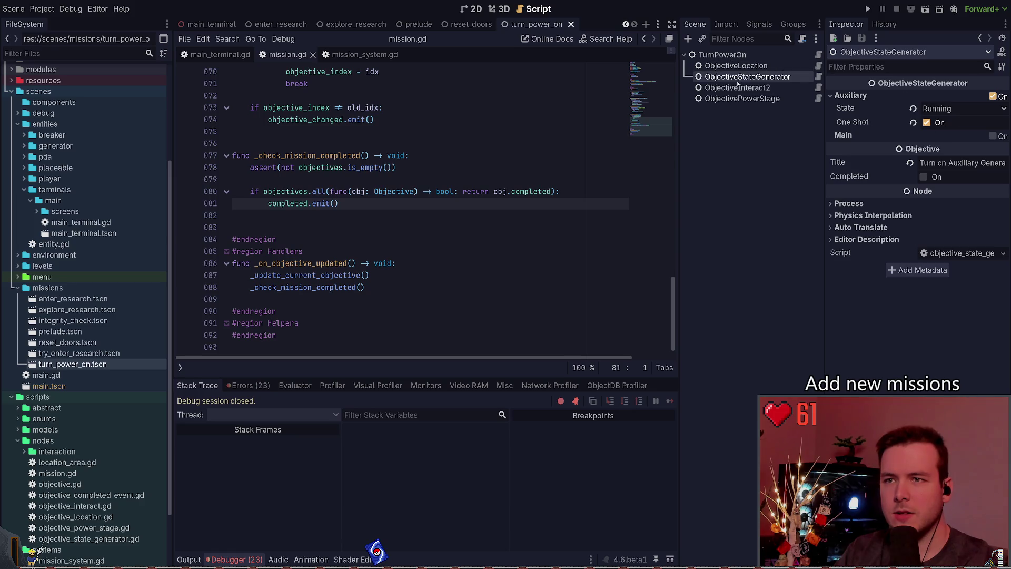
key("Down")
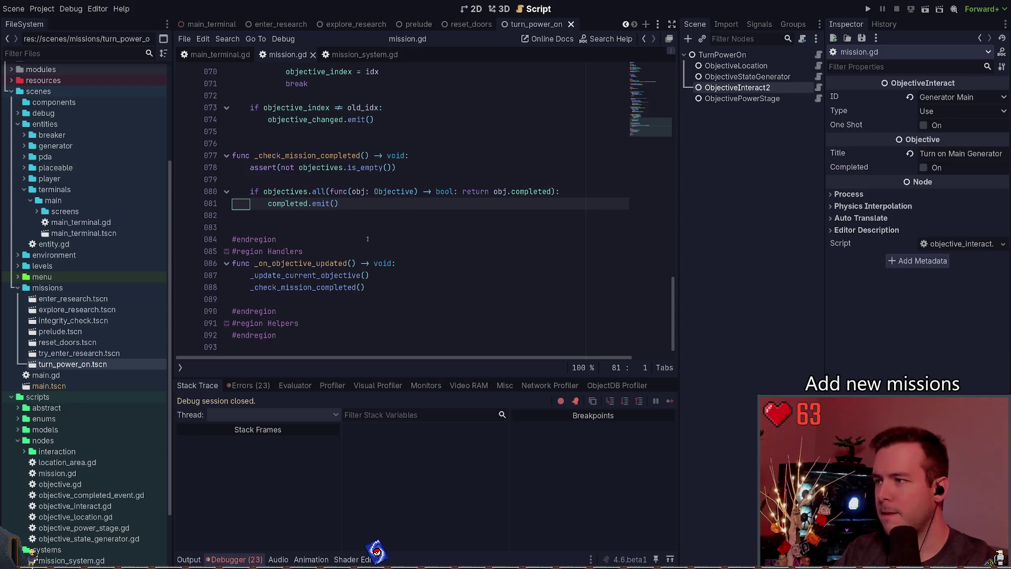
Step: Show the Debugger's error list, 23 errors ending with the null-instantiate error
scroll(367, 239, "up", 1)
left_click(335, 215)
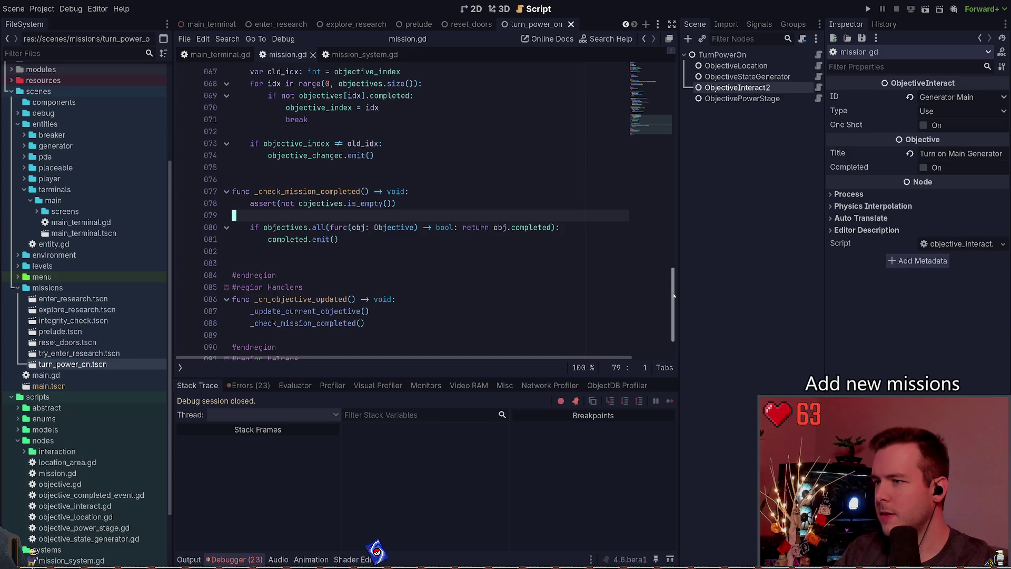
scroll(669, 292, "up", 1)
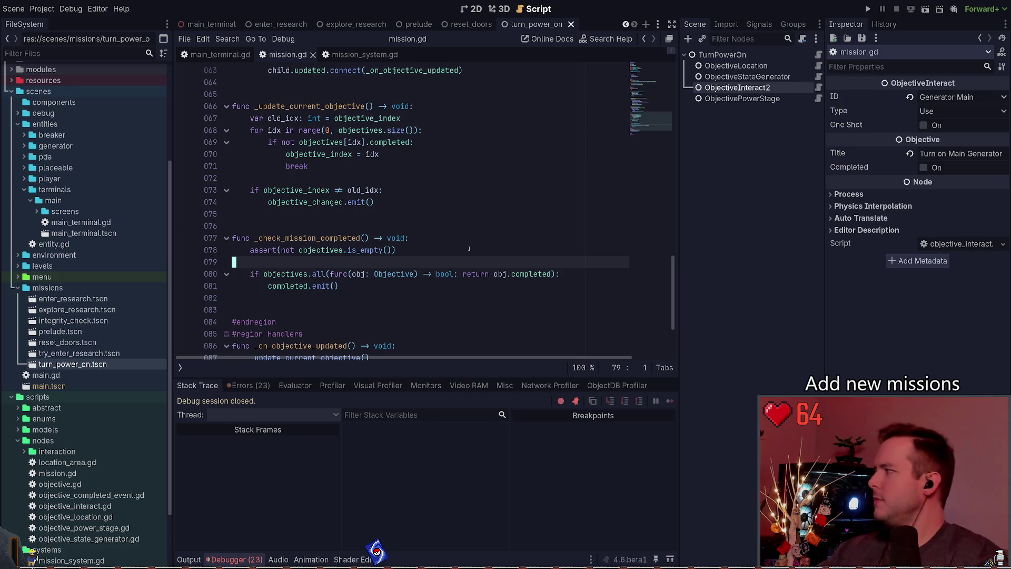
left_click(249, 385)
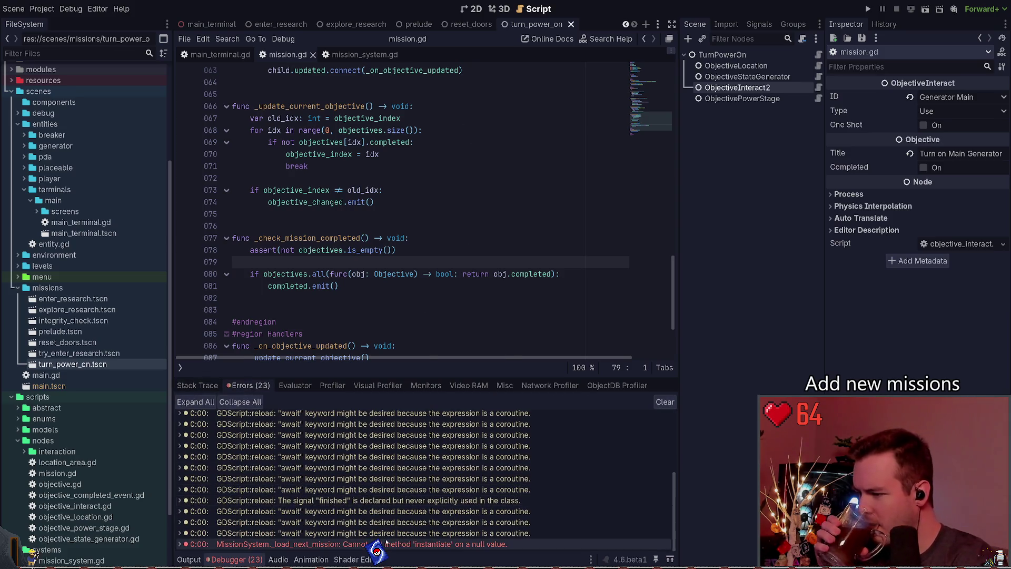
Step: Jump to the null-instantiate error's code in mission_system.gd and stop the running game
left_click(199, 543)
key("F8")
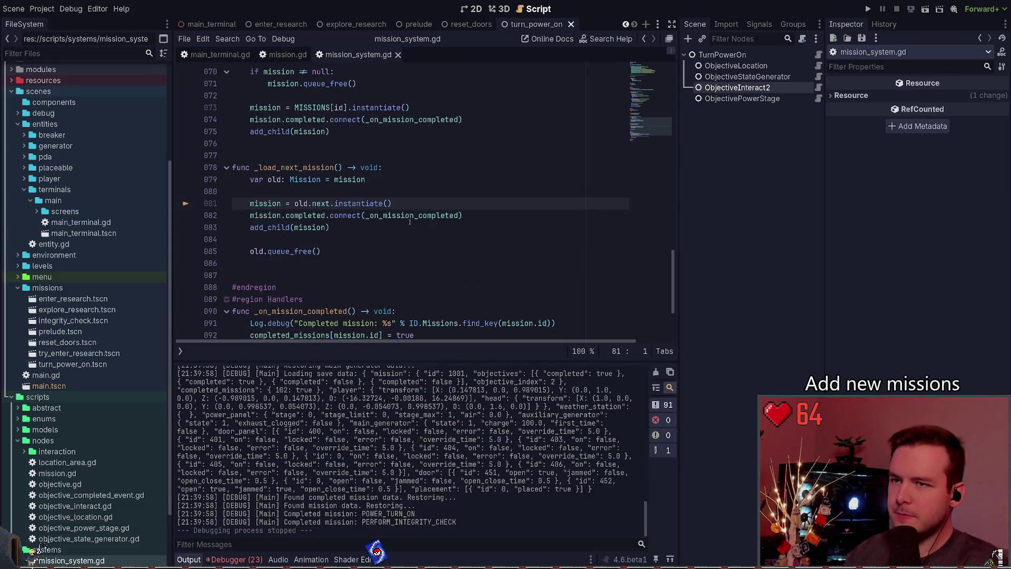
left_click(398, 155)
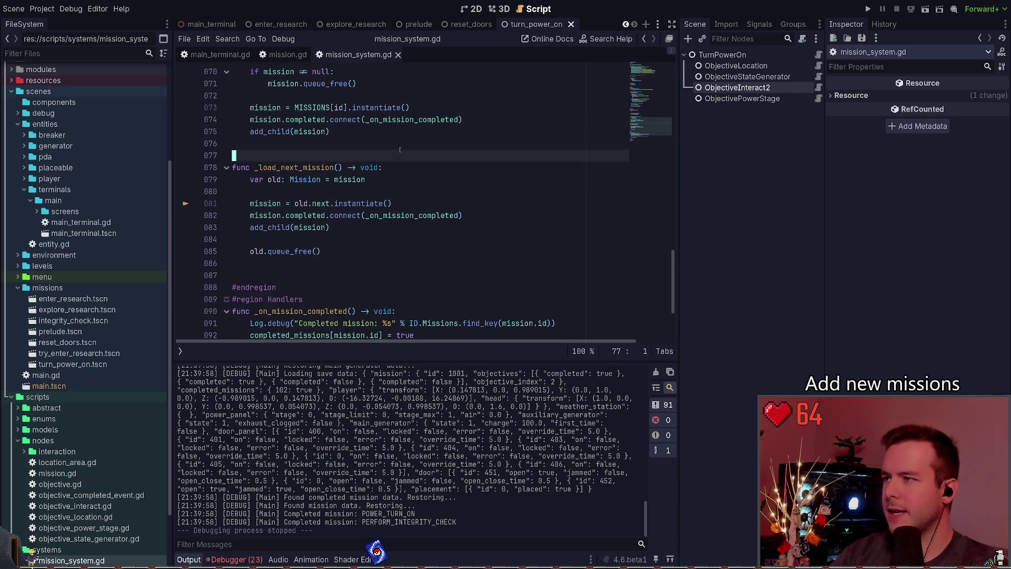
scroll(398, 158, "up", 20)
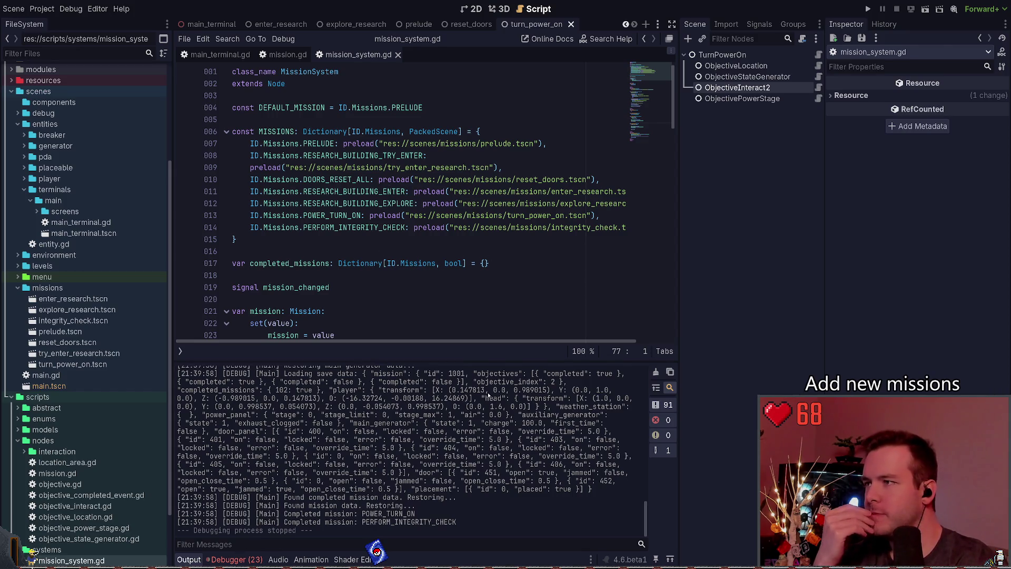
scroll(397, 278, "down", 10)
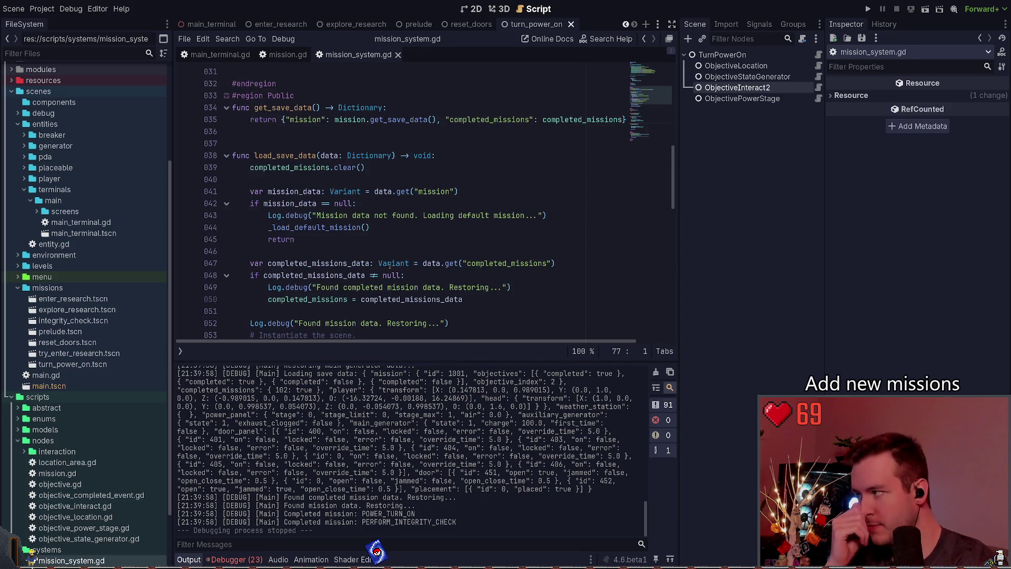
Step: Rerun the game and follow the stack trace via _on_mission_completed to mission.gd's _check_mission_completed
key("F5")
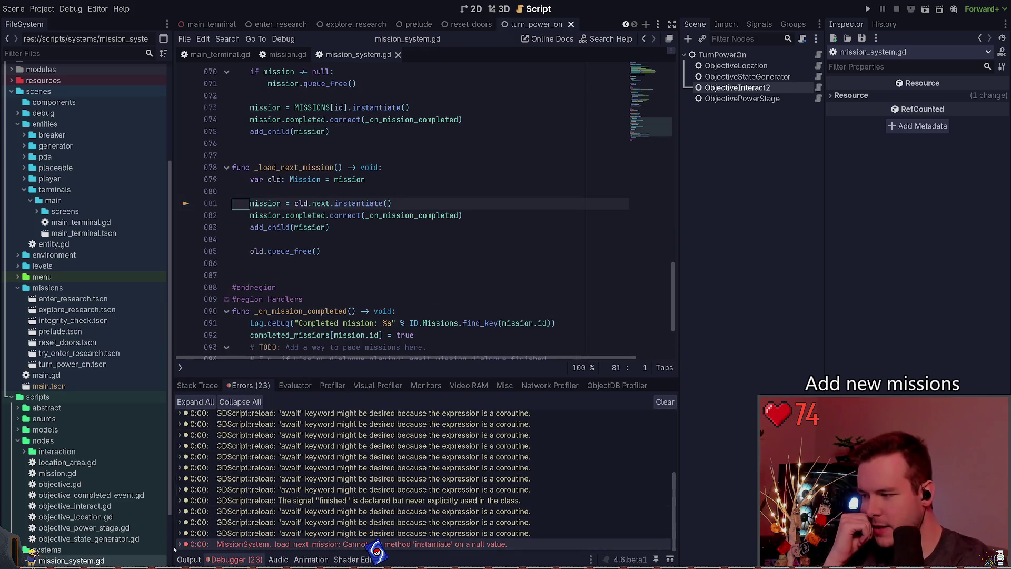
scroll(303, 451, "down", 3)
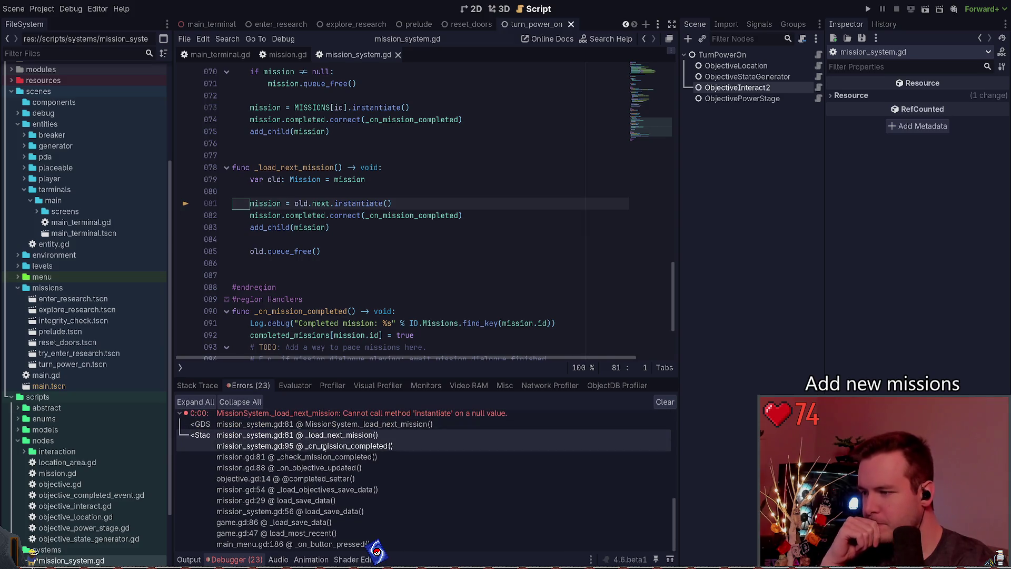
left_click(325, 445)
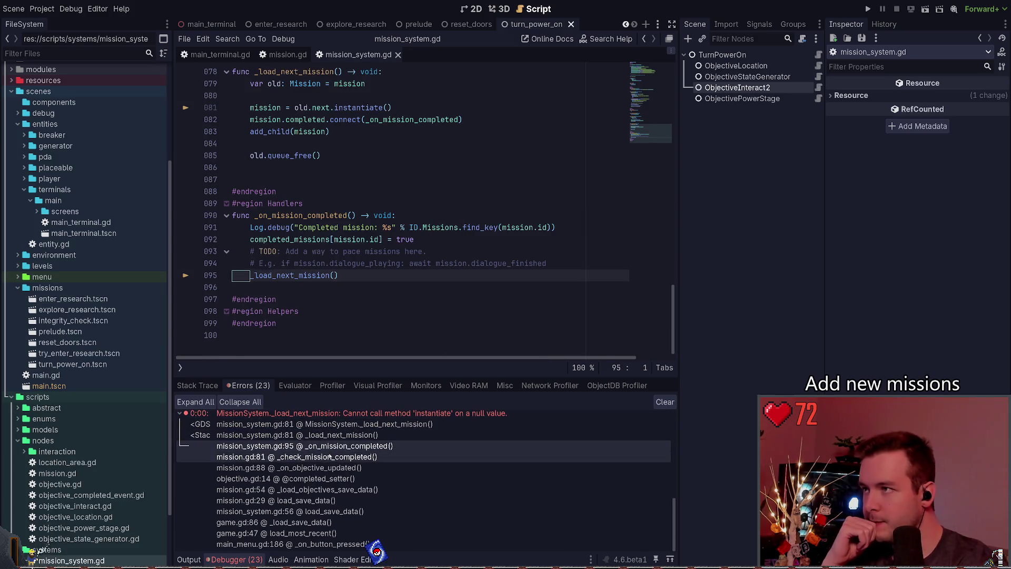
left_click(369, 458)
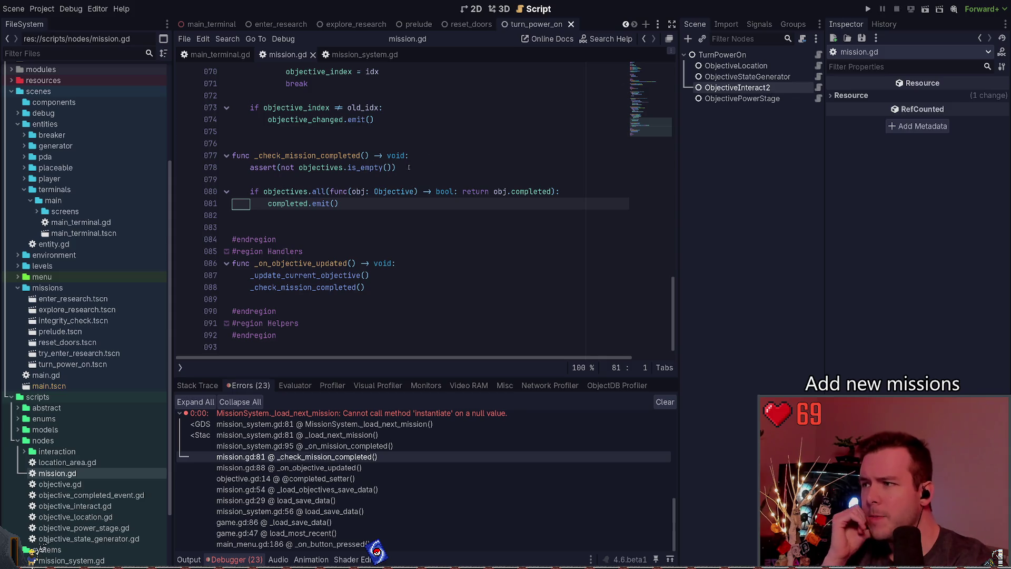
double_click(312, 154)
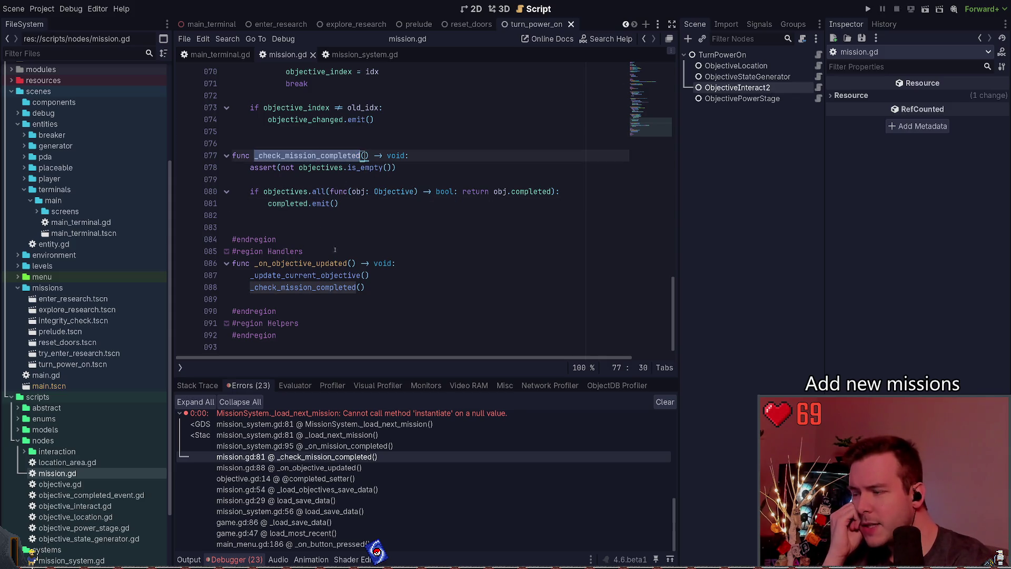
scroll(466, 260, "up", 9)
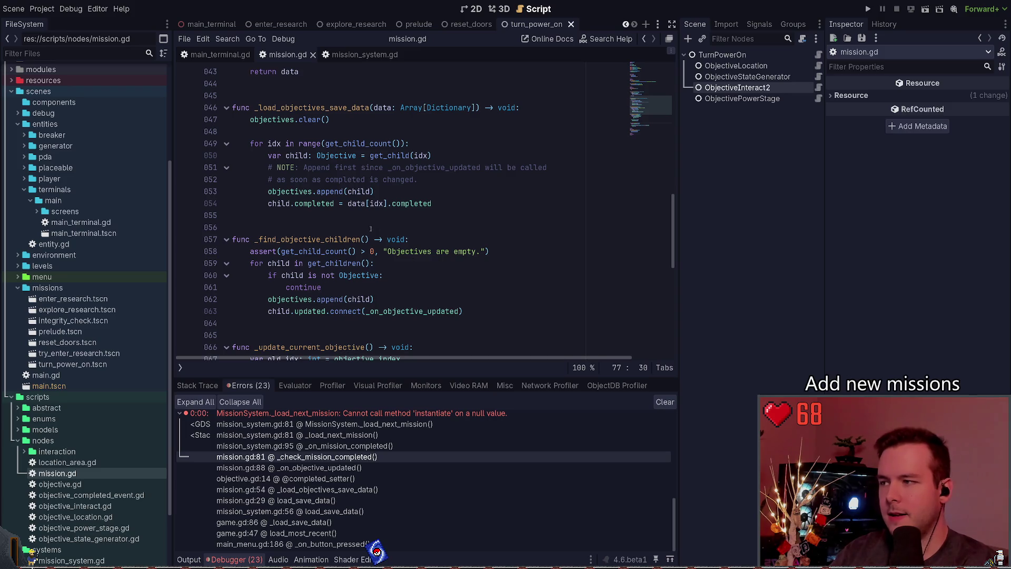
scroll(370, 229, "down", 9)
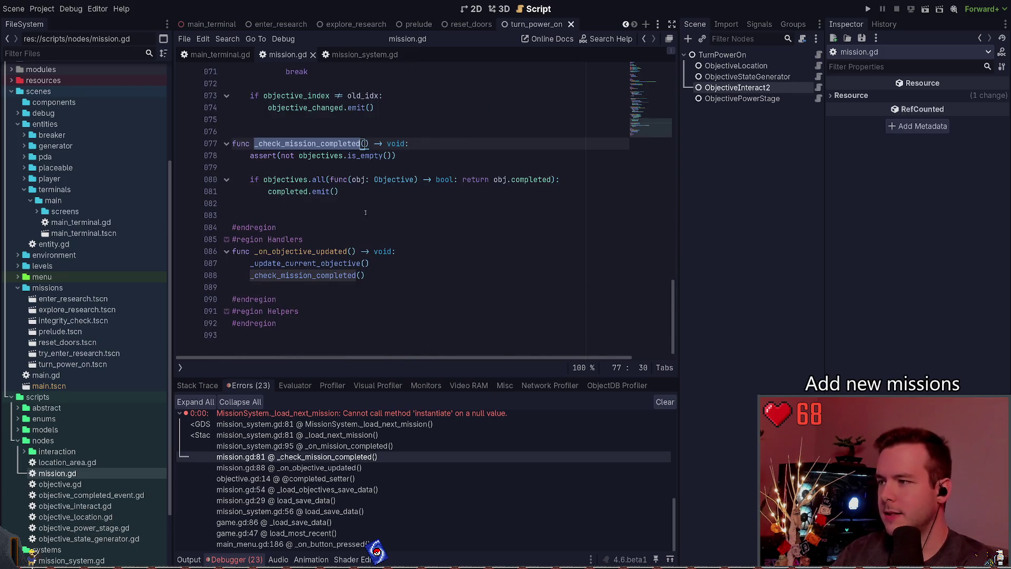
scroll(366, 213, "up", 4)
left_click_drag(421, 297, 250, 299)
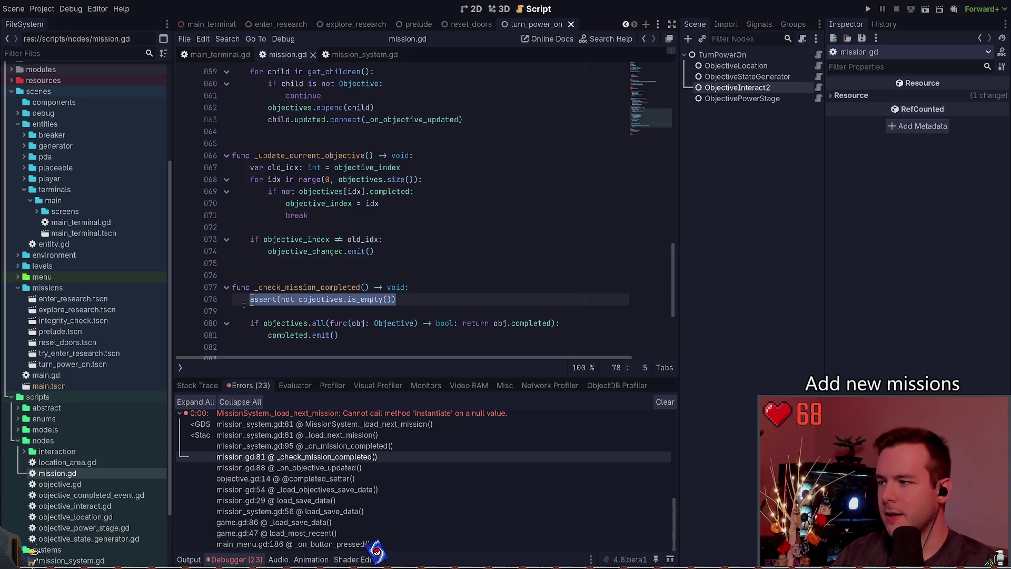
scroll(377, 239, "down", 3)
left_click(358, 201)
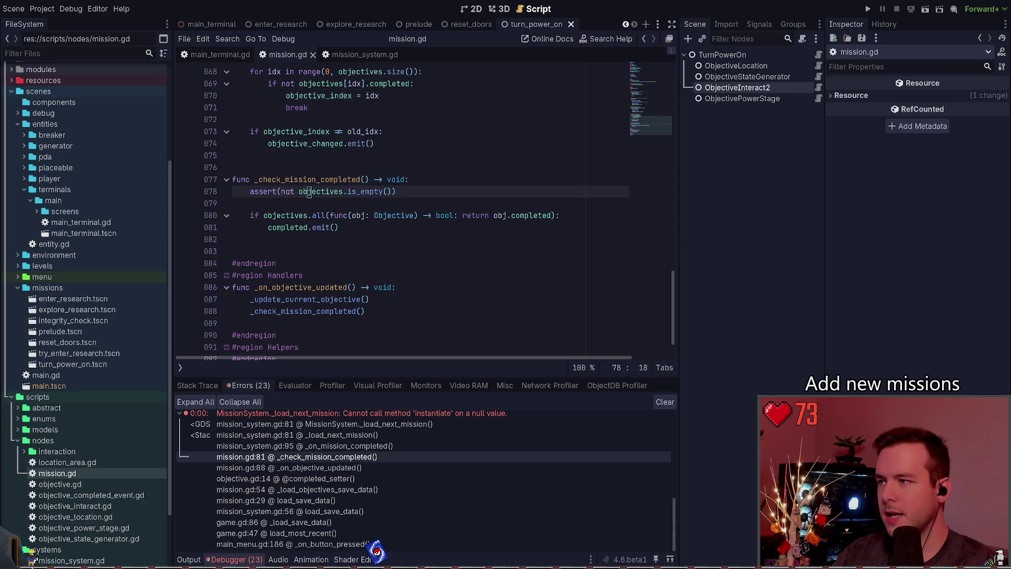
Step: Duplicate line 78's assert onto line 79, removing its 'not' and '.is_empty()'
left_click(291, 192)
key("Left")
key("Left")
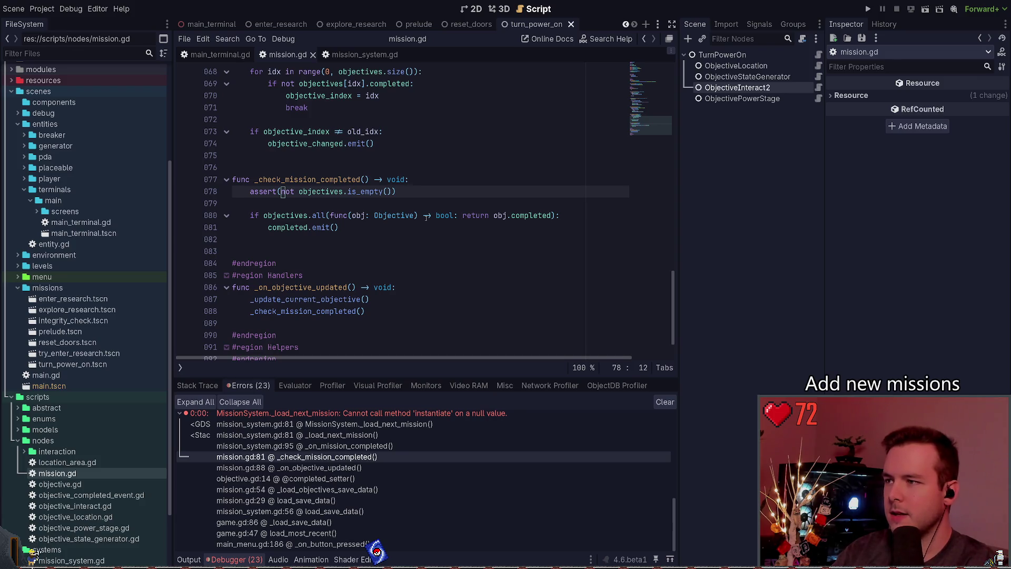
key("End")
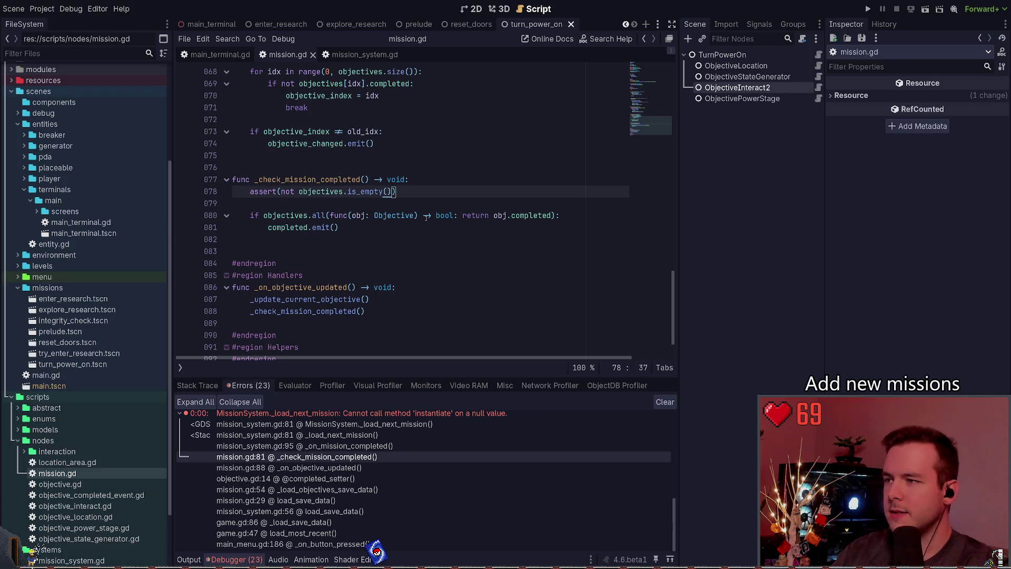
key("ctrl+shift+d")
key("Home")
key("ctrl+Right")
key("Delete")
key("Delete")
key("Delete")
key("ctrl+Right")
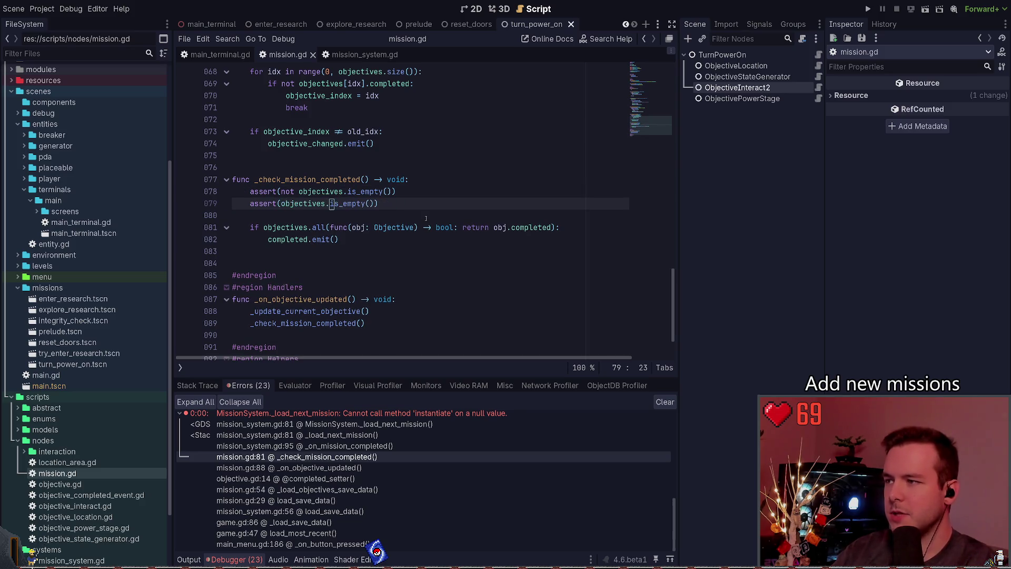
key("ctrl+Delete")
key("ctrl+Delete")
Step: Write a trial assert objectives.size() == get_child_count(), then delete that line and save mission.gd
type("==")
key("BackSpace")
key("BackSpace")
key("BackSpace")
type(".si")
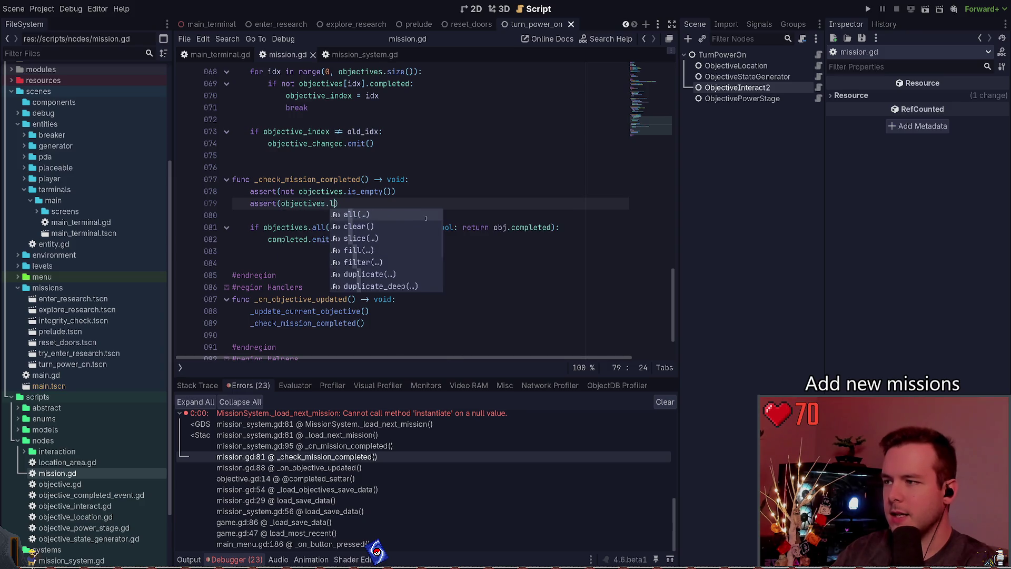
key("Return")
type("== get_ch")
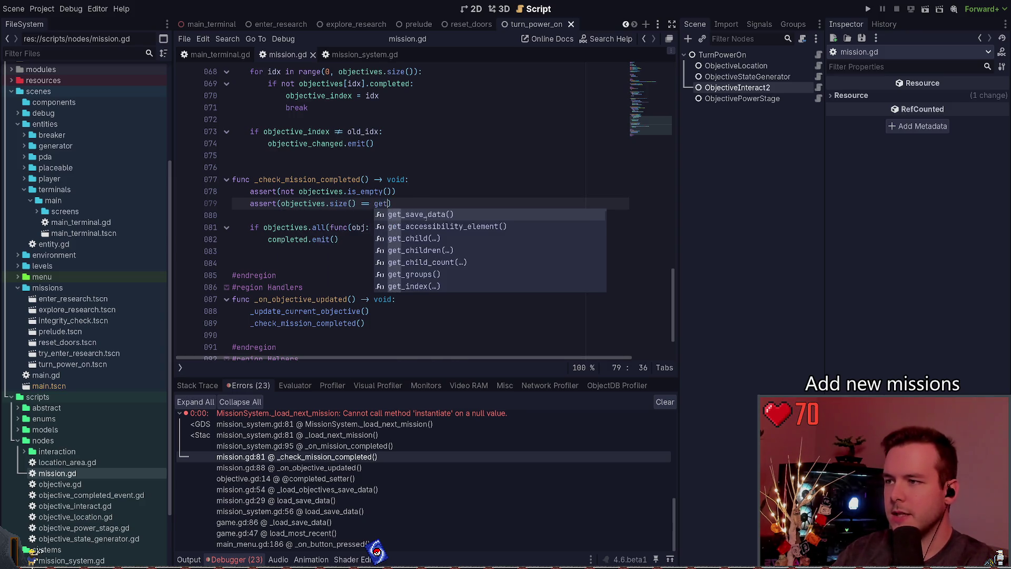
type("ild")
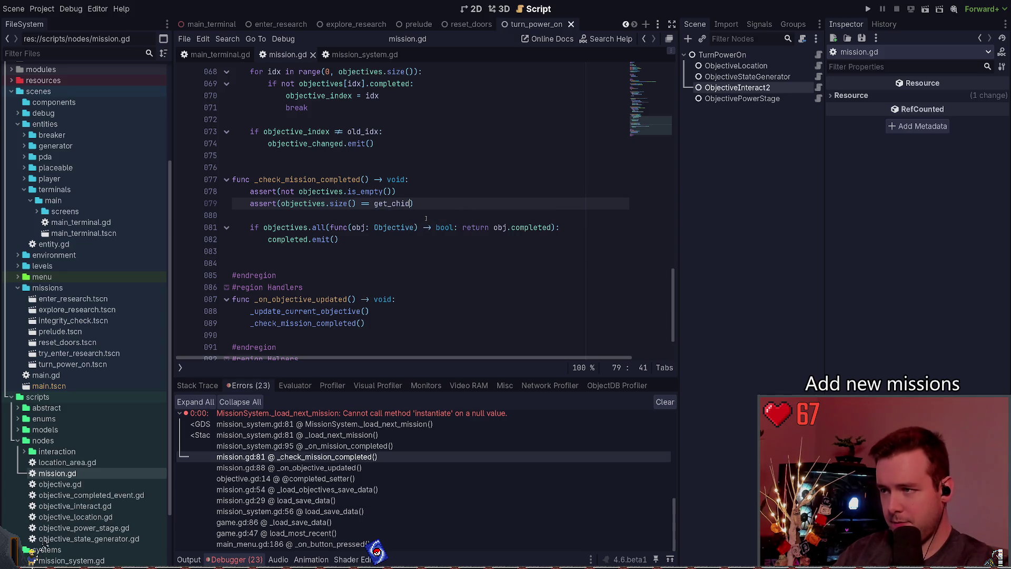
key("Down")
key("Down")
key("Return")
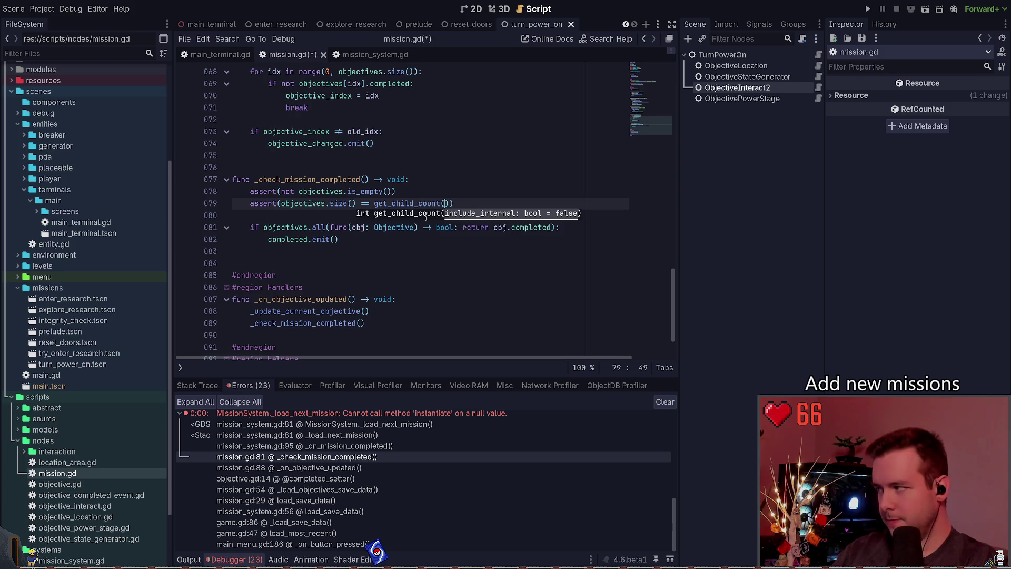
key("Escape")
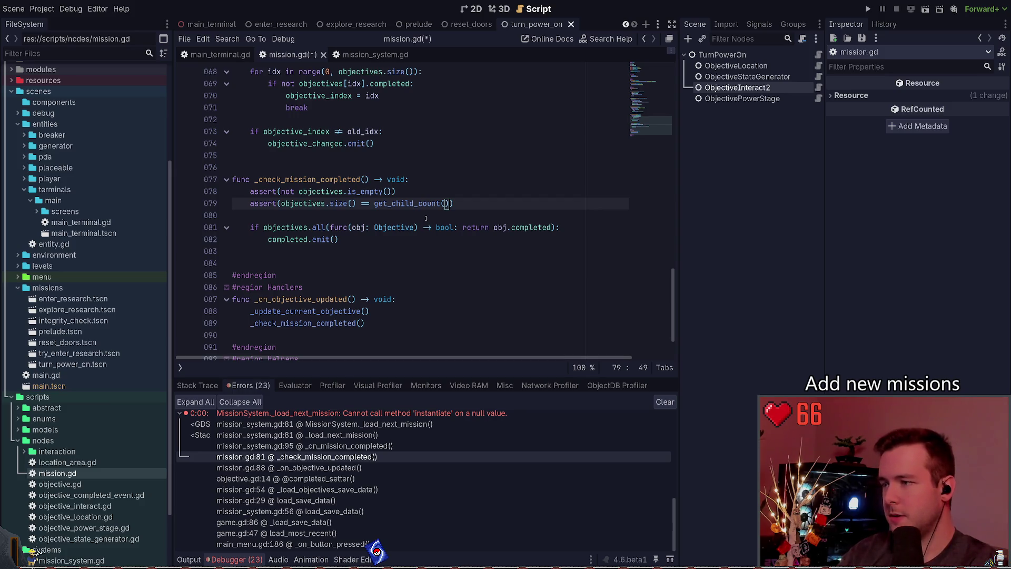
key("ctrl+shift+k")
key("ctrl+s")
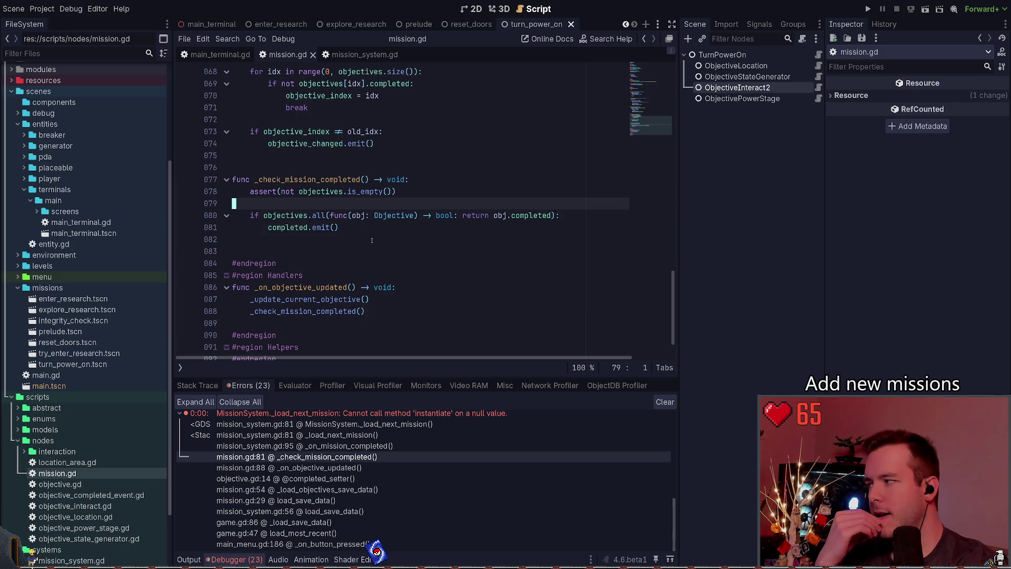
scroll(379, 239, "up", 1)
scroll(449, 252, "up", 6)
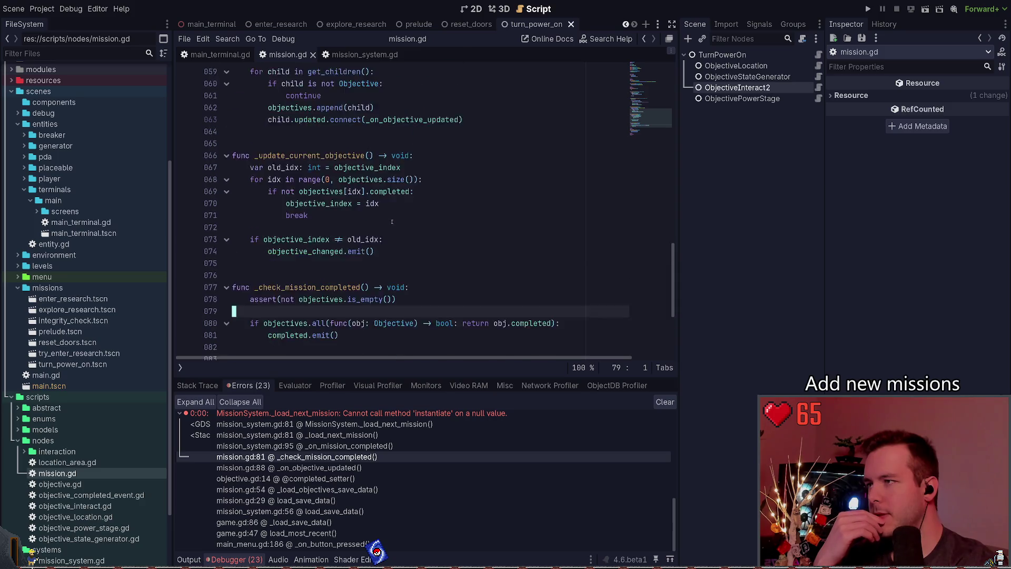
scroll(399, 203, "up", 3)
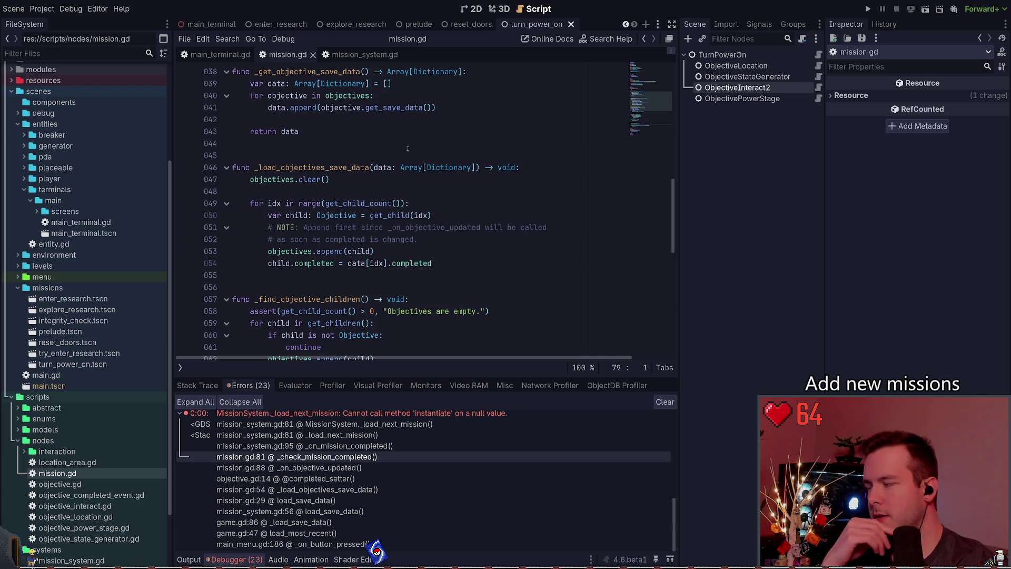
scroll(348, 248, "up", 12)
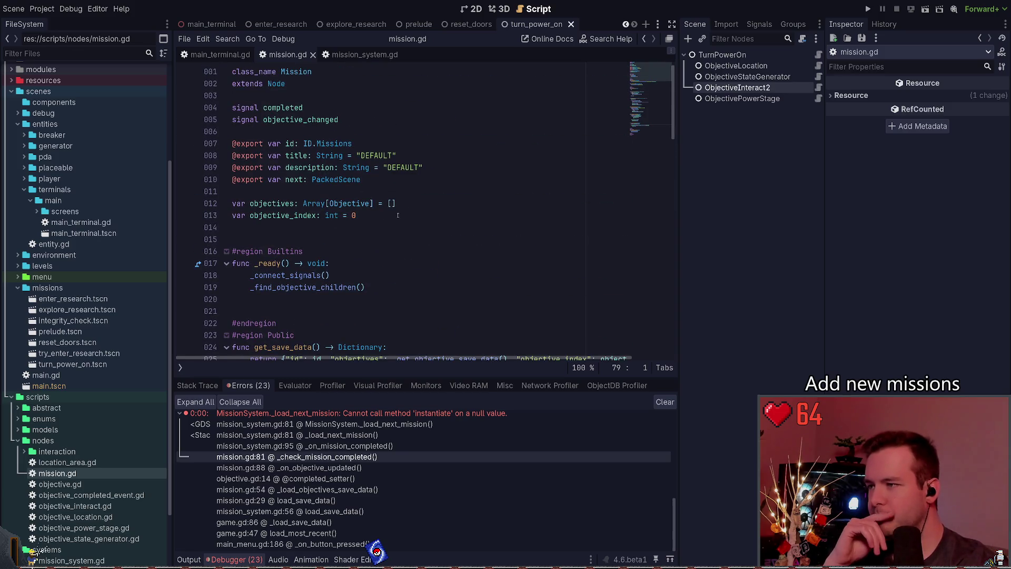
scroll(393, 211, "down", 3)
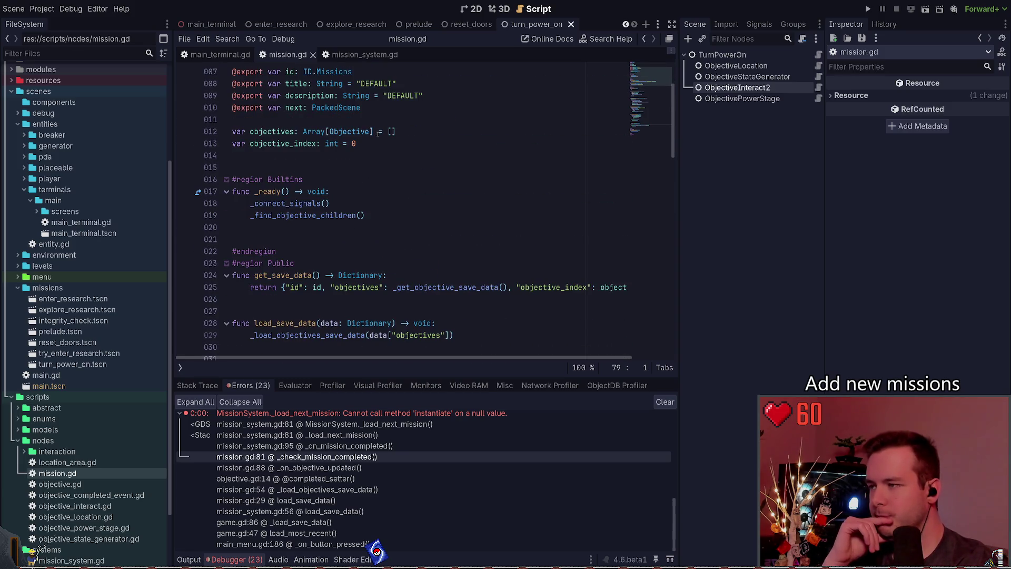
left_click(367, 179)
scroll(342, 185, "down", 9)
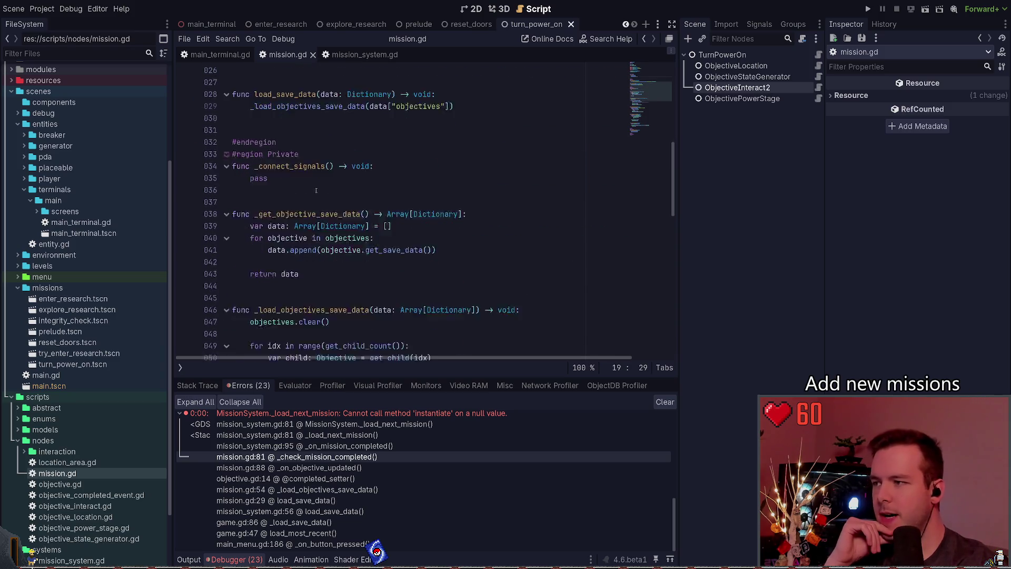
scroll(347, 200, "down", 4)
mouse_move(464, 240)
left_mouse_down()
mouse_move(269, 239)
mouse_move(263, 228)
mouse_move(474, 240)
mouse_move(205, 232)
left_mouse_up()
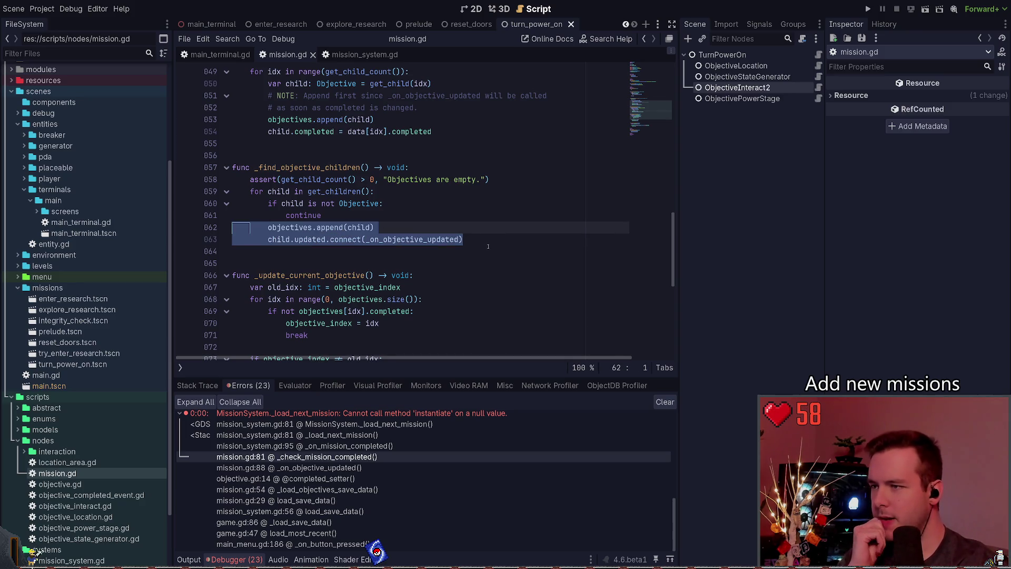
mouse_move(488, 245)
left_mouse_down()
mouse_move(524, 238)
mouse_move(267, 238)
left_mouse_up()
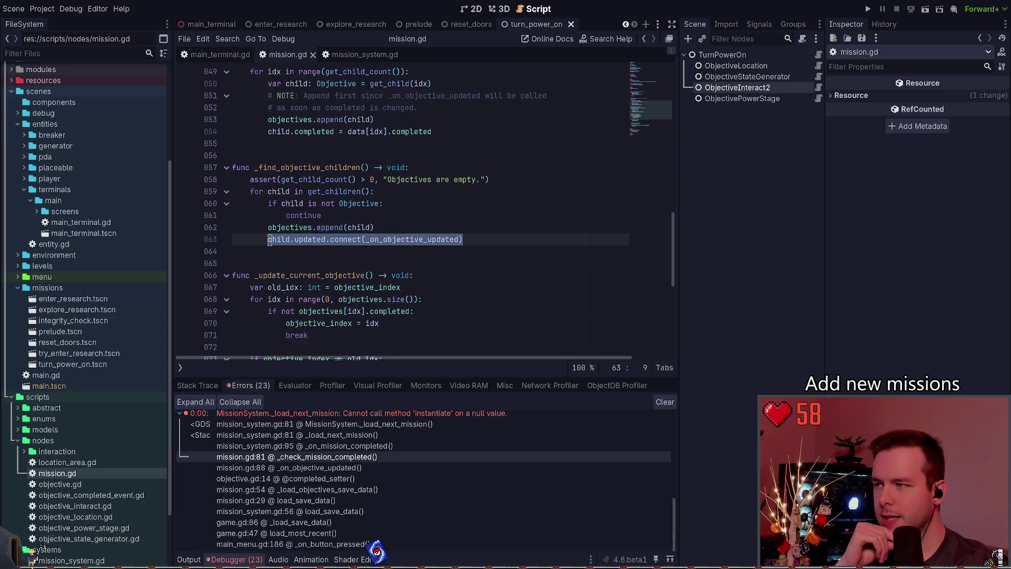
scroll(383, 241, "up", 2)
scroll(371, 226, "up", 3)
scroll(371, 227, "up", 8)
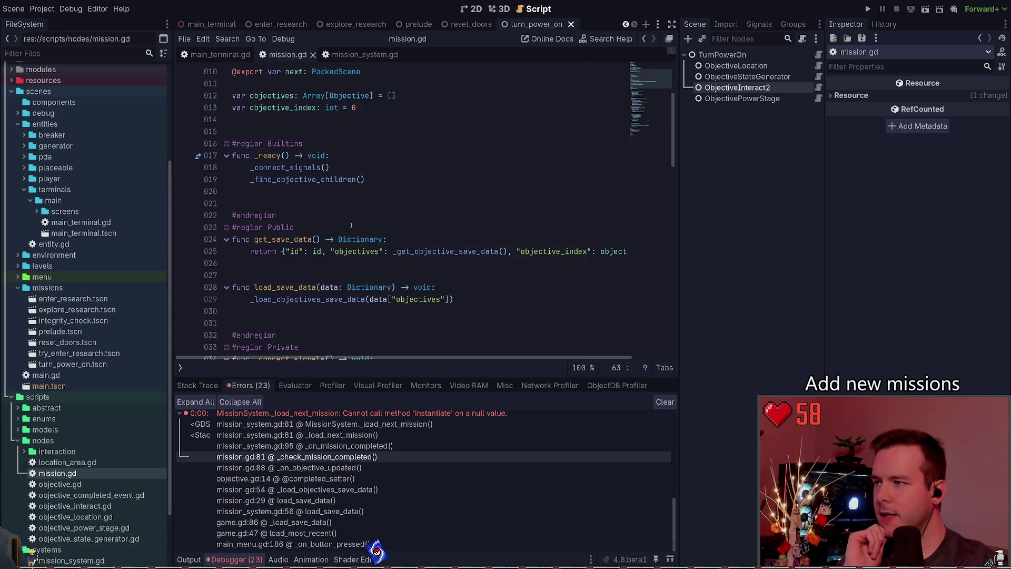
left_click(287, 287)
scroll(287, 287, "down", 3)
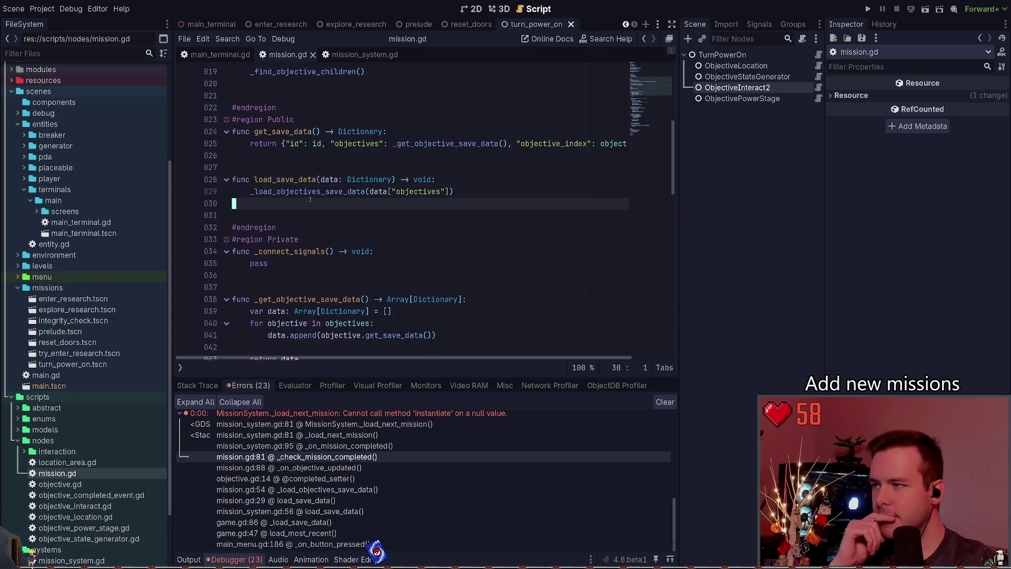
double_click(305, 191)
scroll(358, 179, "down", 7)
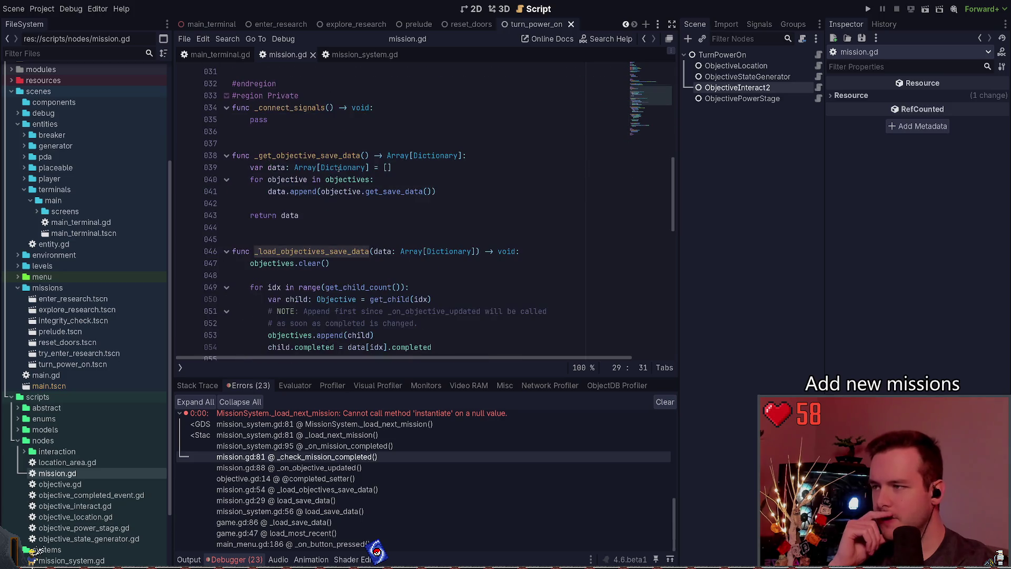
left_click_drag(295, 167, 250, 156)
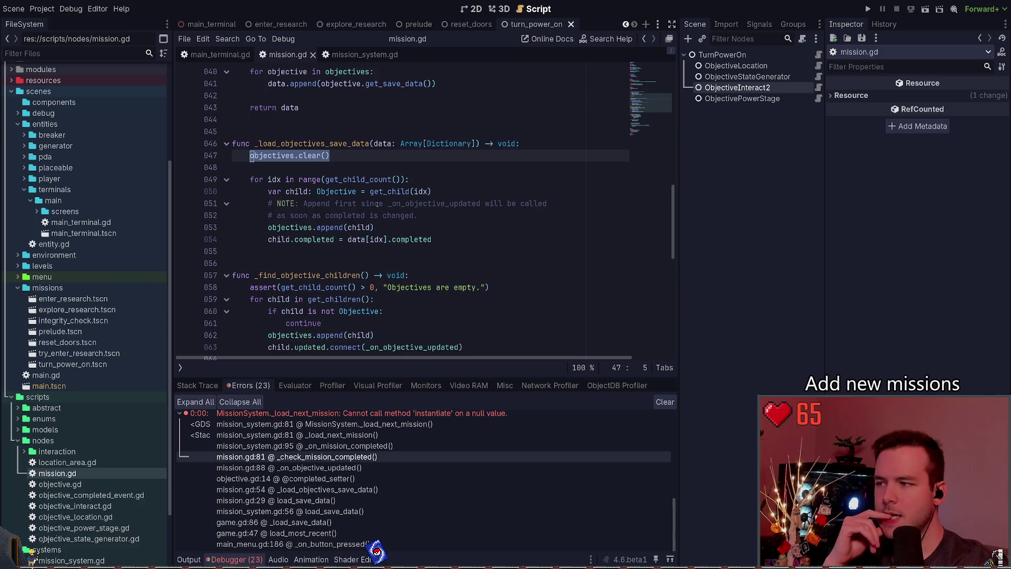
left_click(340, 153)
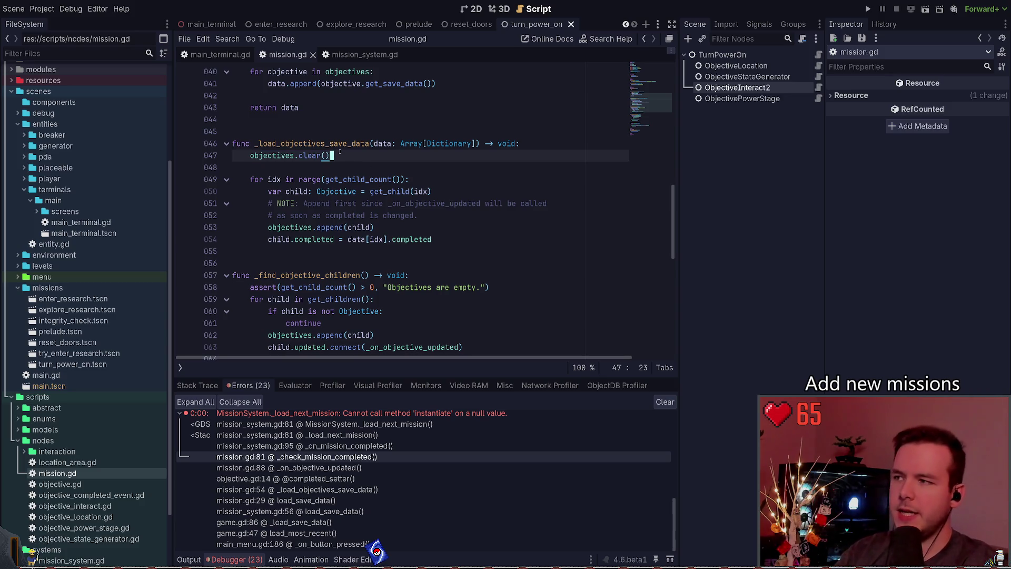
triple_click(290, 155)
left_click(361, 159)
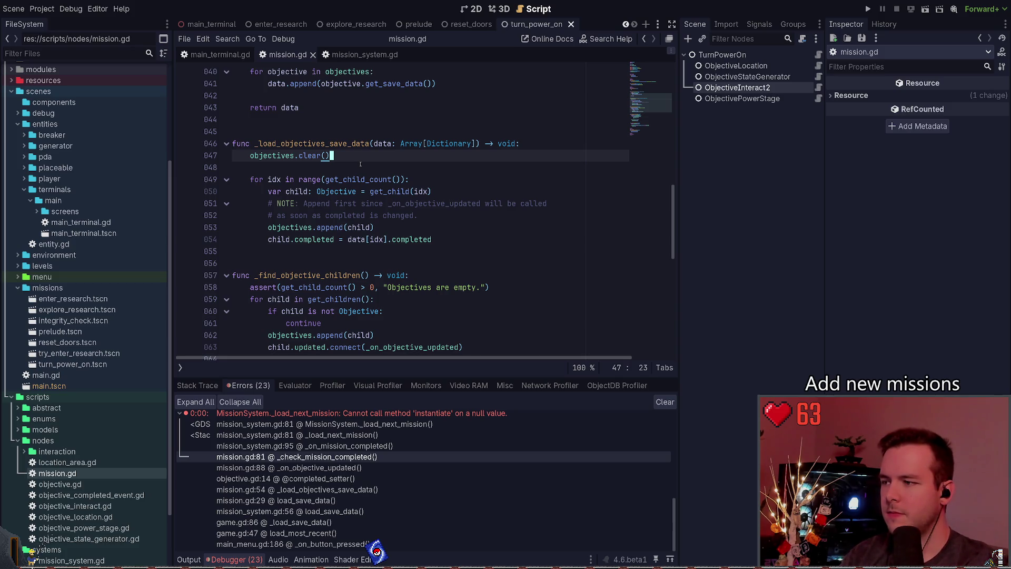
scroll(413, 169, "down", 10)
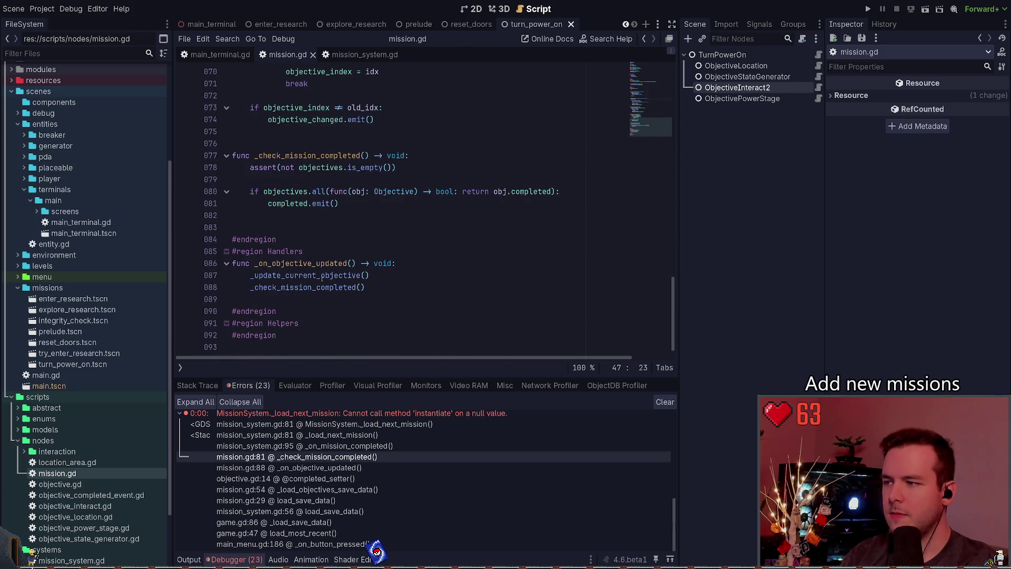
left_click(322, 278)
left_click(322, 278, "ctrl")
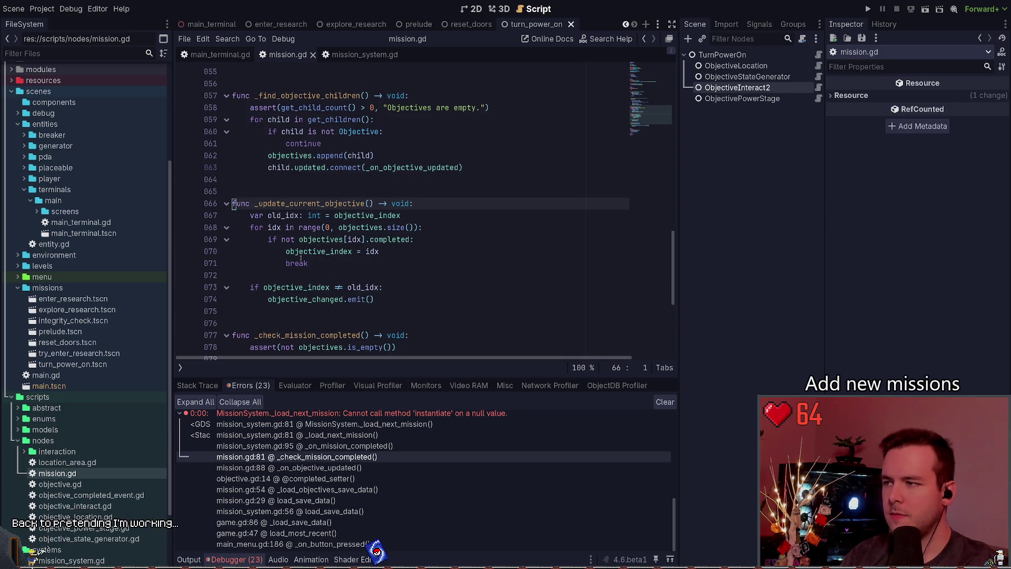
scroll(379, 188, "up", 6)
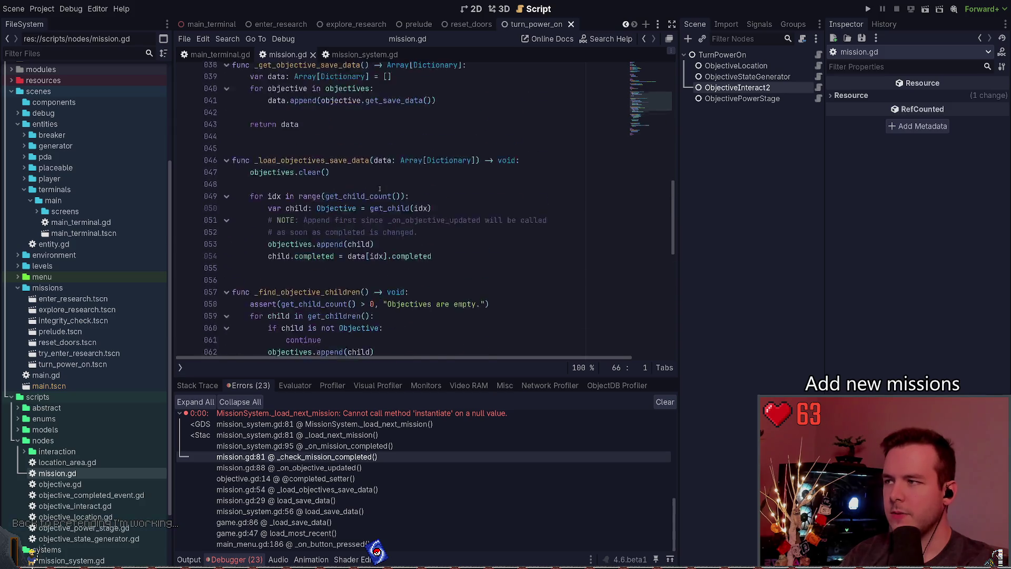
scroll(379, 189, "up", 2)
Step: Comment out objectives.clear() under '# FIXME: This caused repeated objectives?', save, and switch to mission_overlay.gd
left_click(365, 223)
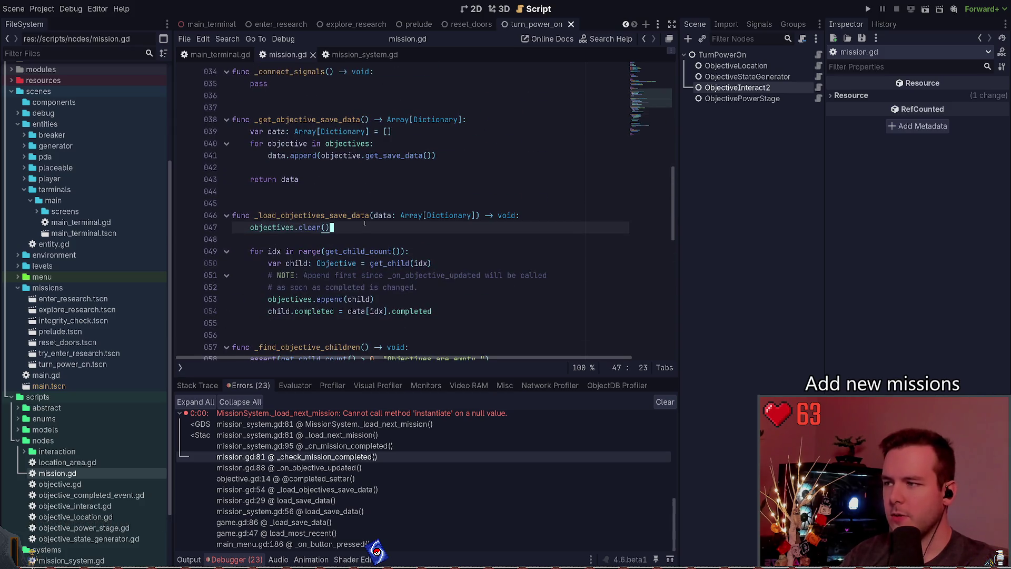
key("ctrl+k")
key("ctrl+shift+Return")
type("# ")
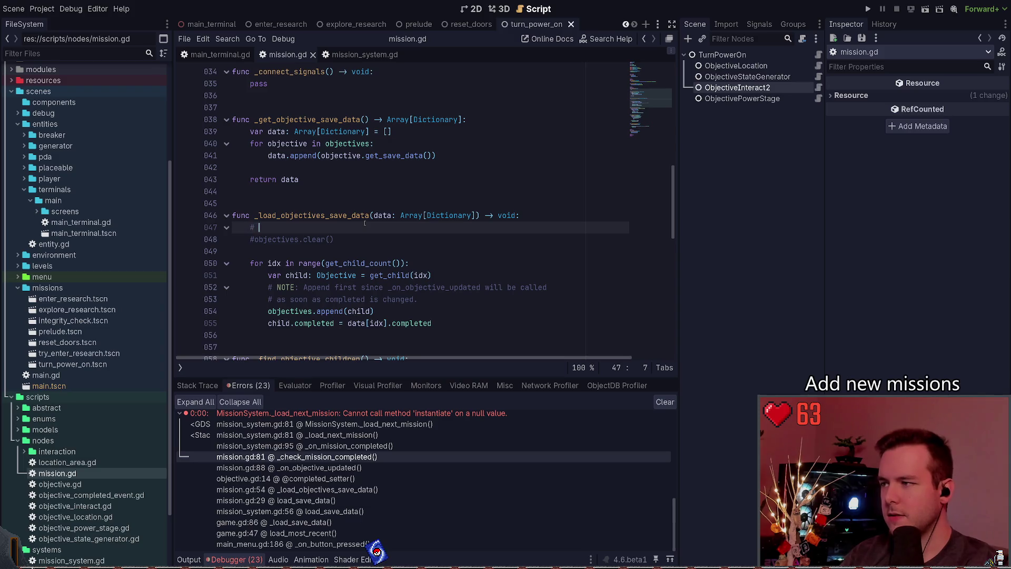
type("FIXME: ???")
key("BackSpace")
key("BackSpace")
key("BackSpace")
type("his caused st")
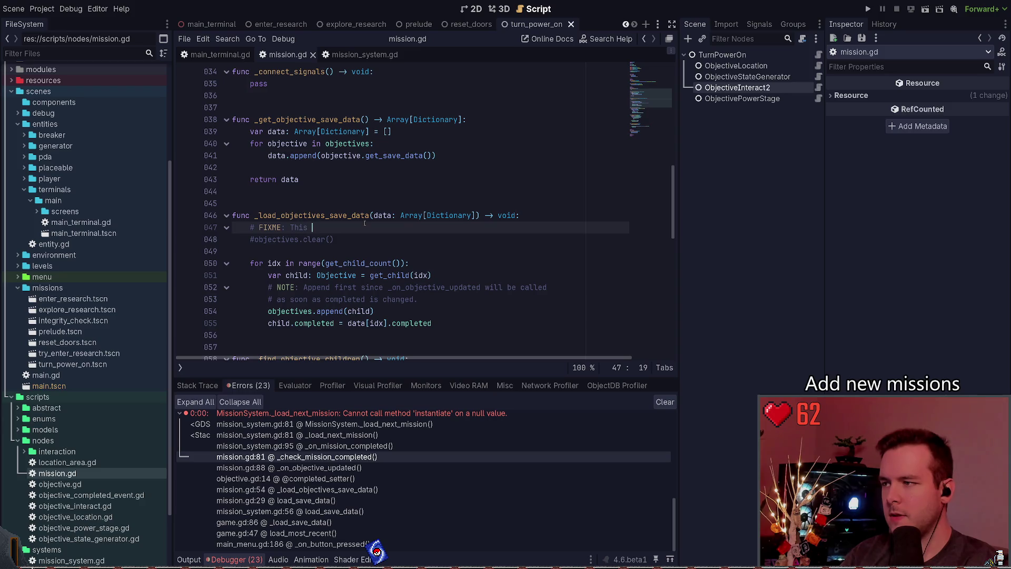
key("BackSpace")
key("BackSpace")
type("repeated obj")
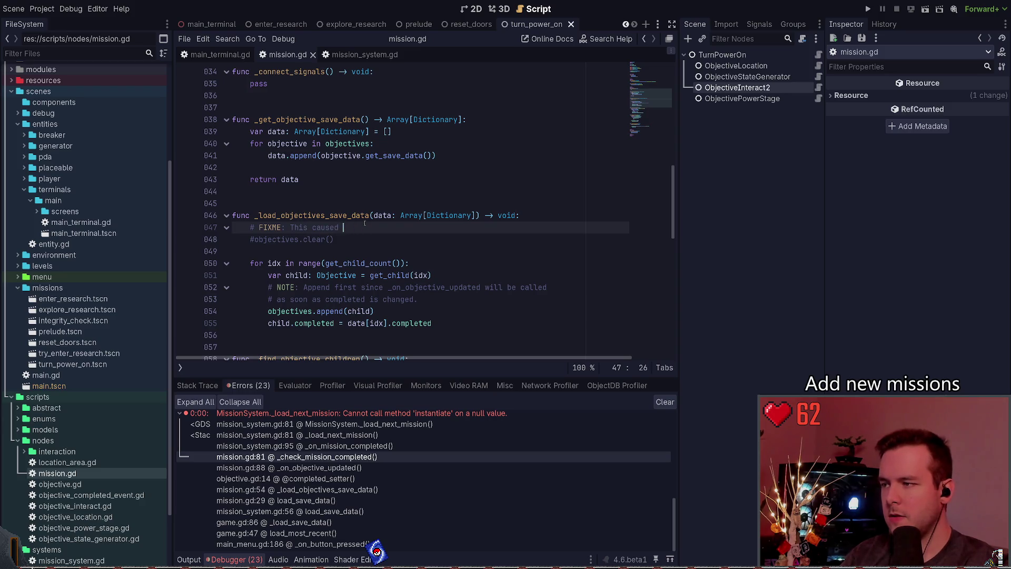
type("ectives?")
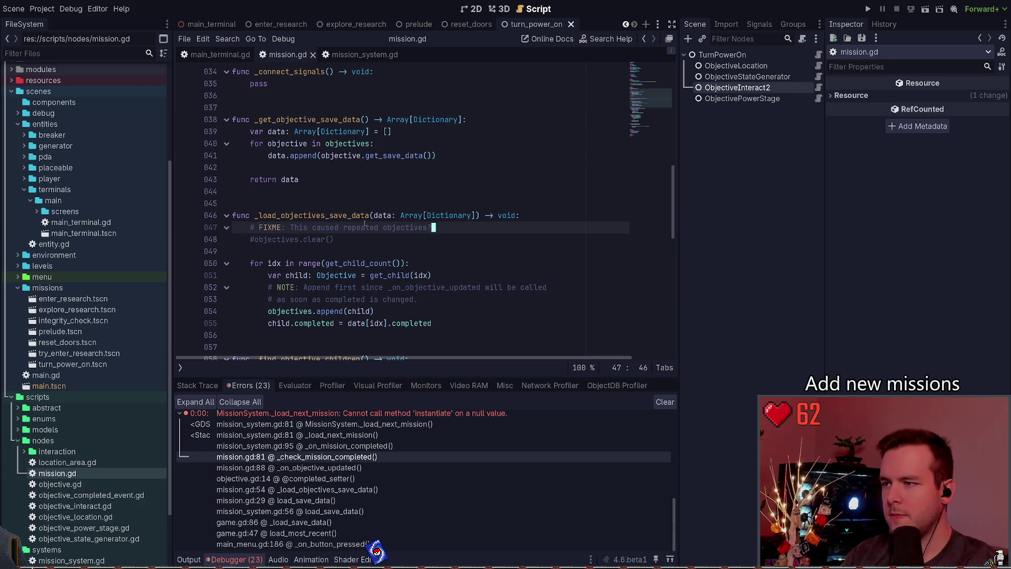
key("ctrl+s")
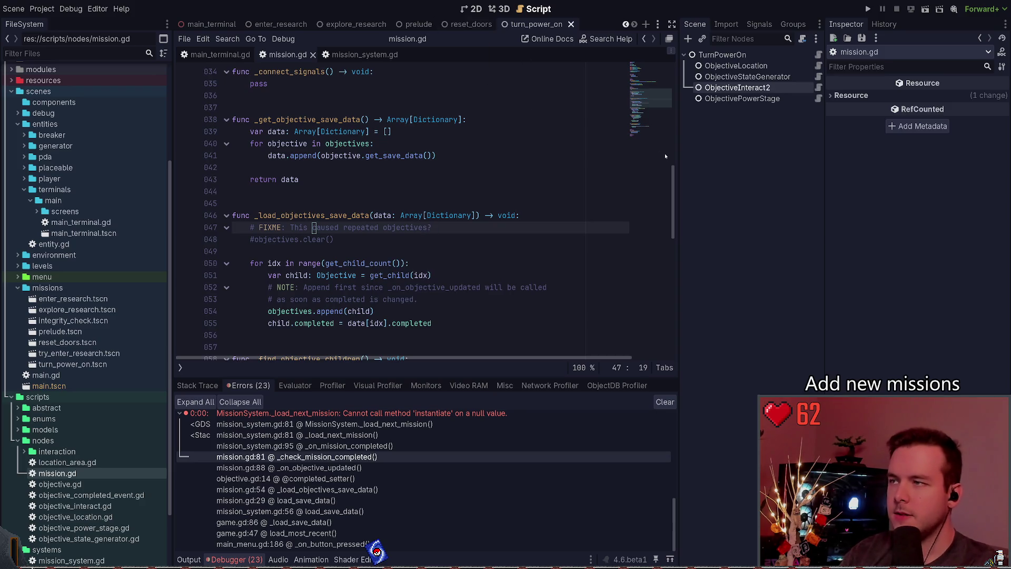
key("ctrl+Left")
key("ctrl+Left")
key("ctrl+Left")
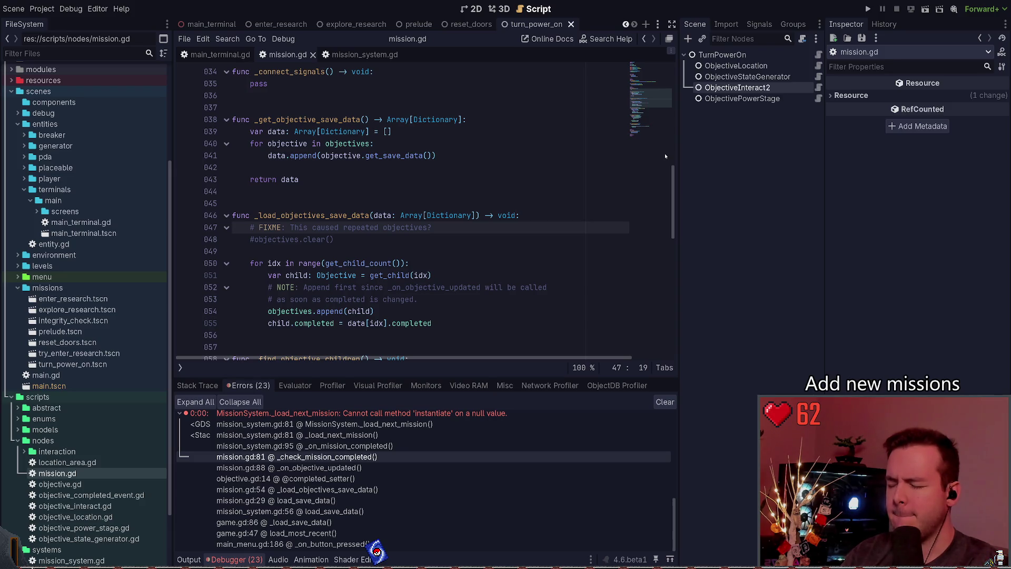
key("alt+Left")
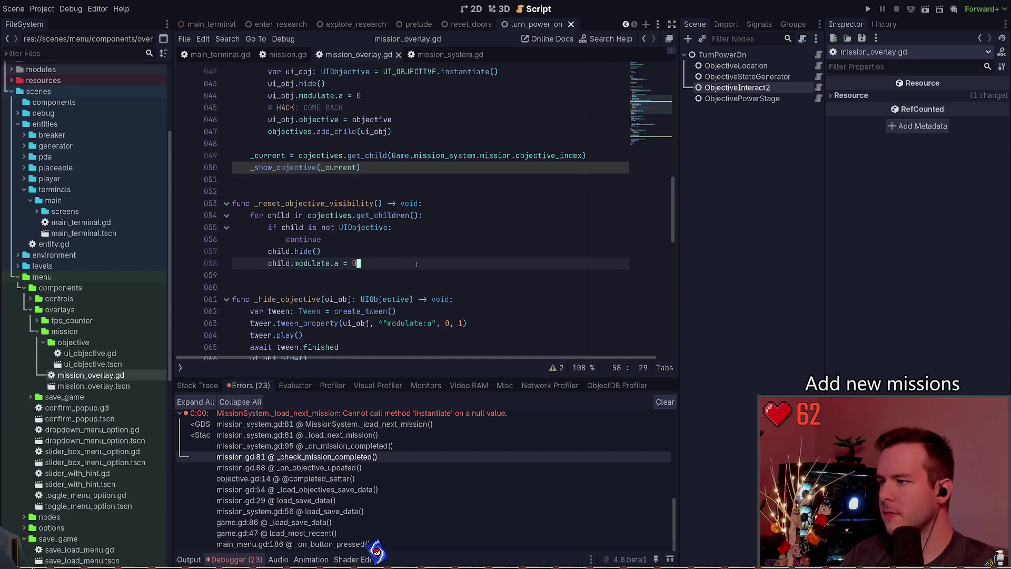
Step: Comment out the objective hide and modulate lines 43–44 in mission_overlay.gd
left_click(383, 254)
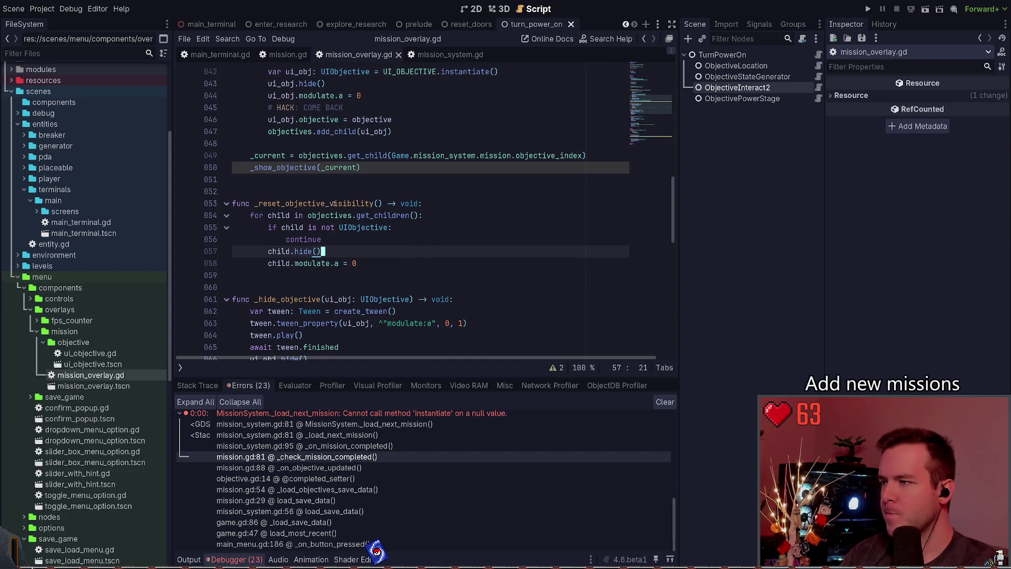
double_click(333, 203)
key("alt+Left")
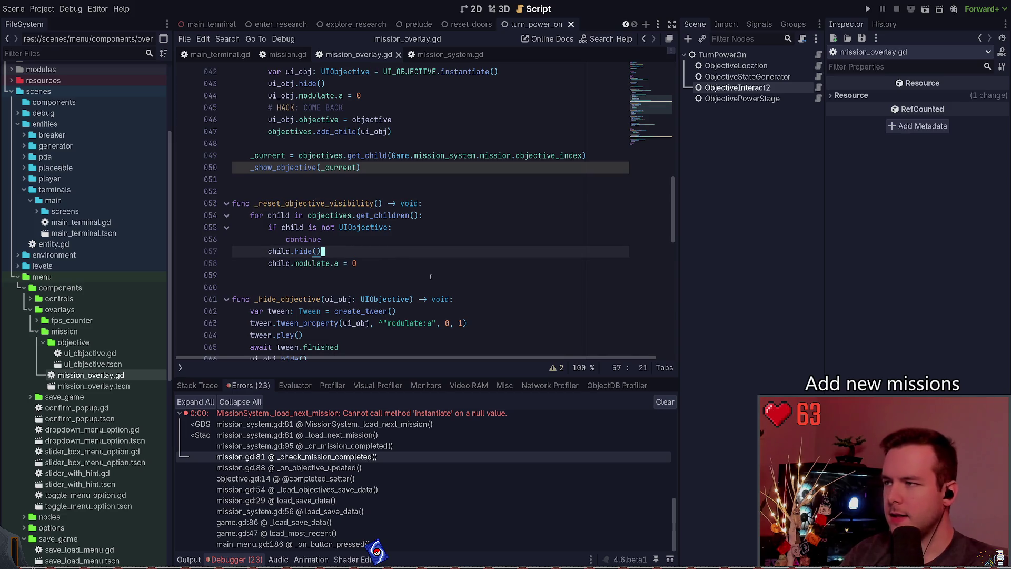
key("alt+Left")
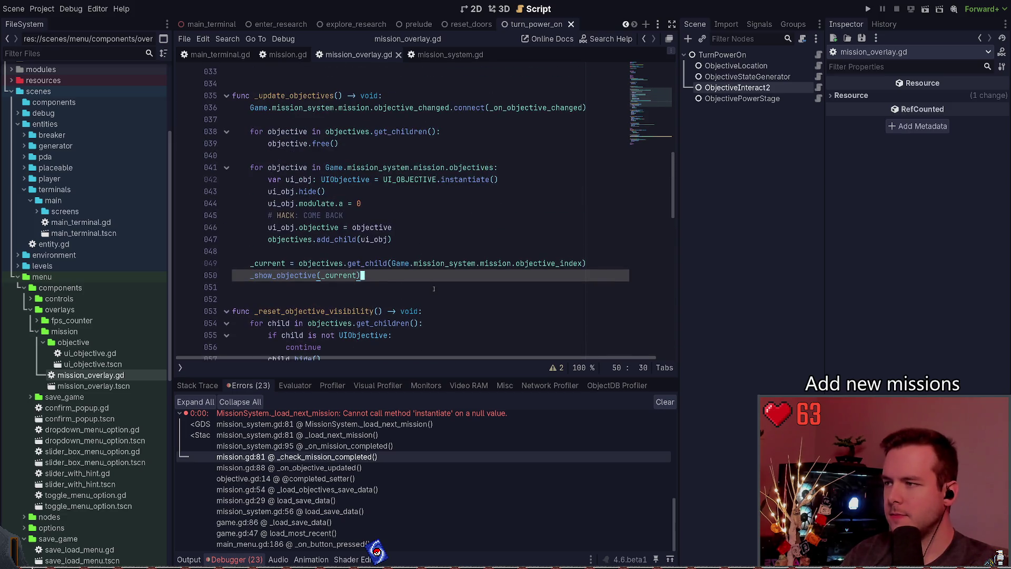
scroll(434, 290, "down", 3)
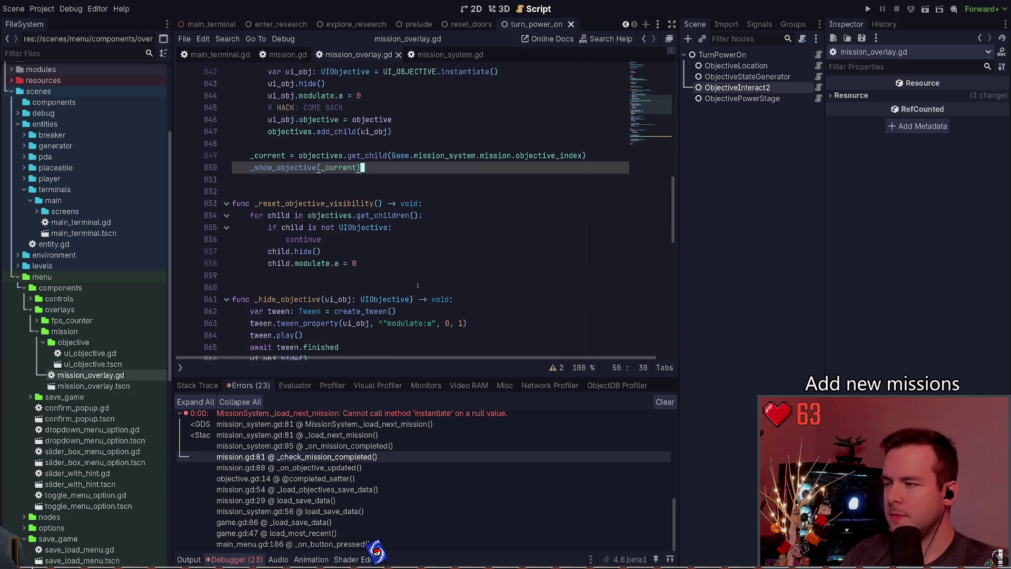
scroll(422, 248, "up", 3)
left_click(413, 205)
key("shift+Home")
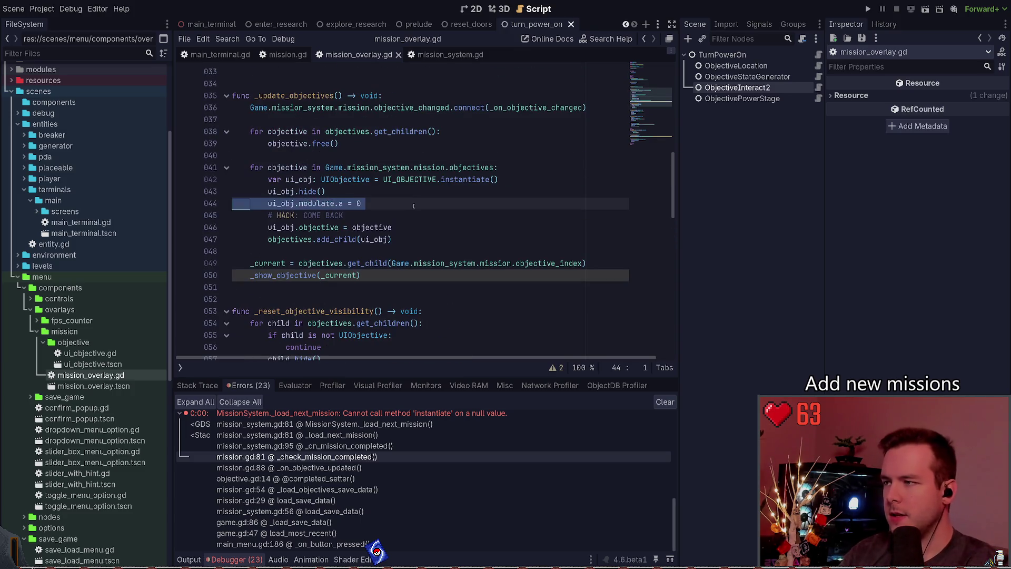
key("shift+Up")
key("ctrl+k")
Step: Comment out the reset function's hide and modulate lines 57–58, save, and run the game
key("Down")
key("Down")
key("Down")
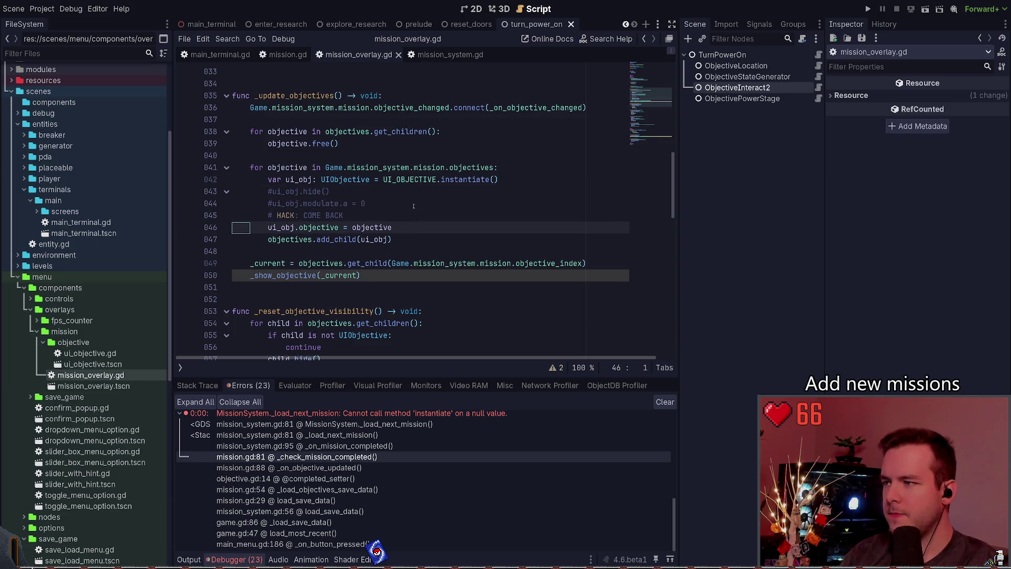
key("Down")
key("Down")
key("Down")
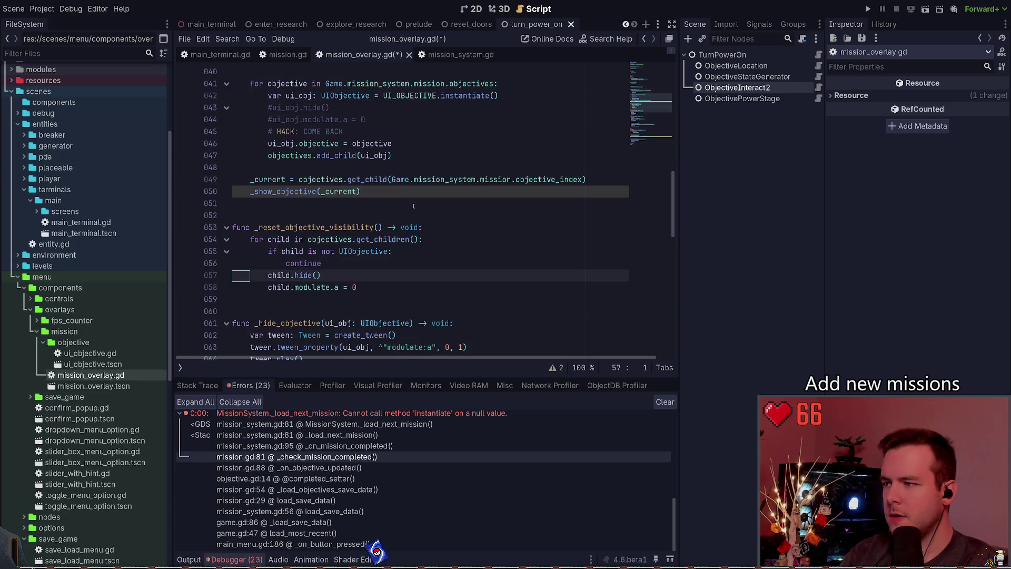
key("Down")
key("shift+Up")
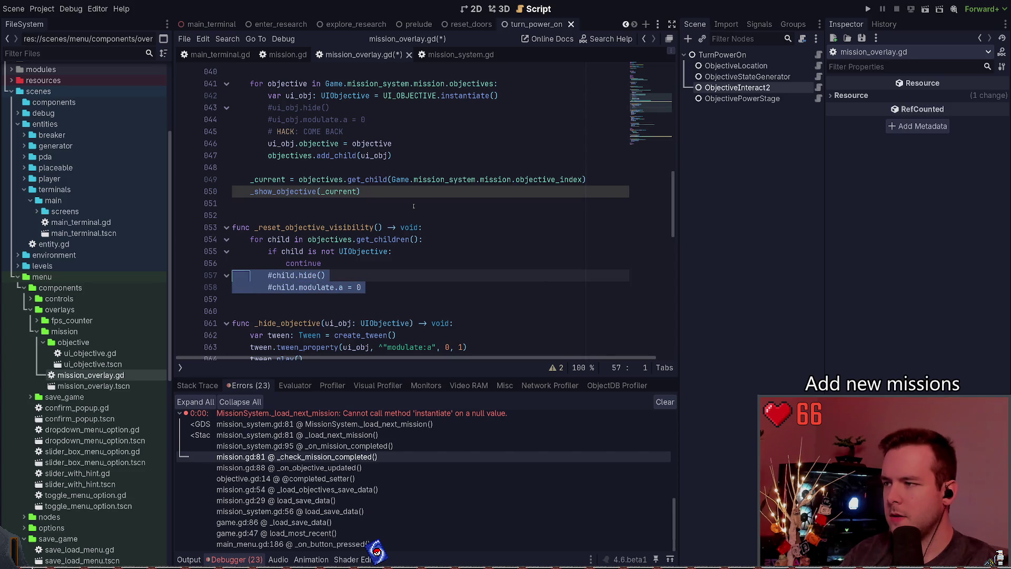
key("ctrl+k")
key("ctrl+s")
scroll(418, 203, "down", 4)
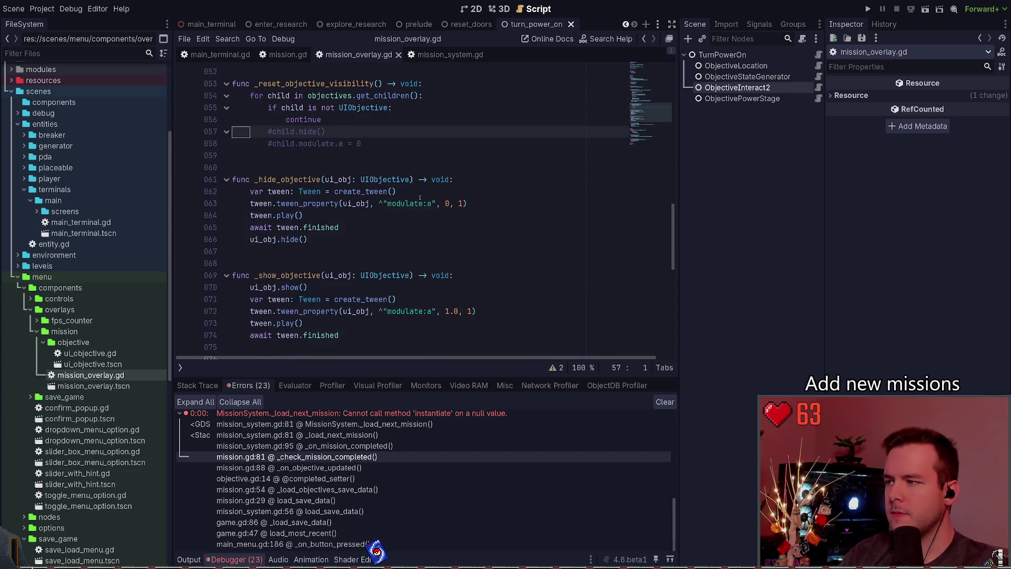
key("F5")
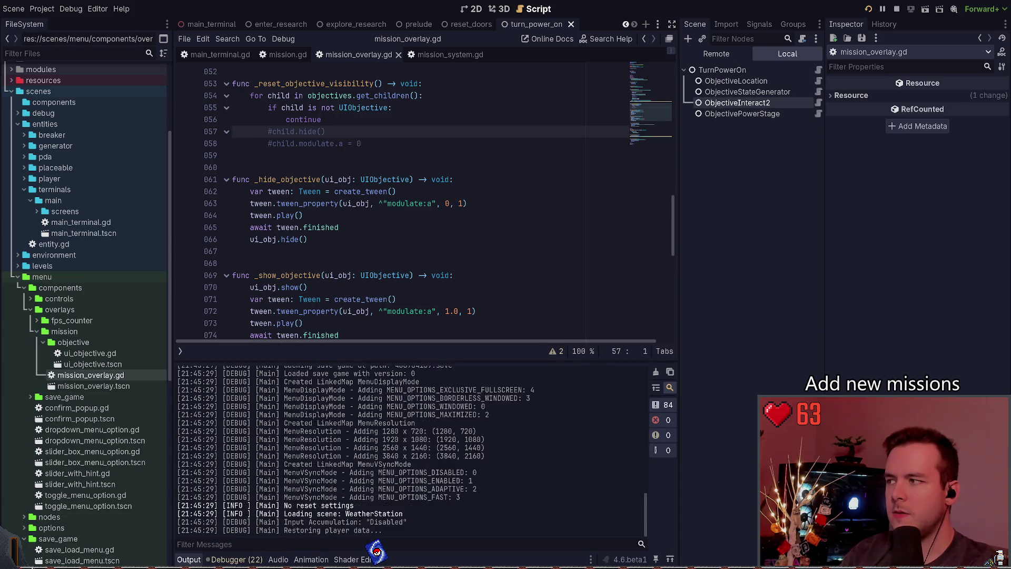
Step: Walk the player outside to confirm the power objectives stay listed, then quit with Dev Quit
key("s")
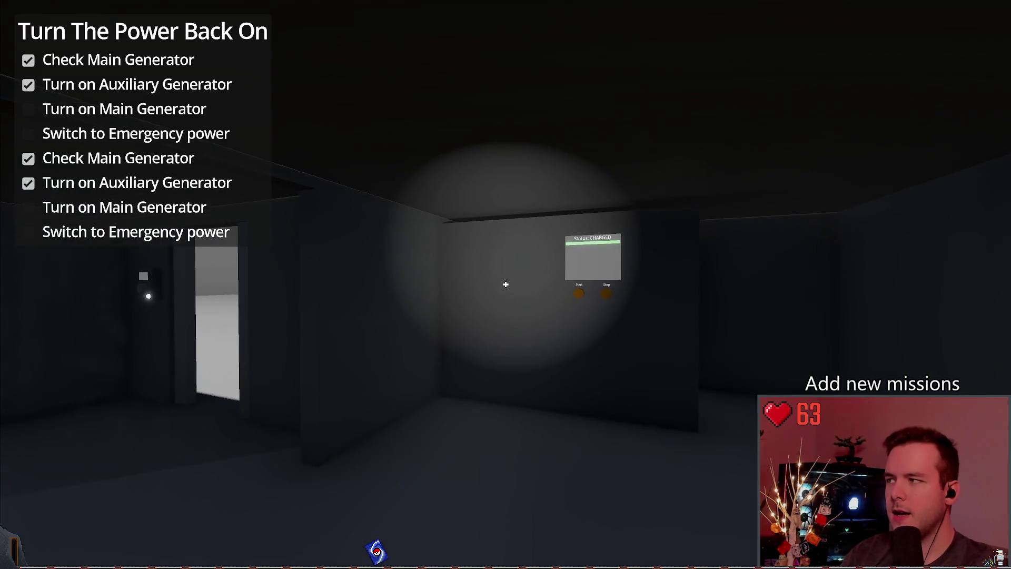
key("w")
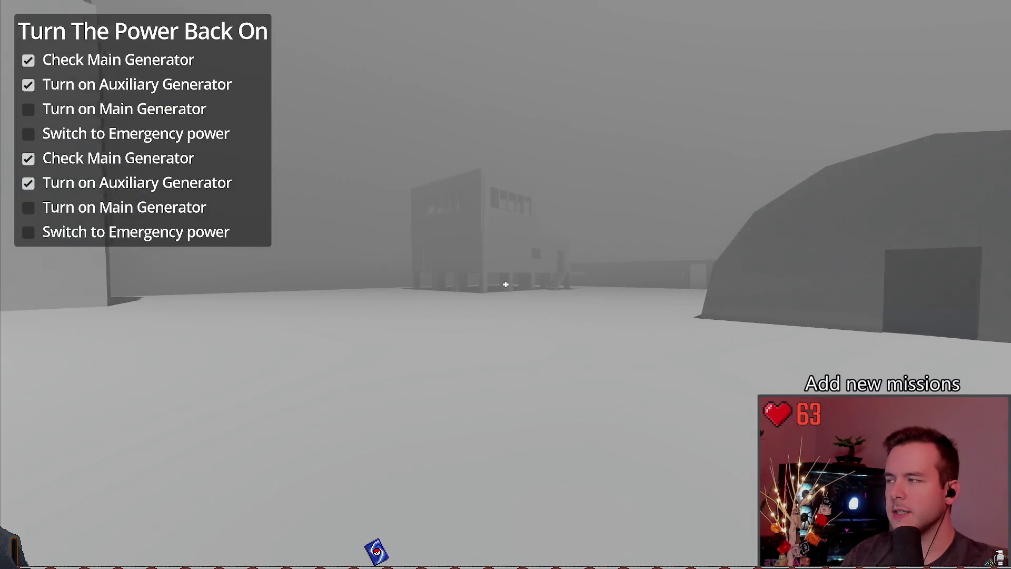
key("w")
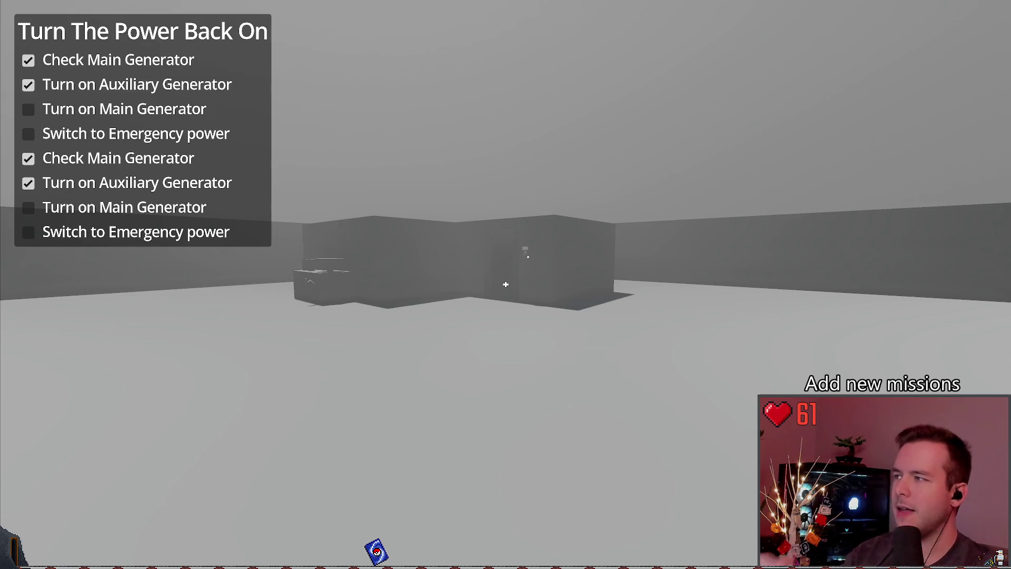
key("Escape")
left_click(53, 364)
Step: Uncomment lines 57–58 and 43–44 in mission_overlay.gd with Ctrl+K
left_click(400, 155)
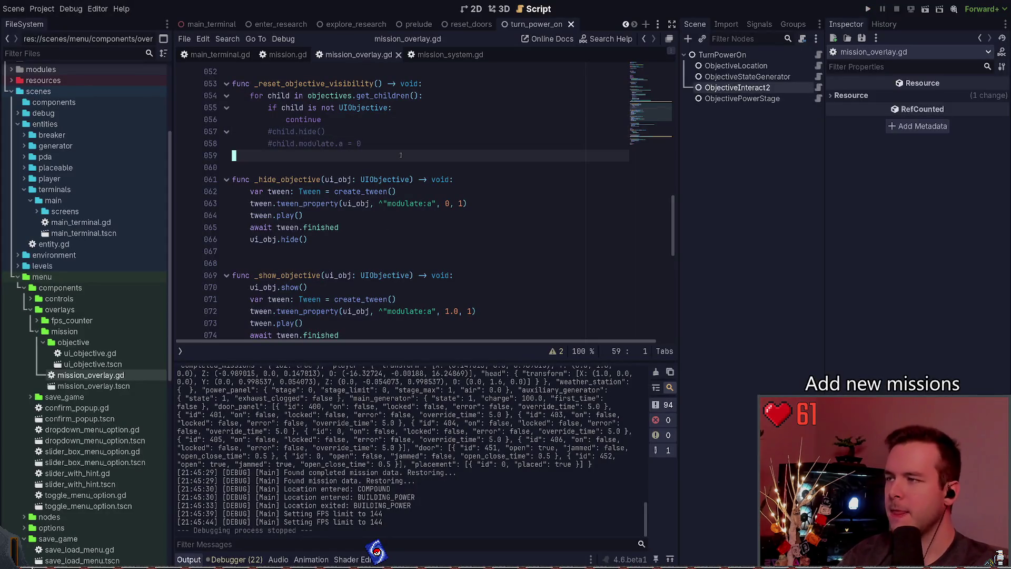
key("shift+Up")
key("shift+Up")
key("ctrl+k")
key("Up")
key("Up")
key("Up")
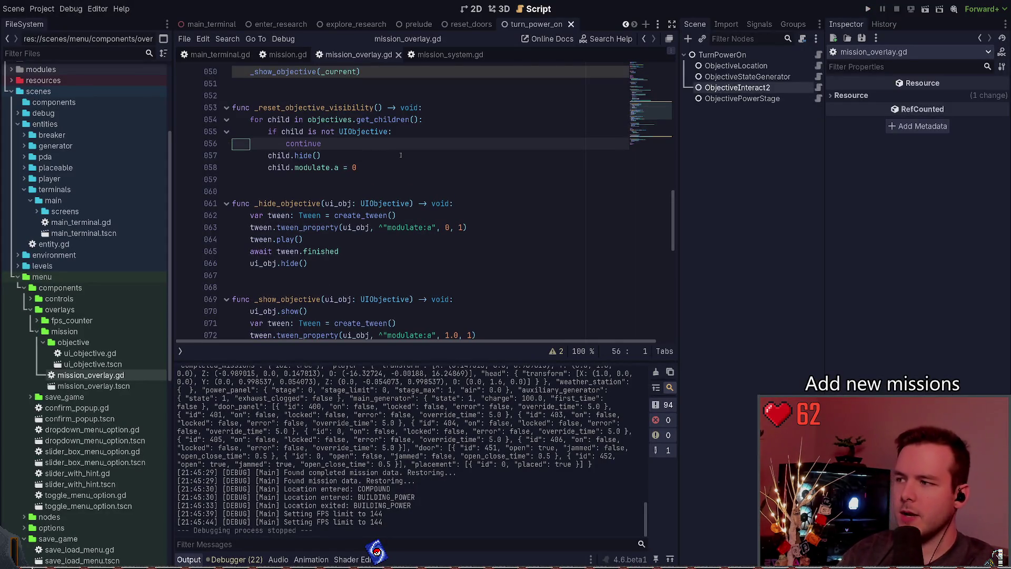
key("shift+Up")
key("shift+Up")
key("ctrl+k")
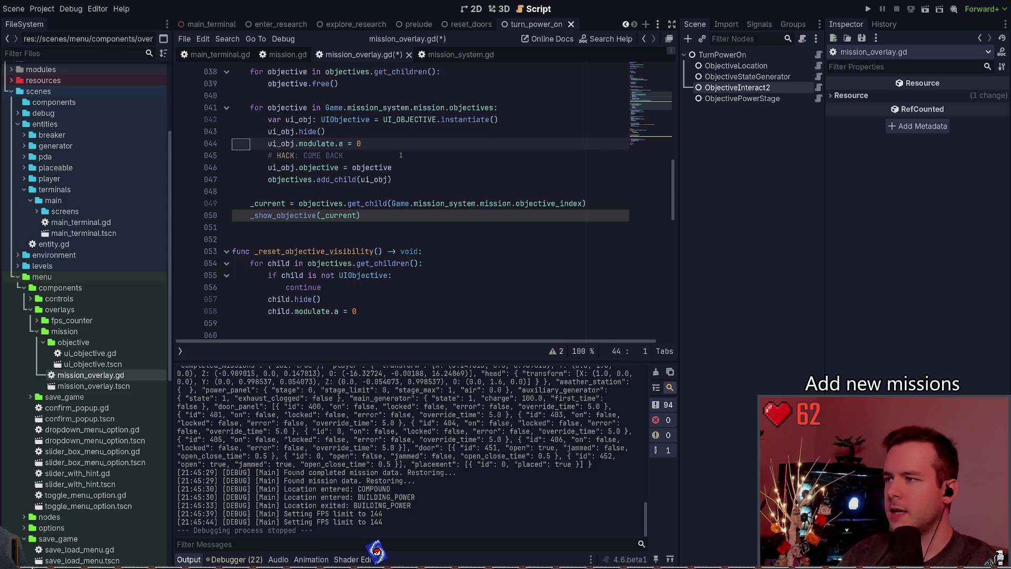
key("Right")
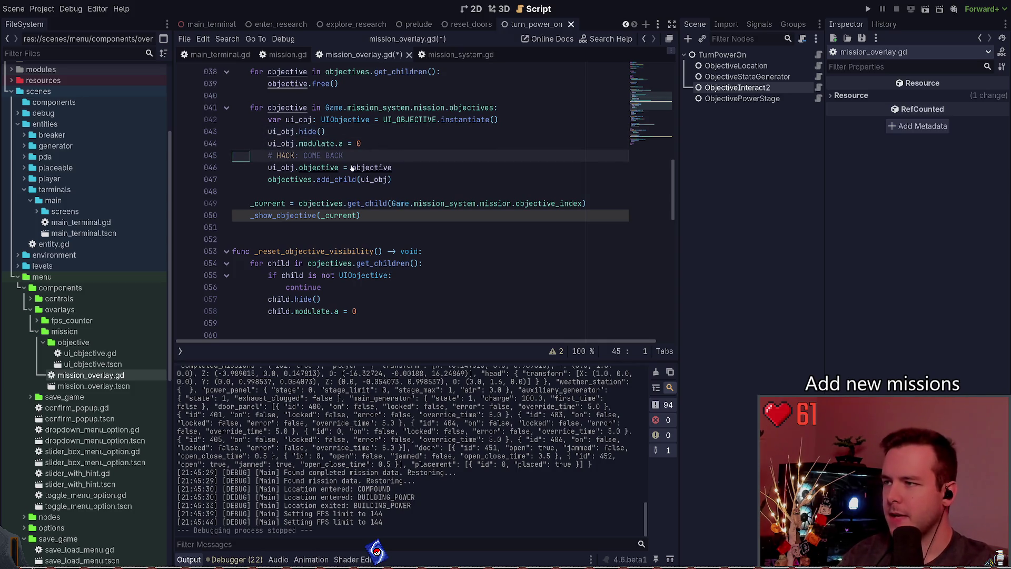
Step: Delete the '# HACK: COME BACK' comment line and save the overlay script
scroll(352, 192, "up", 1)
left_click_drag(352, 192, 234, 193)
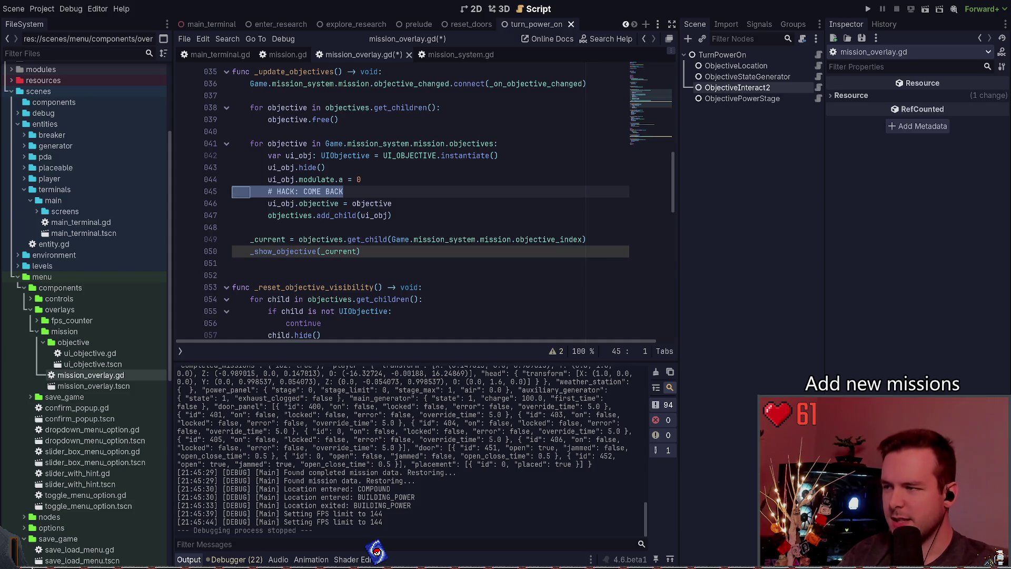
left_click(356, 188)
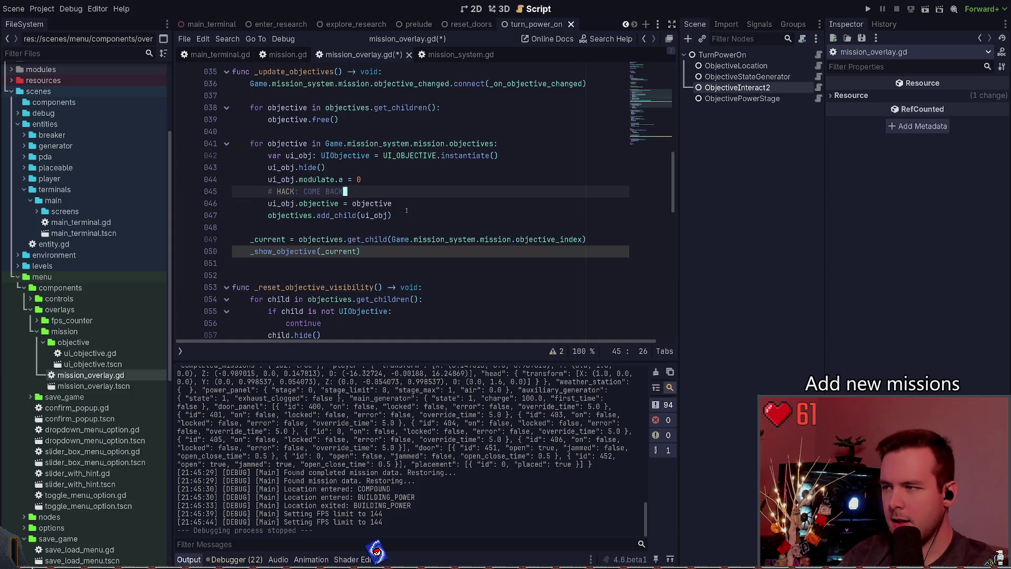
key("ctrl+shift+k")
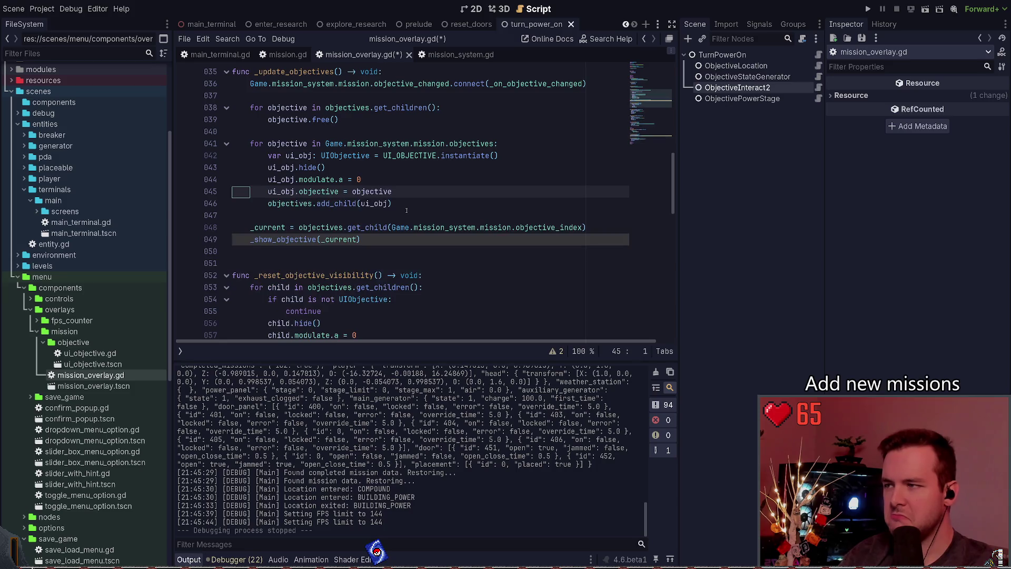
key("ctrl+s")
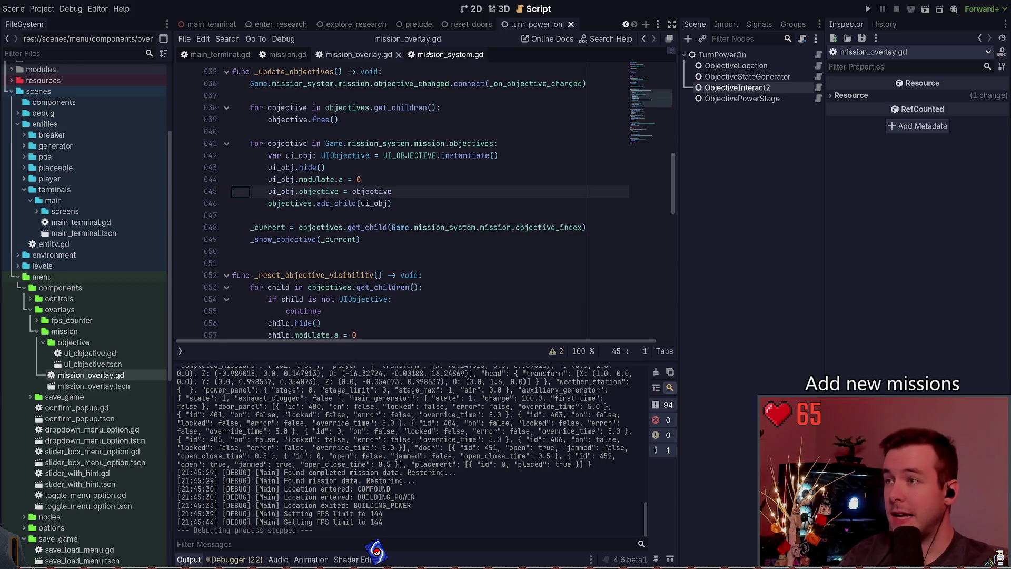
Step: In mission.gd, delete the FIXME comment and uncomment objectives.clear()
left_click(437, 54)
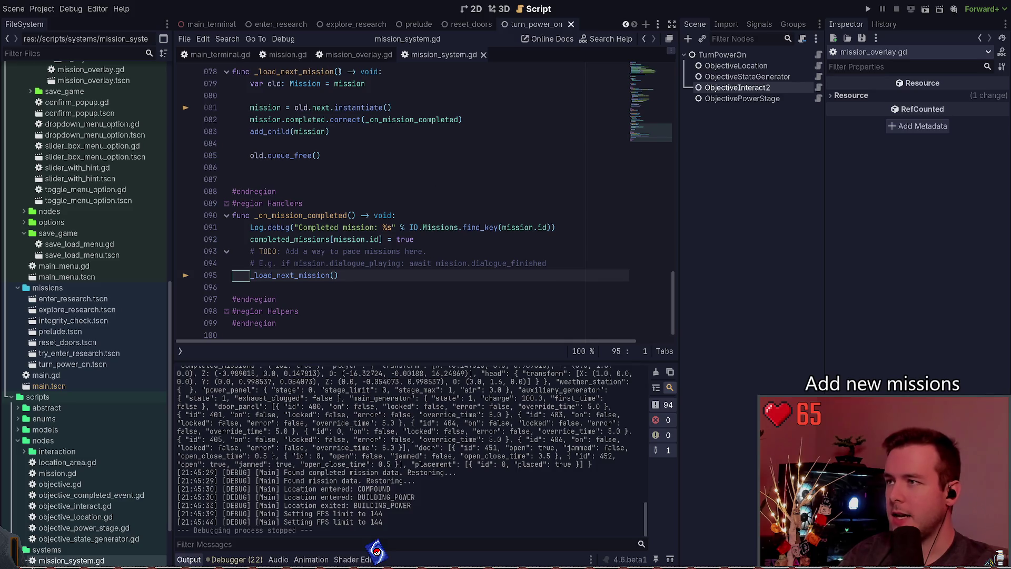
left_click(288, 54)
left_click(406, 227)
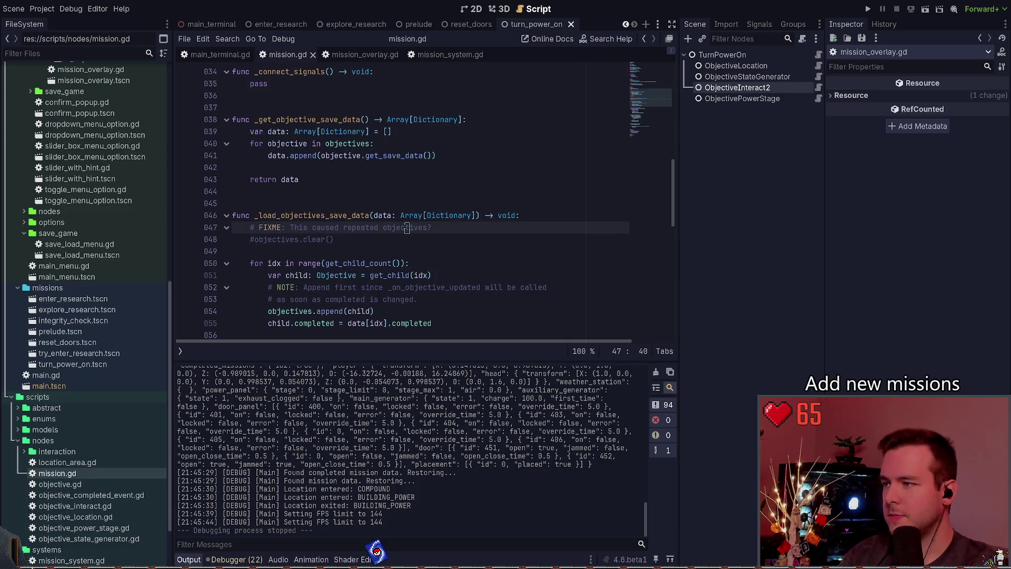
key("ctrl+shift+k")
key("ctrl+k")
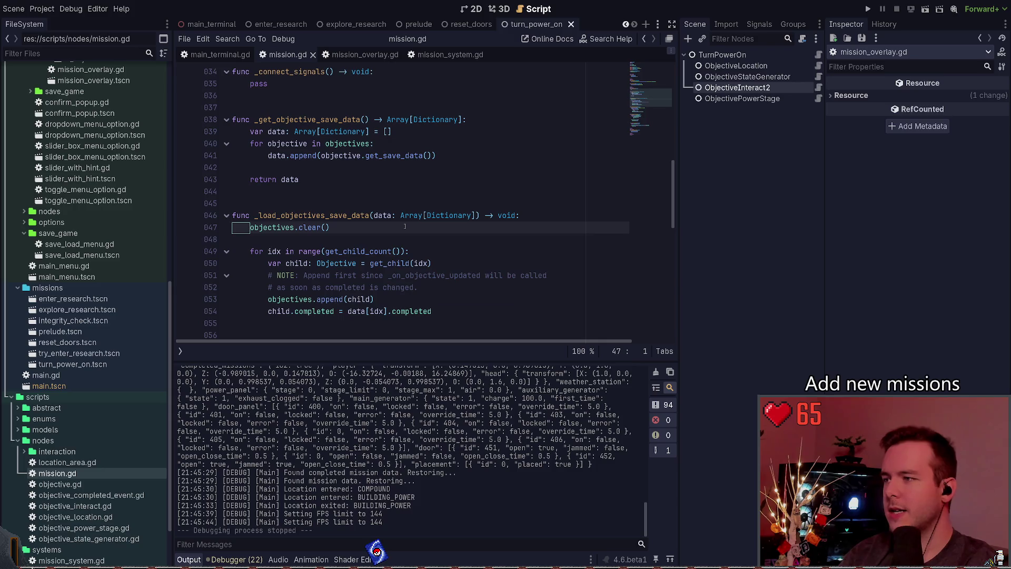
key("Down")
key("Down")
key("Down")
key("Up")
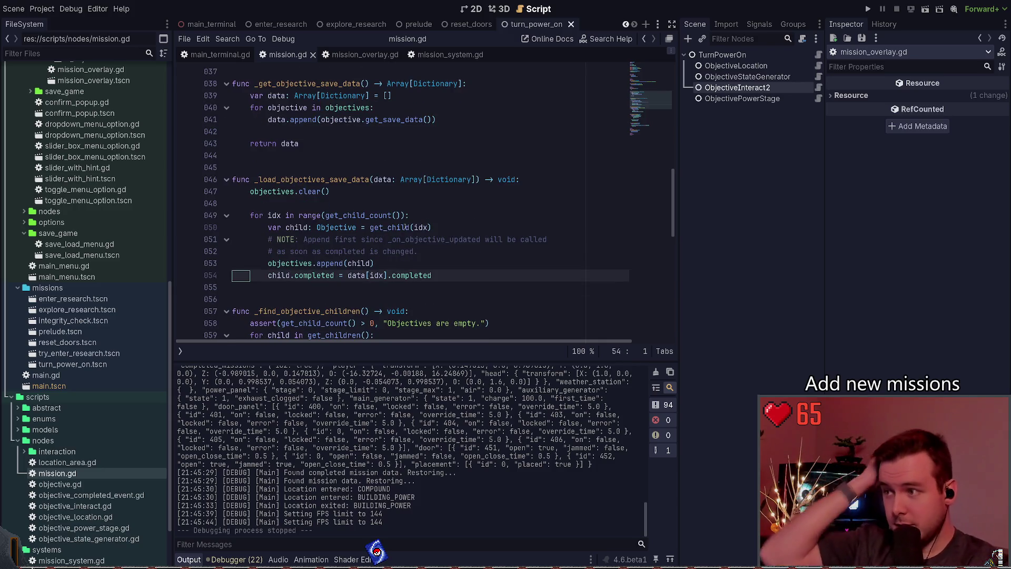
key("Home")
key("Home")
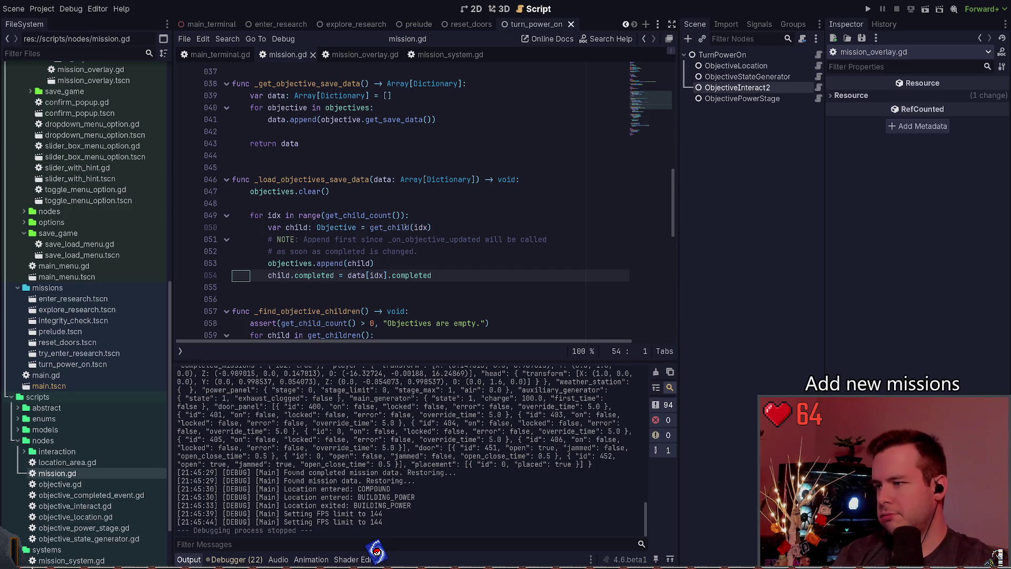
scroll(458, 189, "down", 5)
scroll(458, 189, "up", 2)
scroll(458, 189, "up", 1)
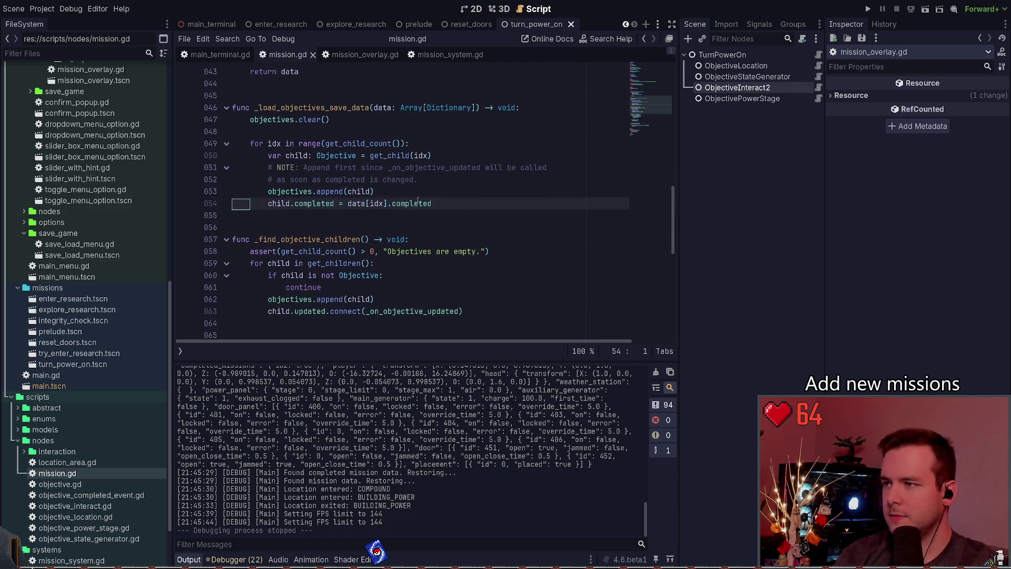
left_click(400, 203, "ctrl")
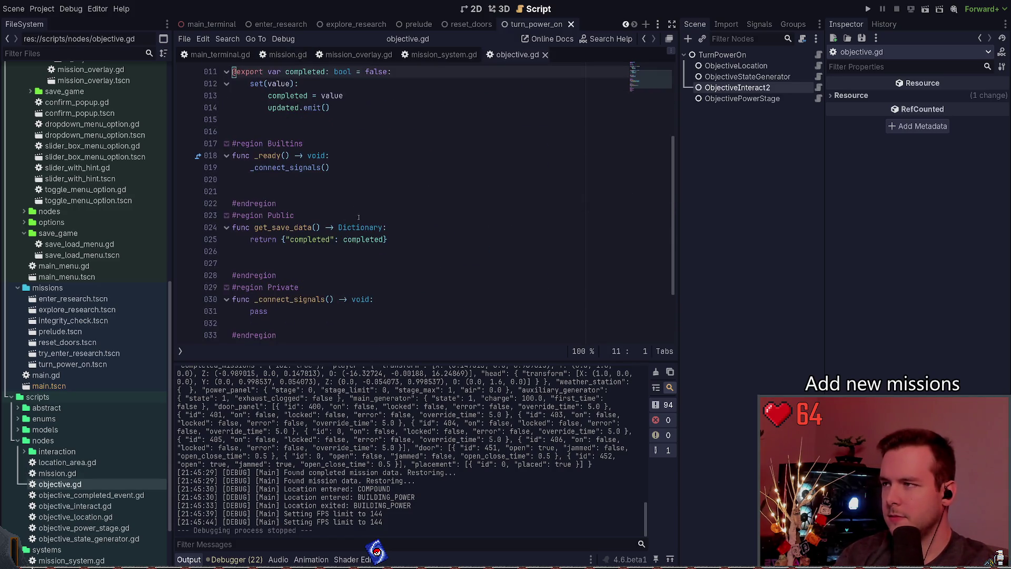
left_click_drag(330, 143, 232, 143)
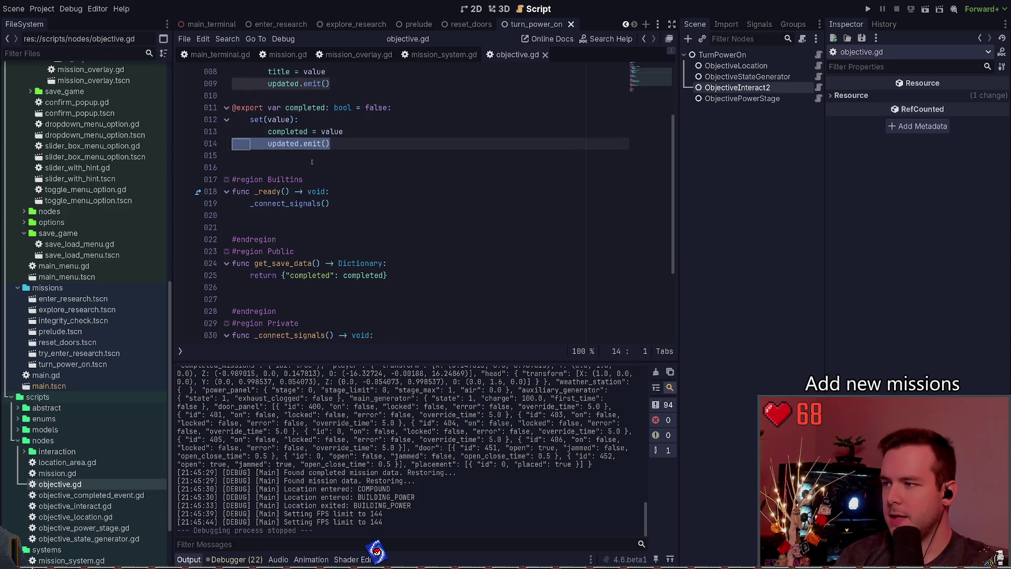
scroll(308, 167, "down", 3)
scroll(332, 173, "up", 5)
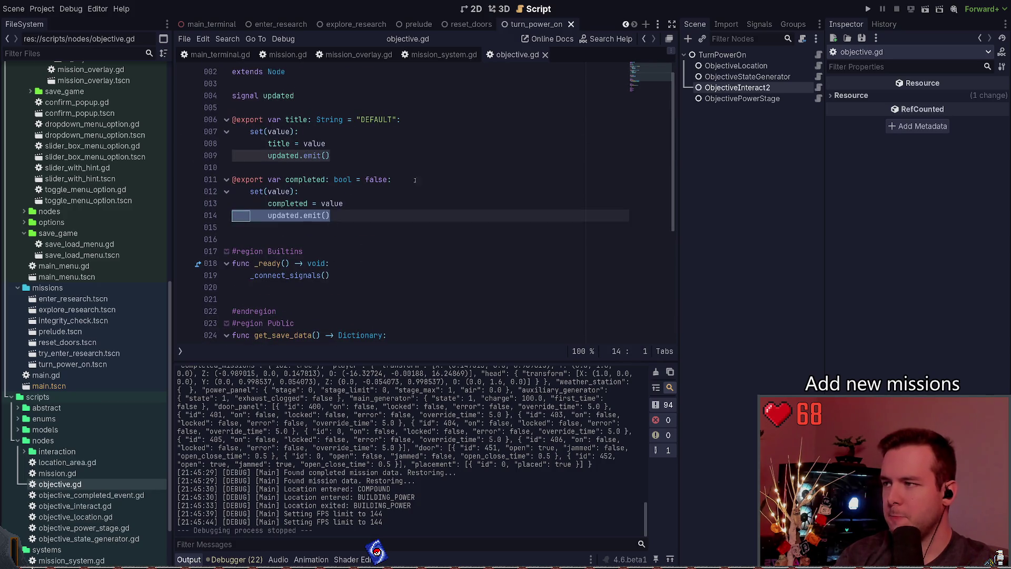
left_click(544, 55)
scroll(421, 205, "down", 5)
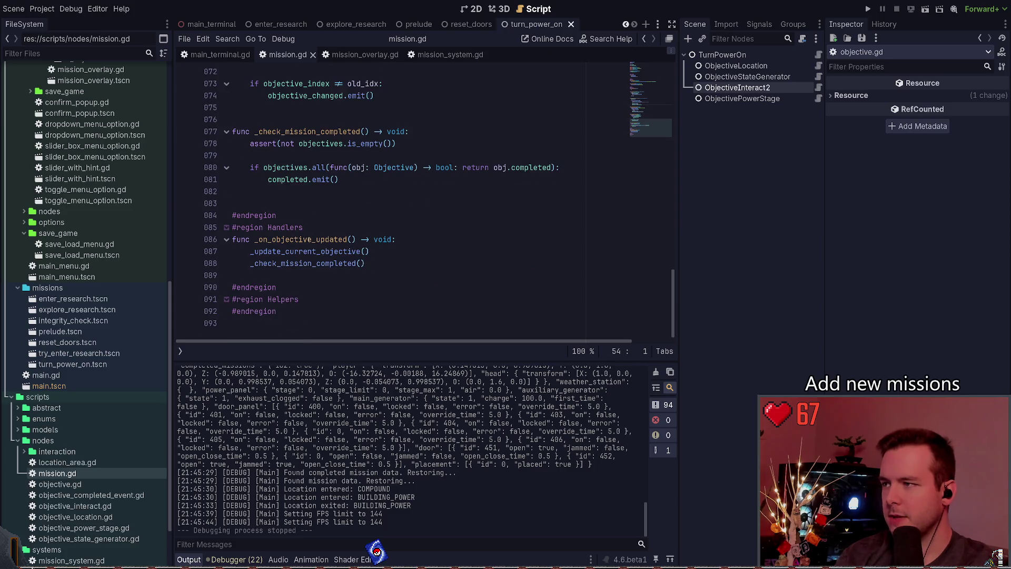
scroll(362, 224, "up", 10)
left_click(363, 224)
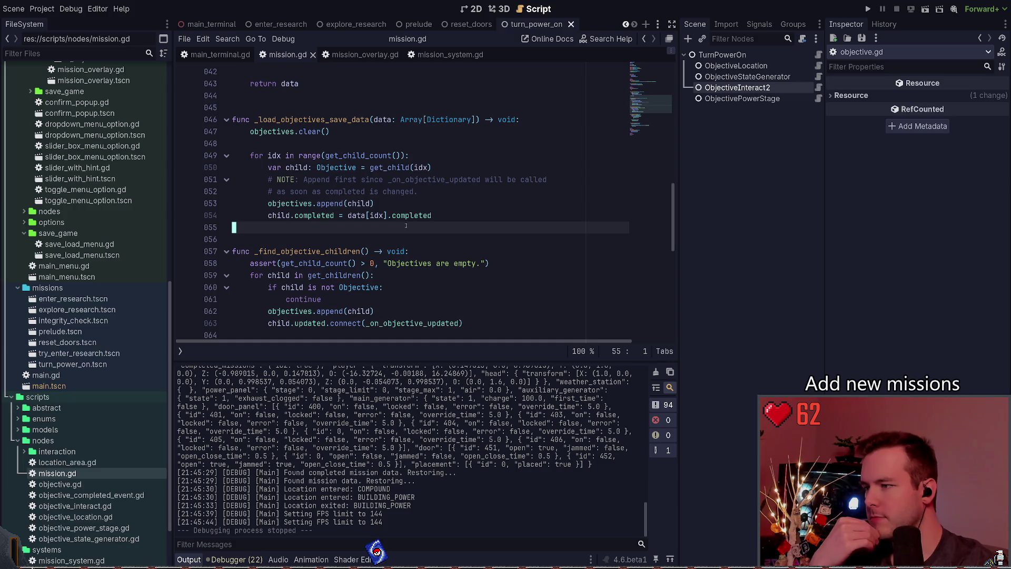
scroll(488, 299, "down", 1)
left_click(492, 292)
key("shift+Home")
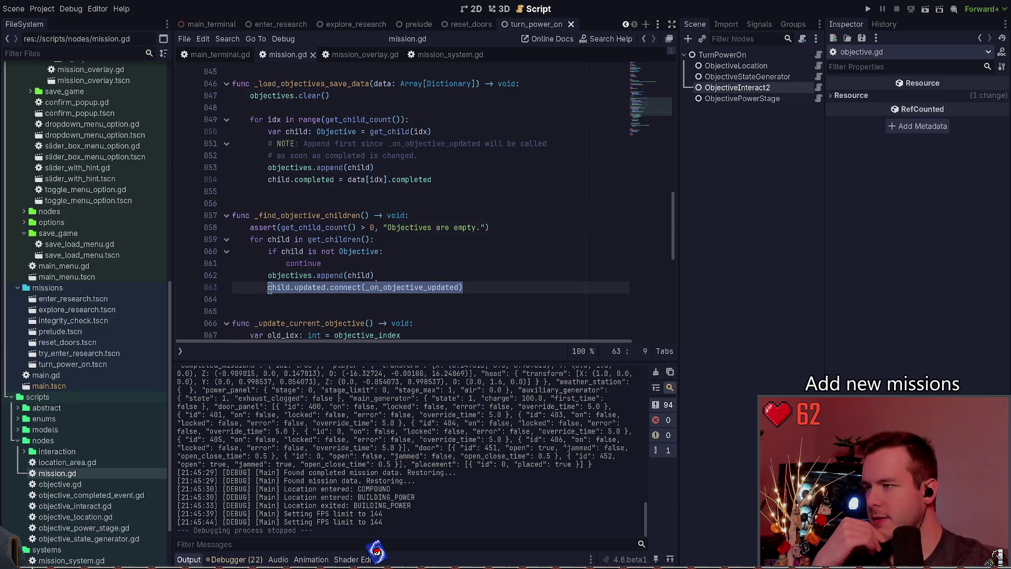
left_click(487, 287)
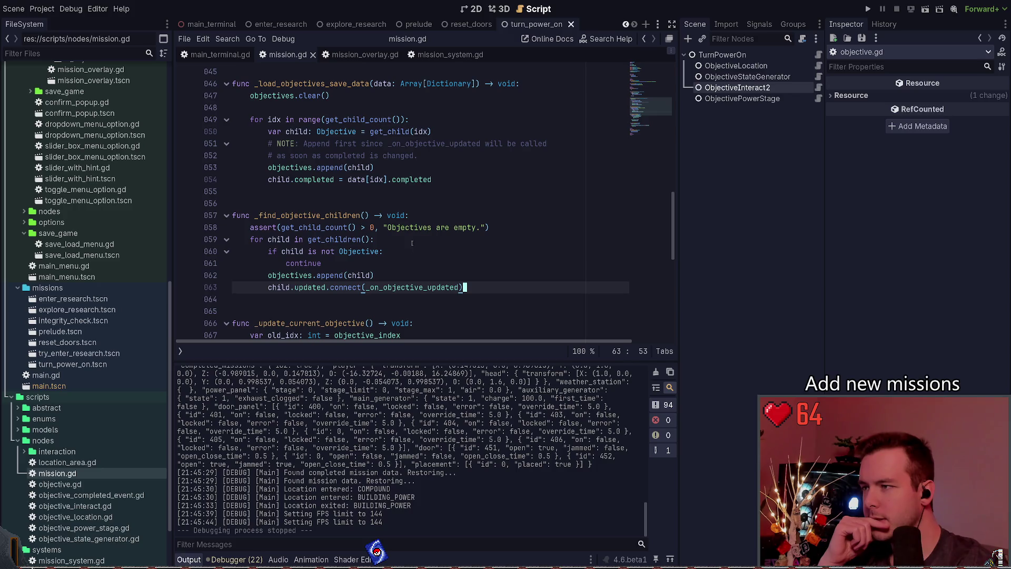
scroll(416, 242, "up", 4)
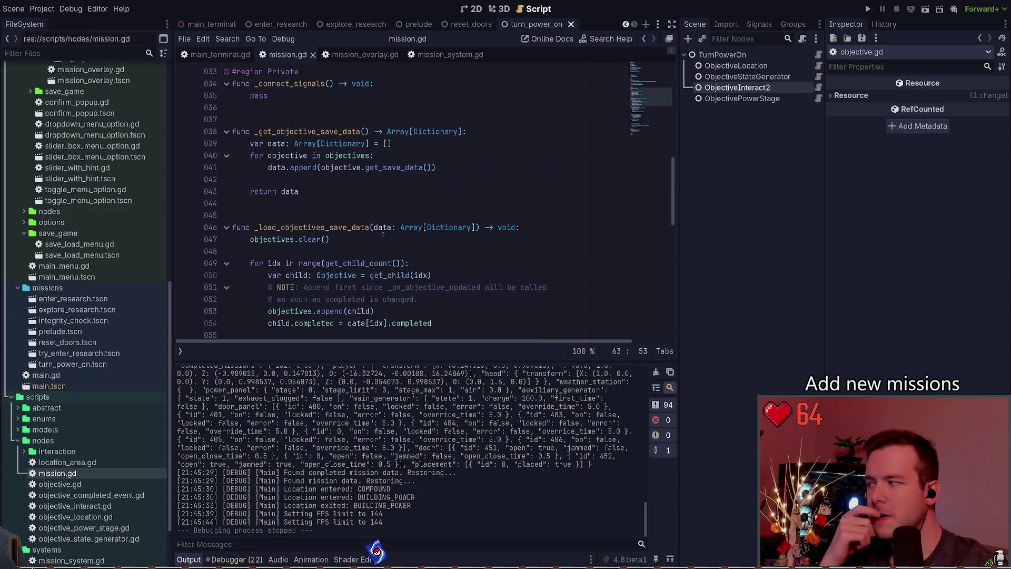
scroll(377, 234, "up", 3)
scroll(336, 246, "up", 7)
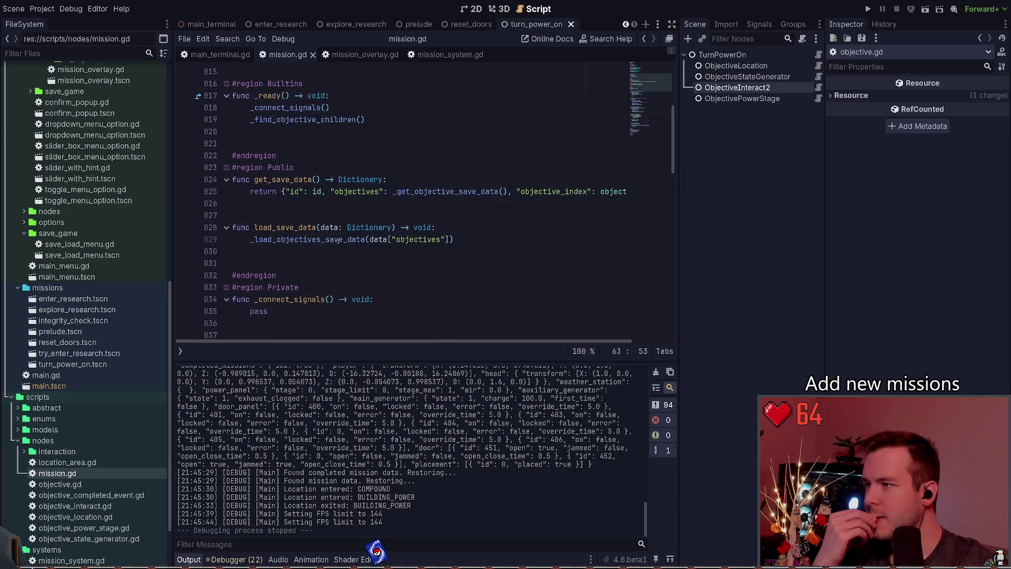
left_click_drag(250, 263, 363, 263)
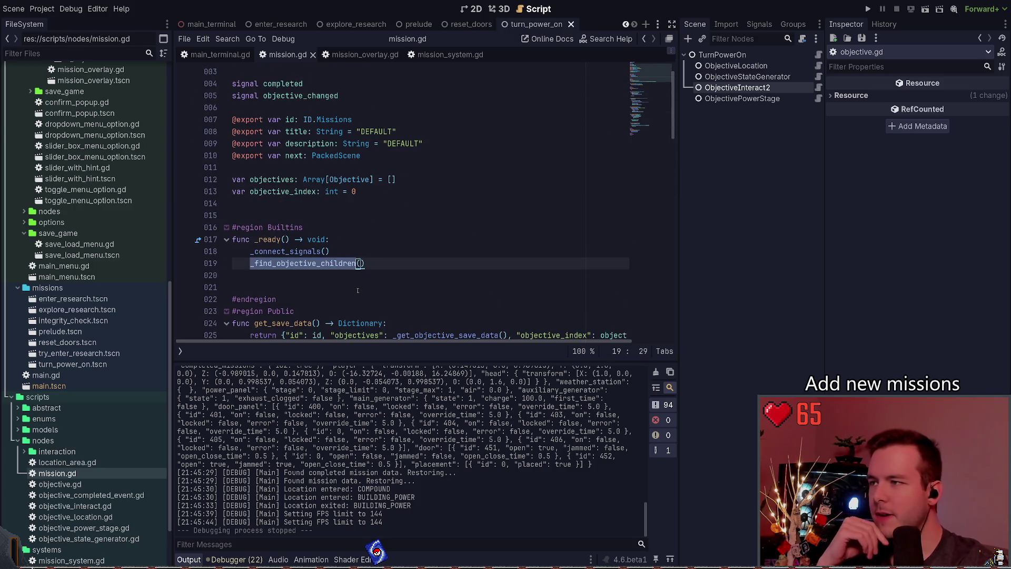
scroll(346, 272, "down", 2)
left_click_drag(364, 191, 235, 191)
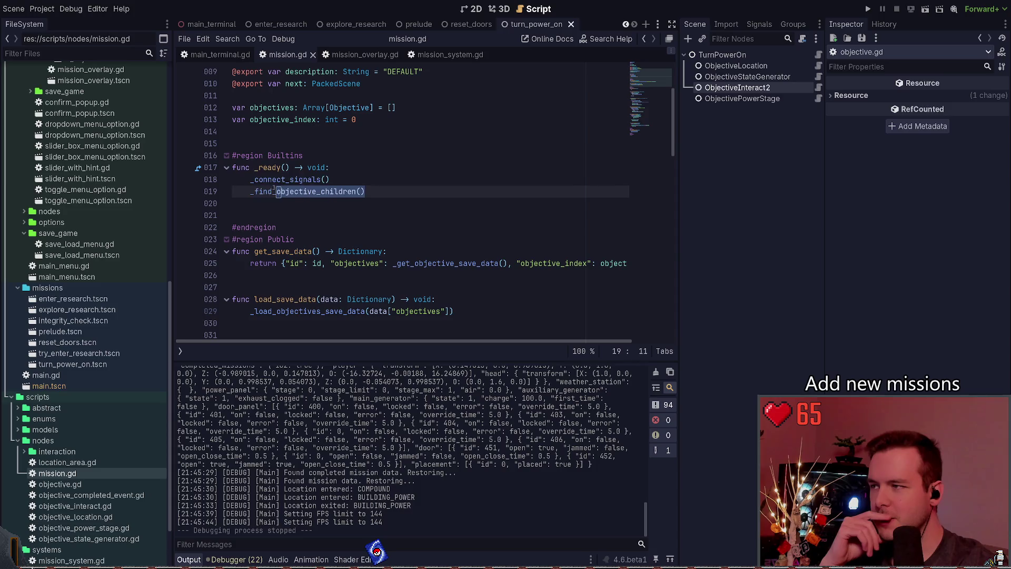
left_click(408, 183)
key("Down")
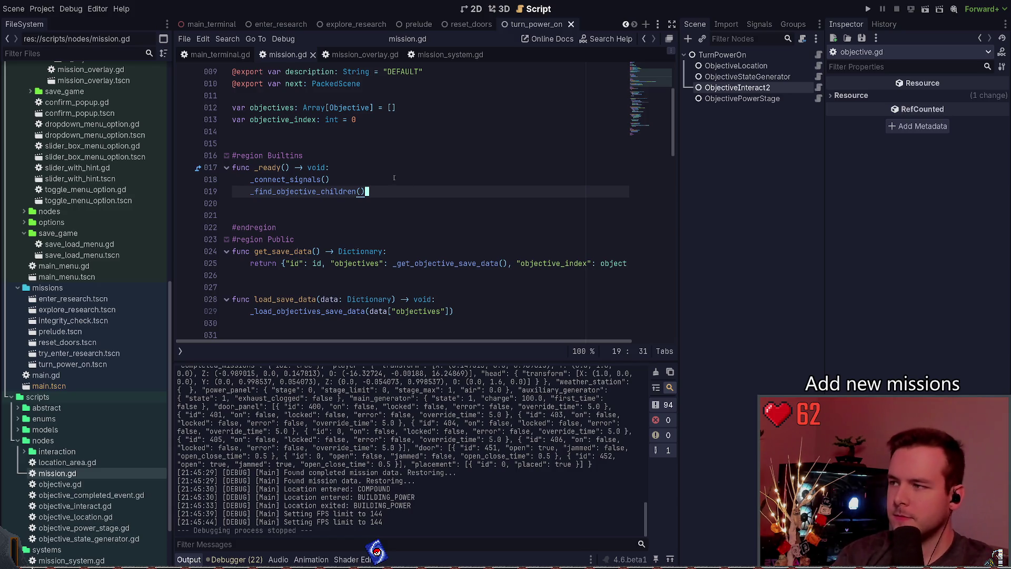
left_click(250, 180, "shift")
left_click(251, 192, "shift")
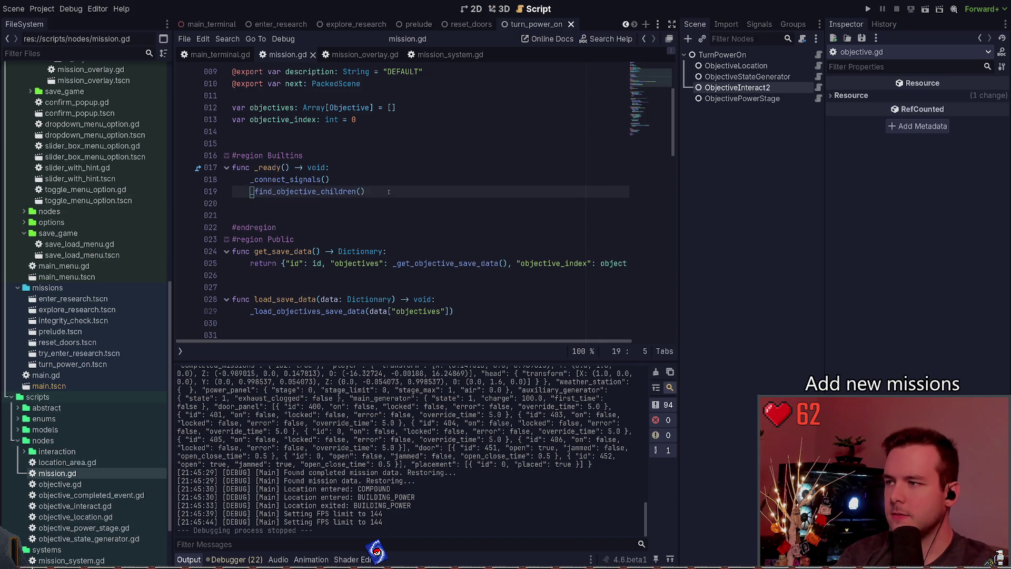
left_click(376, 194)
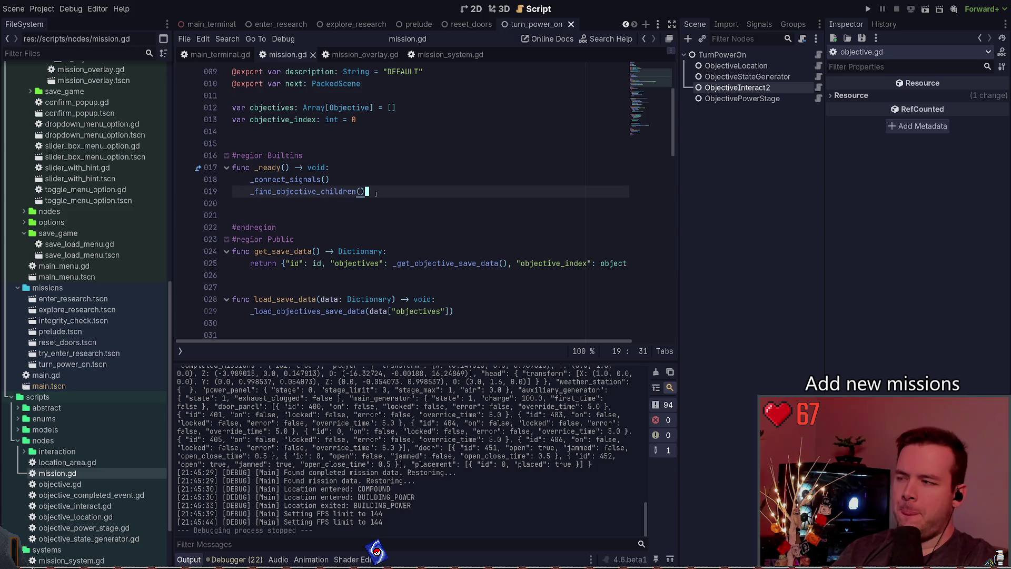
Step: Comment out the _find_objective_children() call, save, and jump to _load_objectives_save_data
key("ctrl+k")
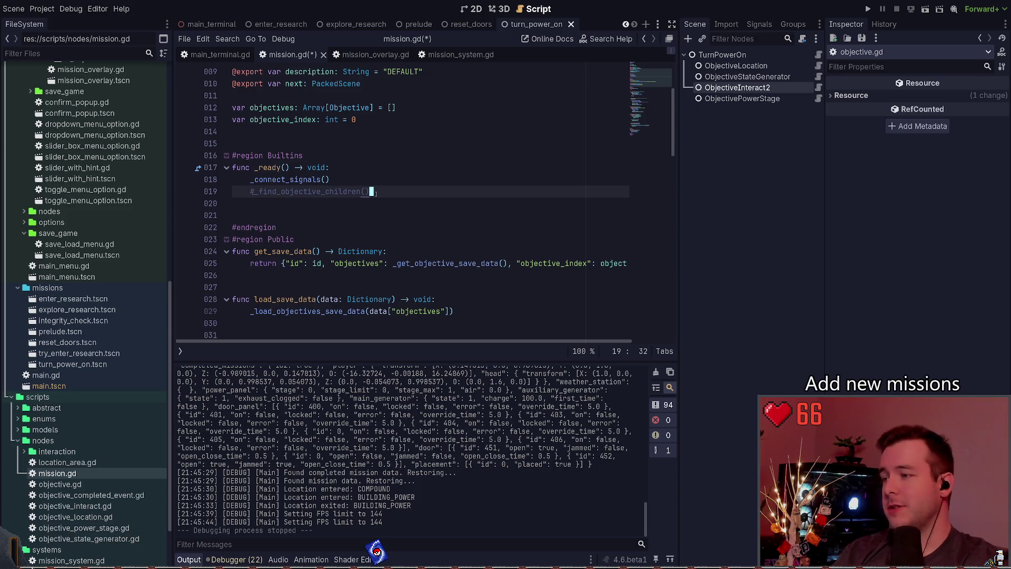
left_click(315, 192)
scroll(421, 184, "down", 3)
key("ctrl+s")
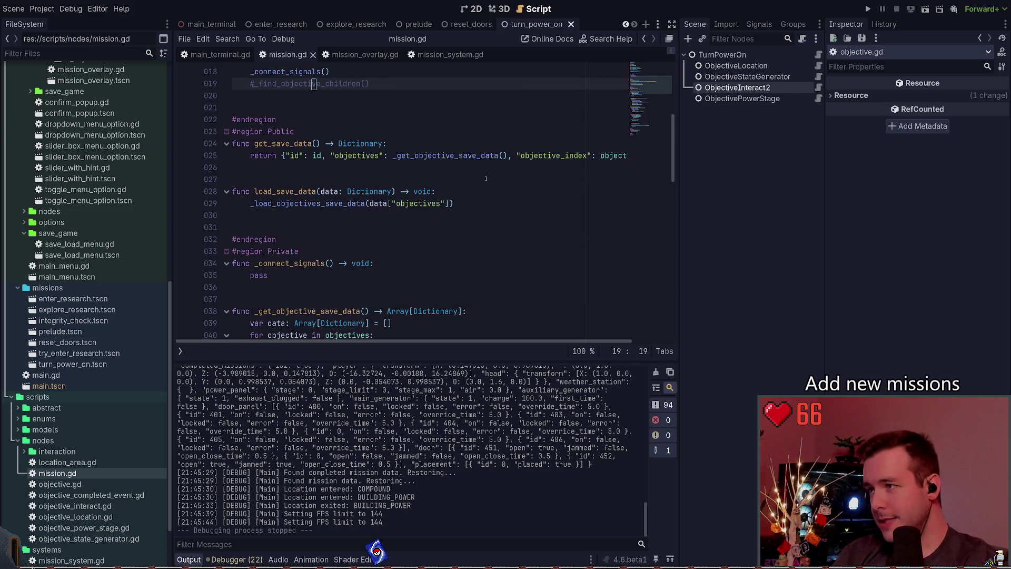
left_click(304, 203)
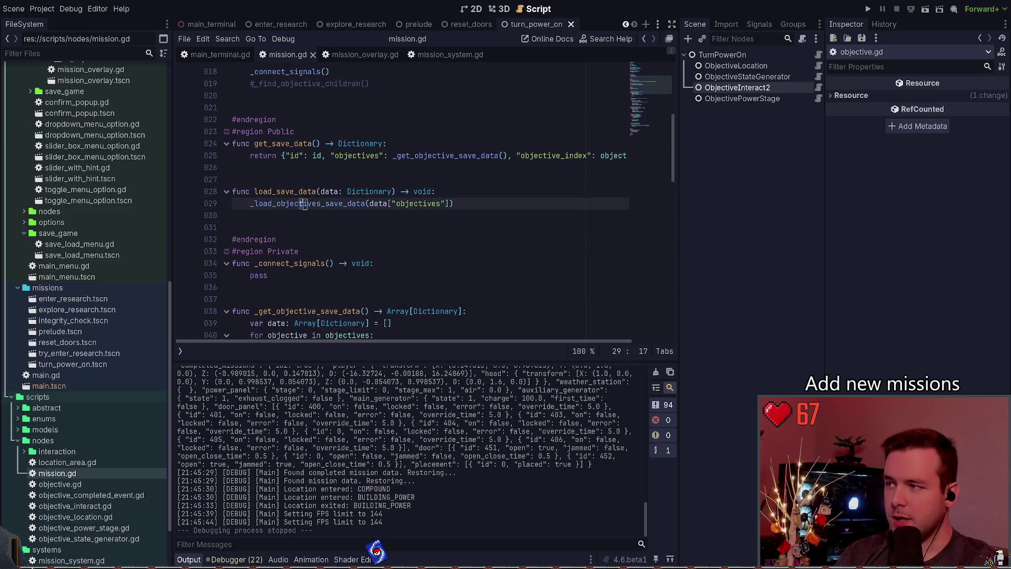
left_click(283, 207, "ctrl")
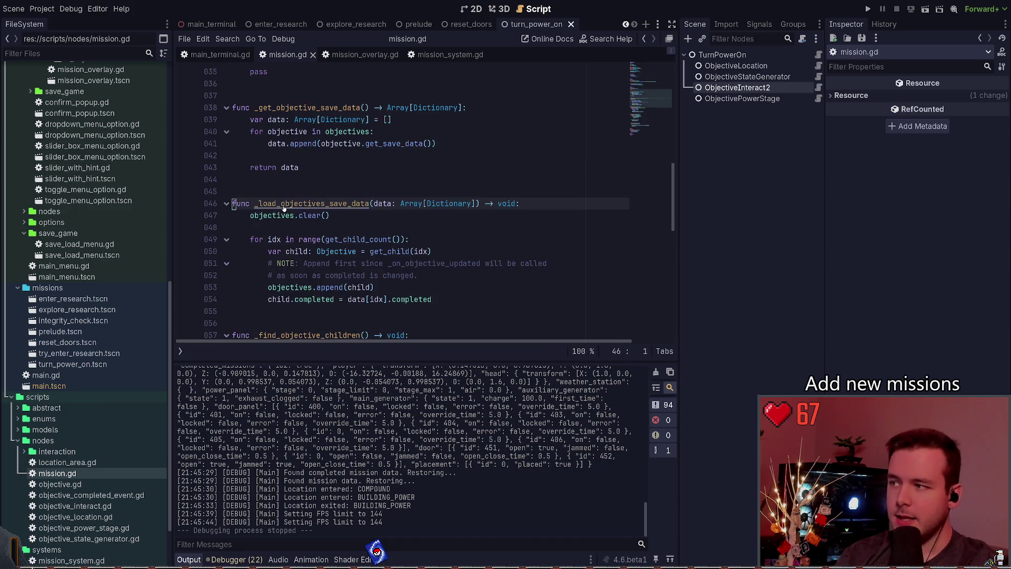
scroll(364, 239, "up", 2)
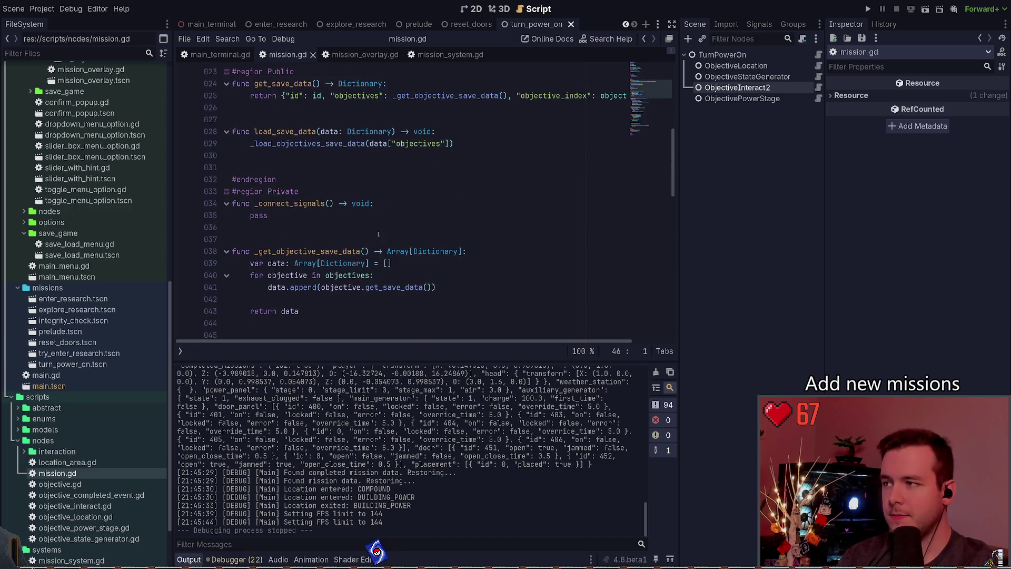
scroll(364, 239, "down", 5)
scroll(365, 221, "up", 2)
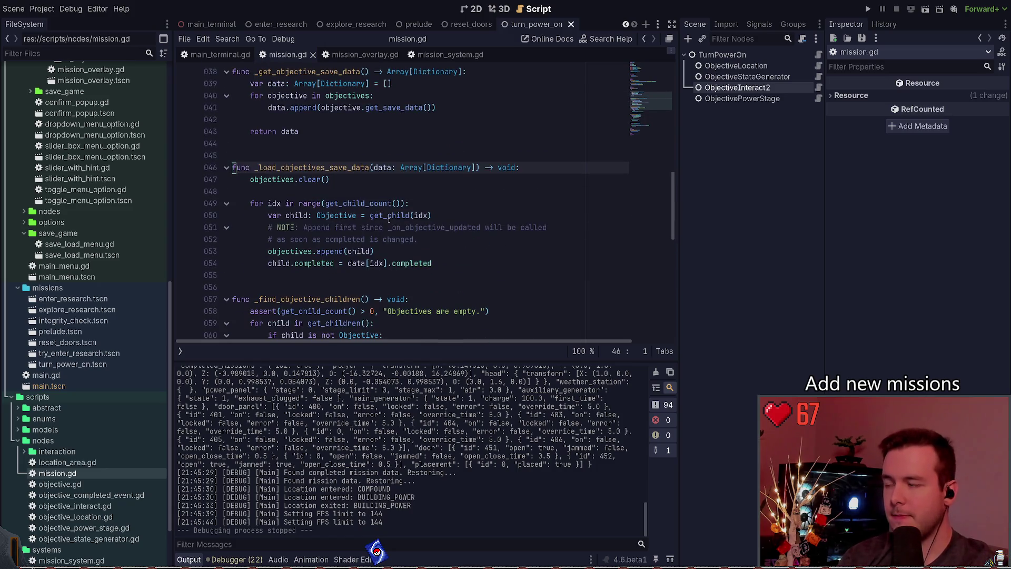
scroll(389, 220, "down", 3)
Step: Paste the empty-objectives assert on a new line after _connect_signals() in _ready
mouse_move(462, 263)
left_mouse_down()
mouse_move(464, 210)
mouse_move(251, 203)
left_mouse_up()
key("ctrl+c")
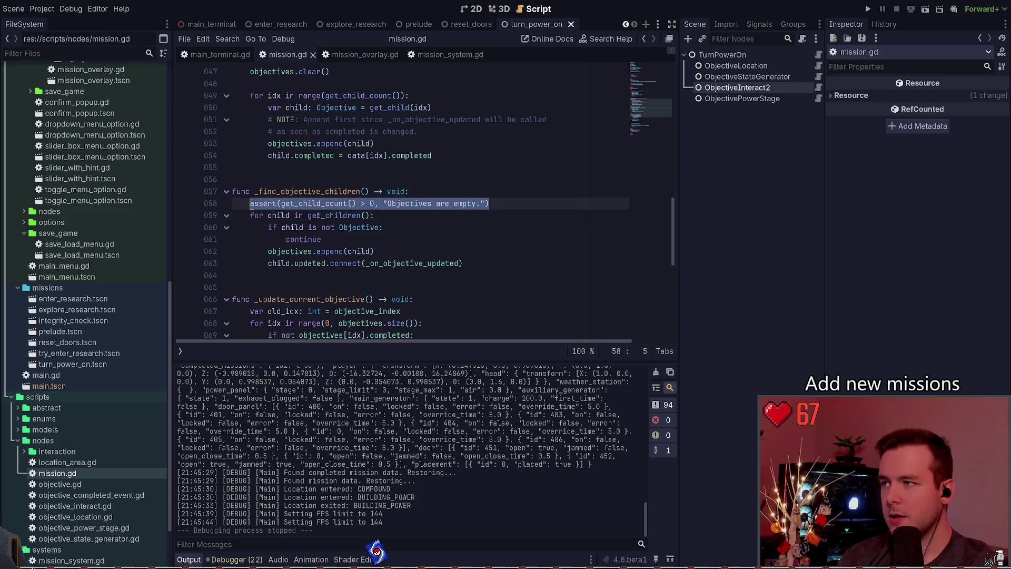
scroll(373, 221, "up", 6)
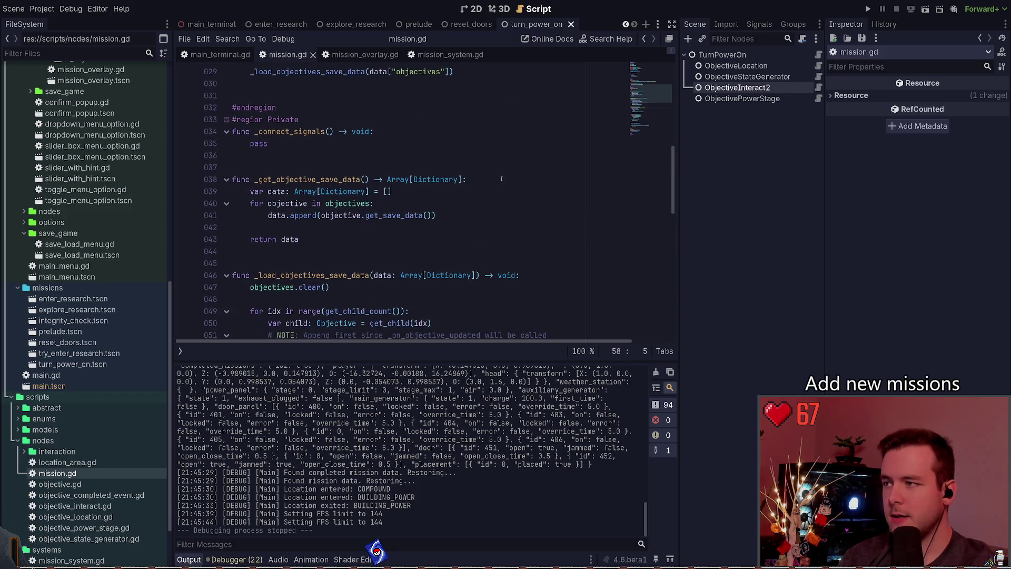
scroll(498, 183, "up", 8)
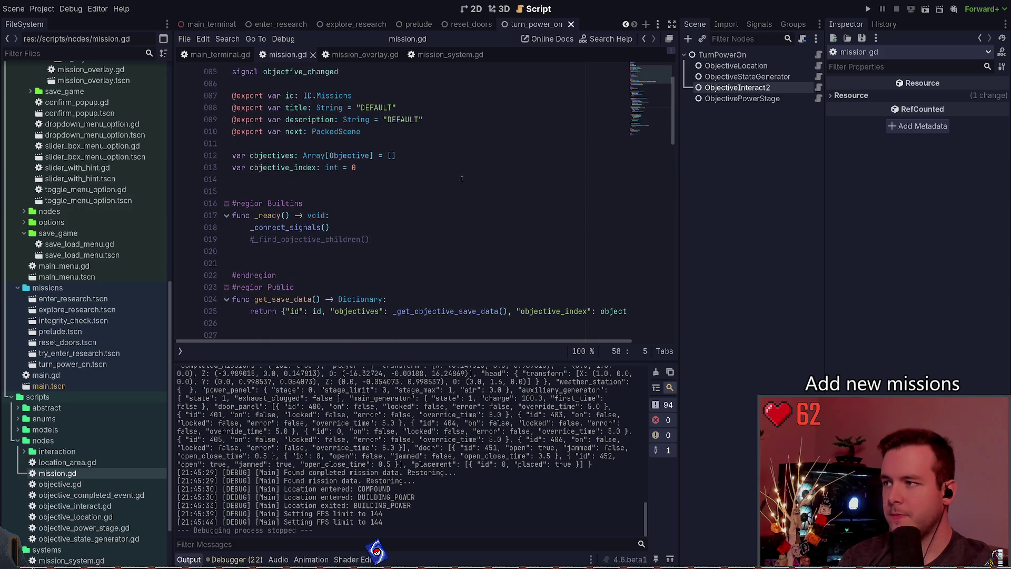
left_click(463, 230)
key("Return")
key("ctrl+v")
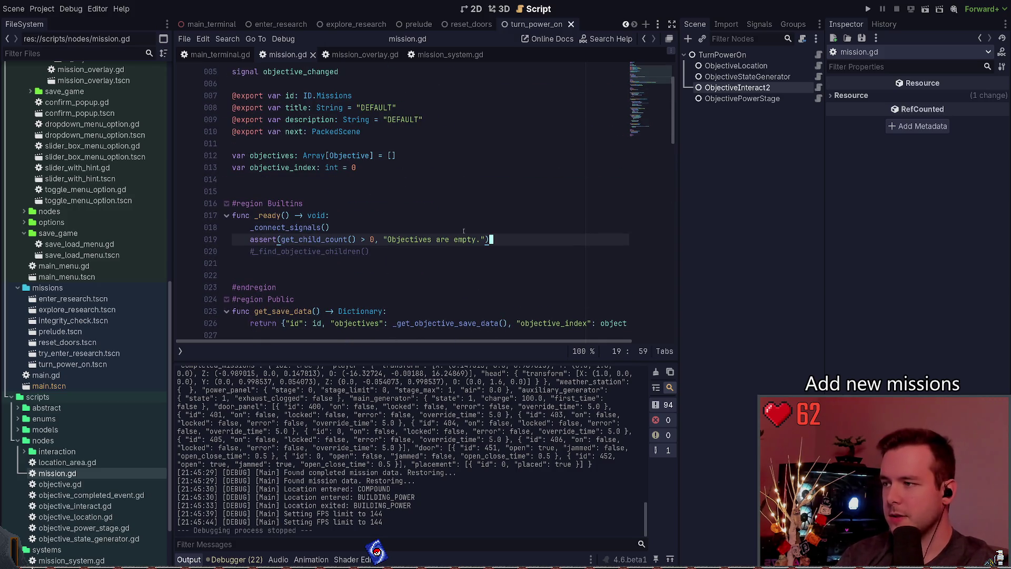
key("Down")
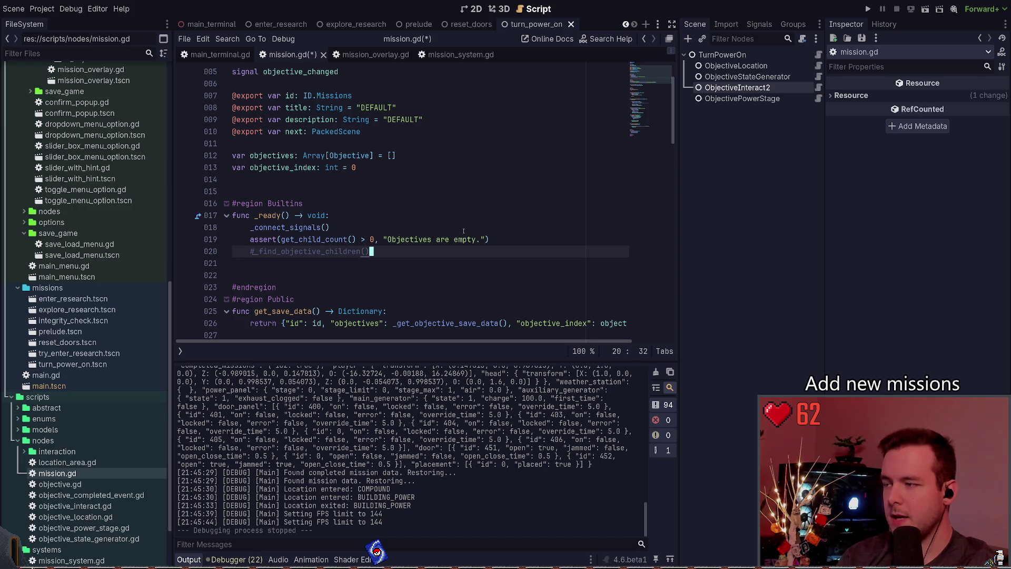
Step: Comment out the entire _find_objective_children function
scroll(458, 222, "down", 13)
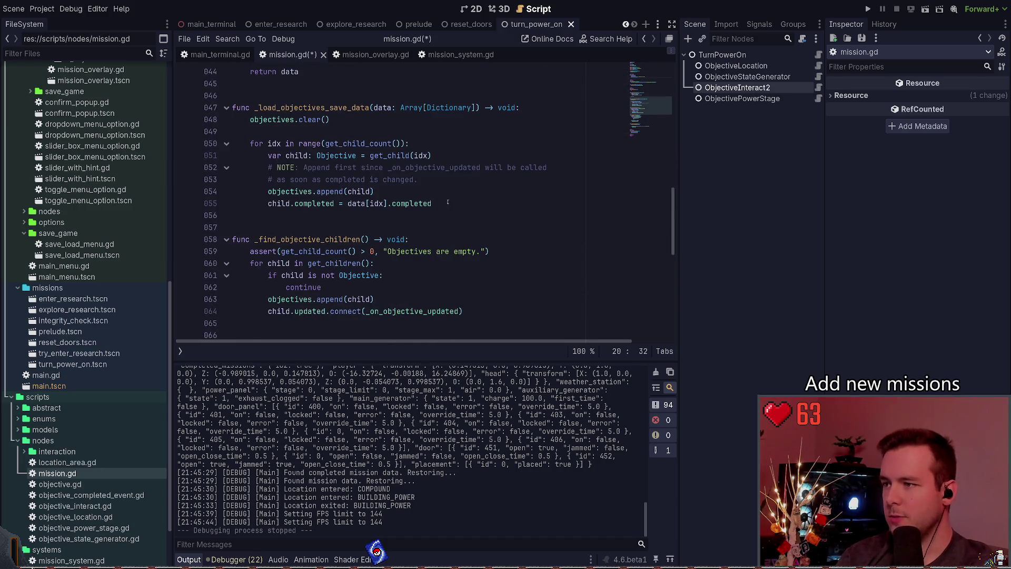
scroll(447, 202, "down", 3)
scroll(447, 202, "up", 3)
left_click(523, 235)
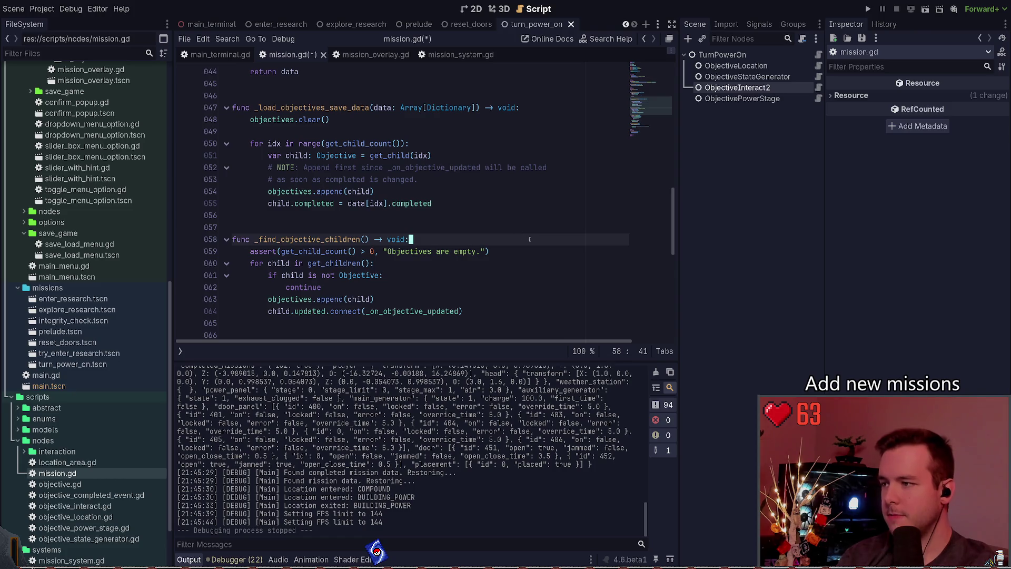
key("Down")
key("Down")
key("Down")
key("End")
key("shift+Up")
key("shift+Up")
key("shift+Up")
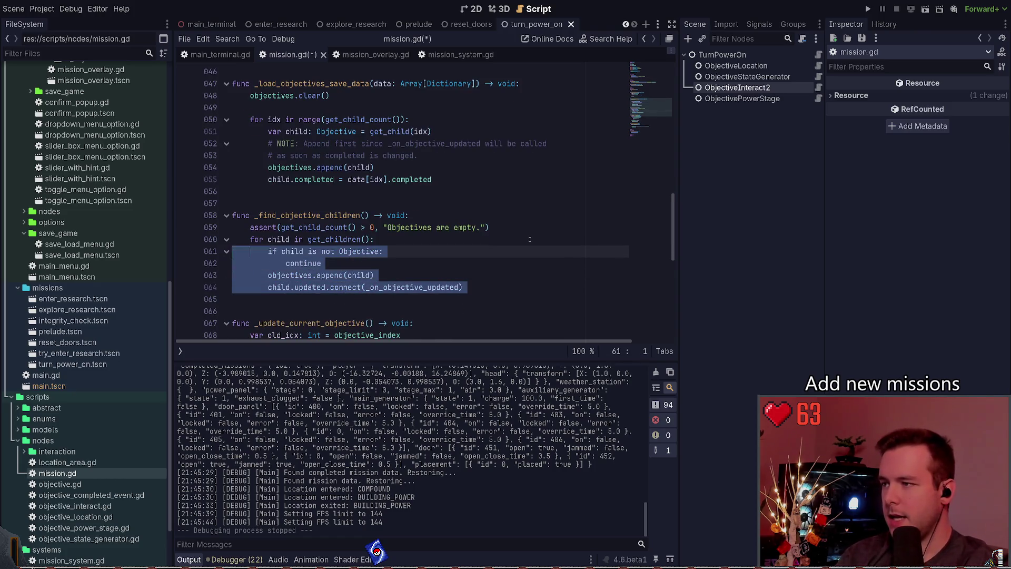
key("shift+Home")
key("ctrl+k")
key("Up")
key("Up")
key("Up")
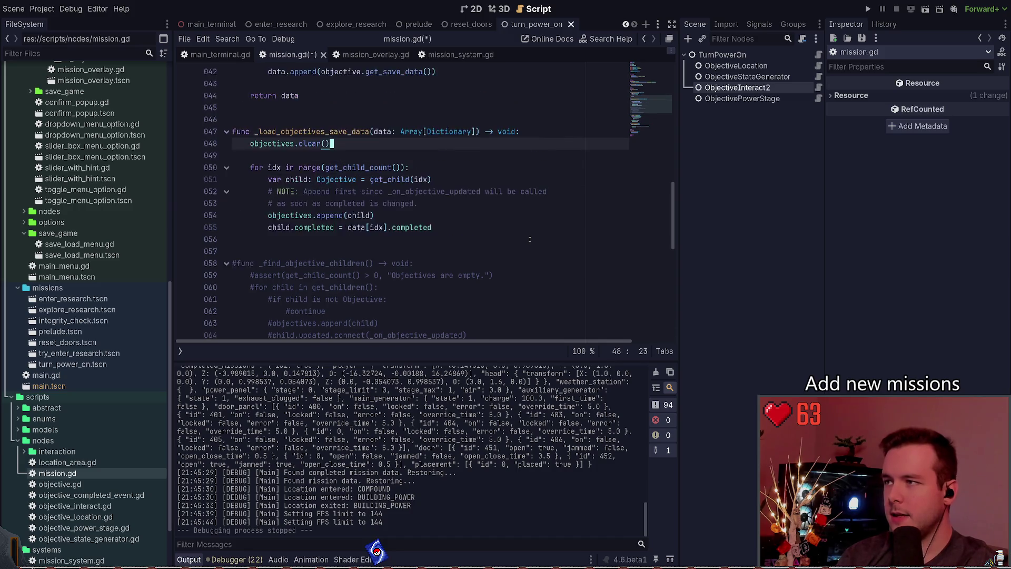
key("Up")
key("Up")
key("Up")
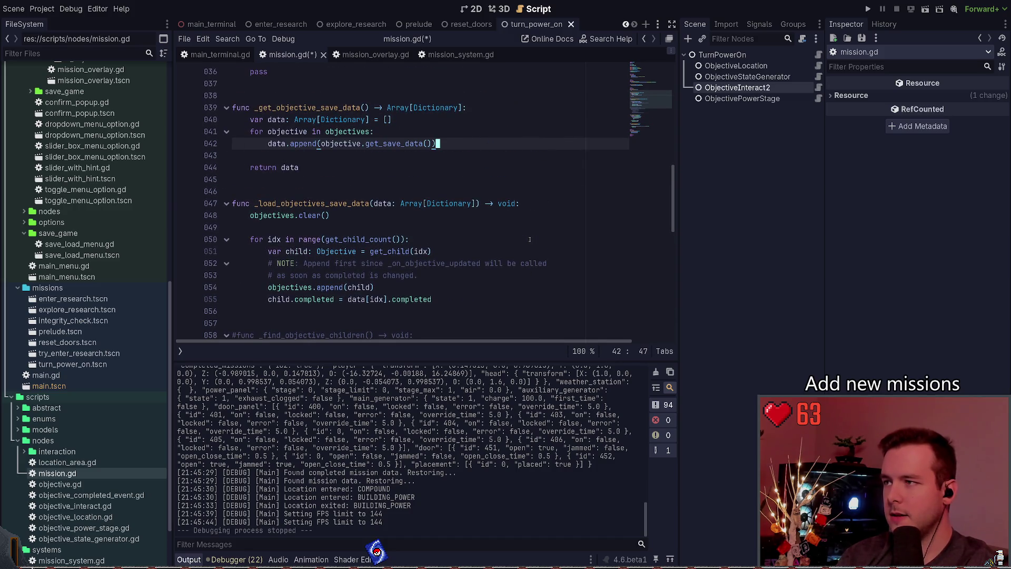
scroll(428, 215, "up", 3)
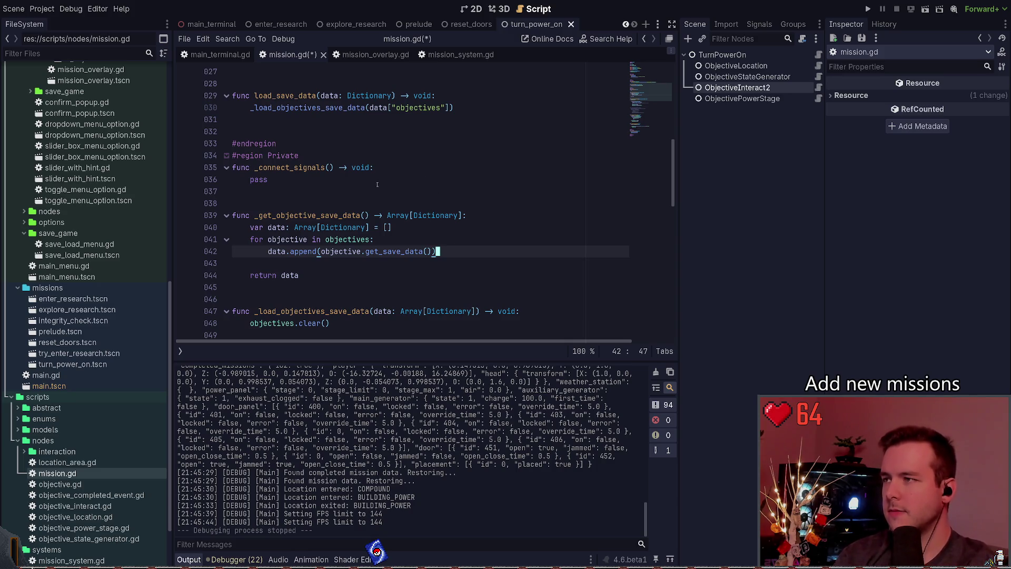
scroll(466, 197, "down", 4)
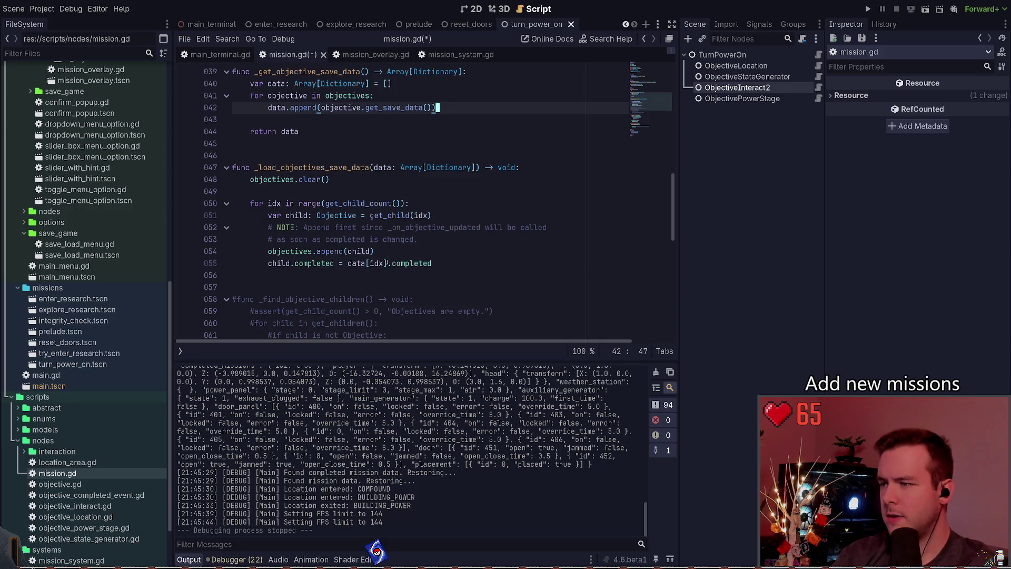
left_click(363, 264)
left_click_drag(362, 263, 347, 264)
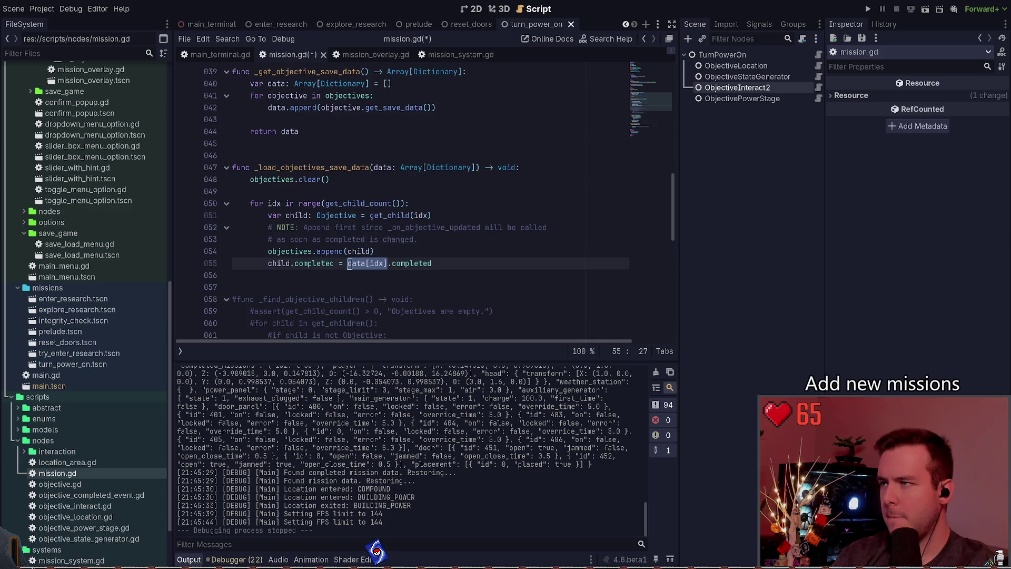
scroll(384, 167, "down", 9)
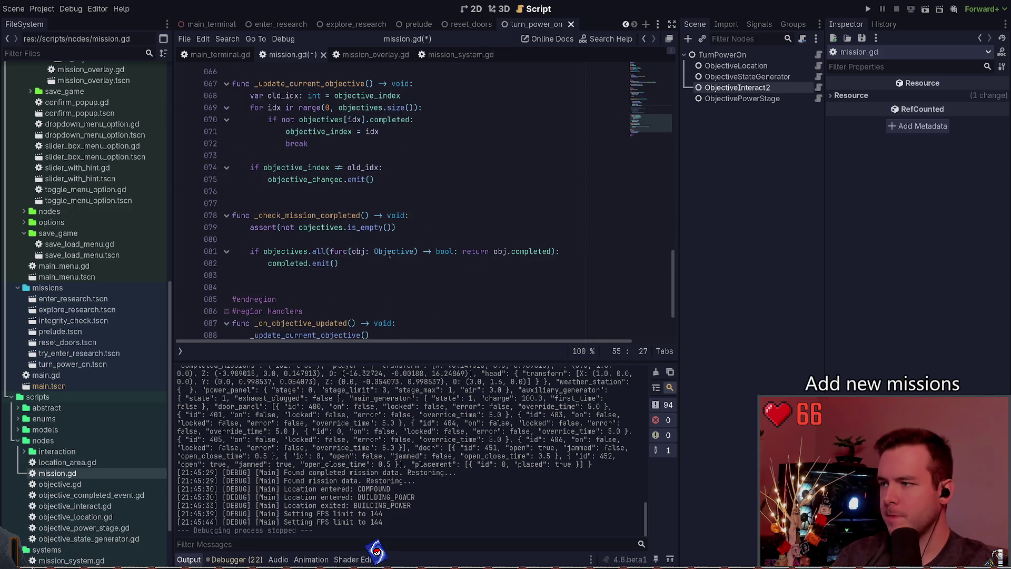
scroll(390, 248, "up", 4)
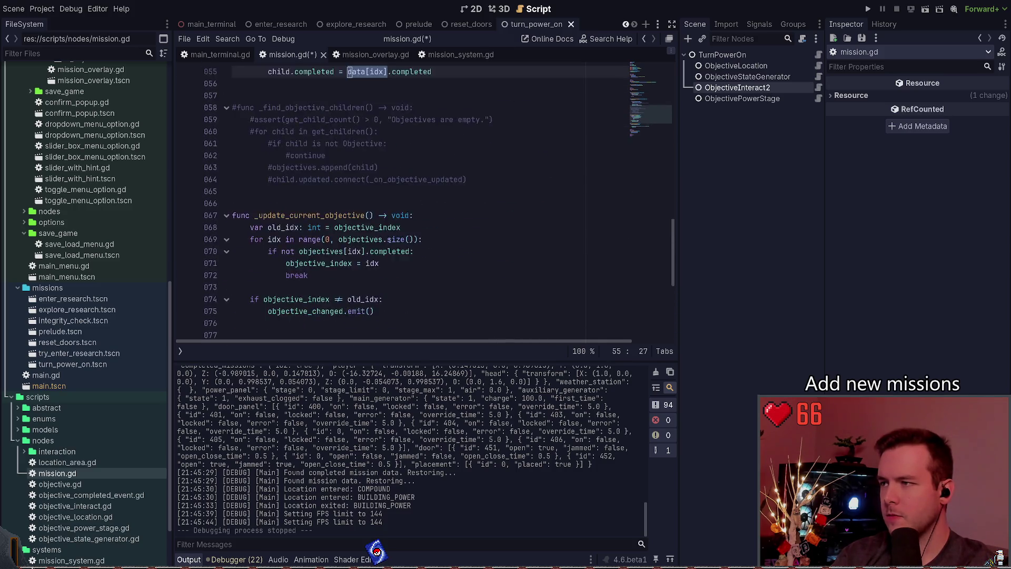
scroll(400, 231, "up", 4)
left_click(410, 227)
scroll(409, 227, "up", 3)
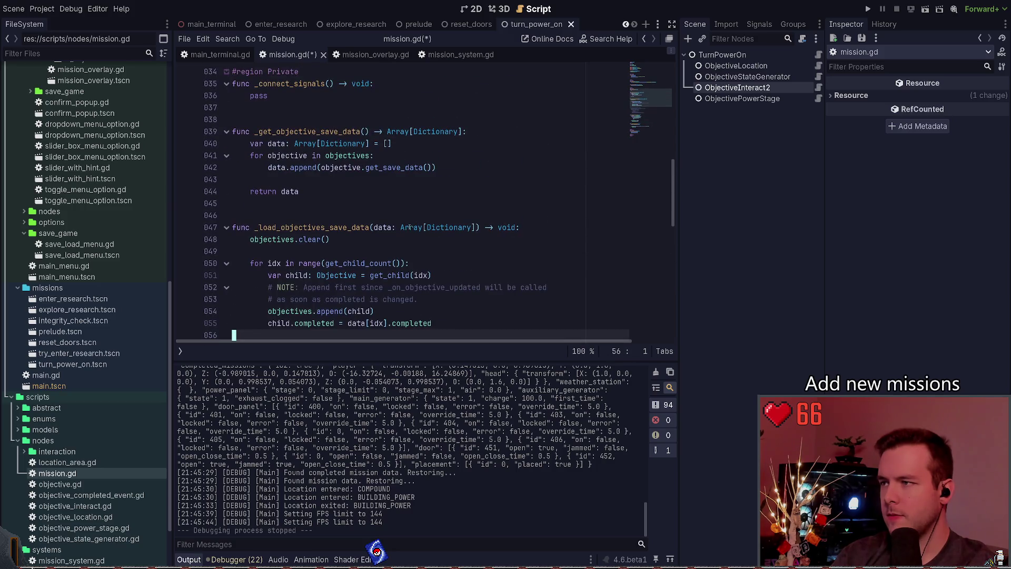
scroll(475, 176, "up", 4)
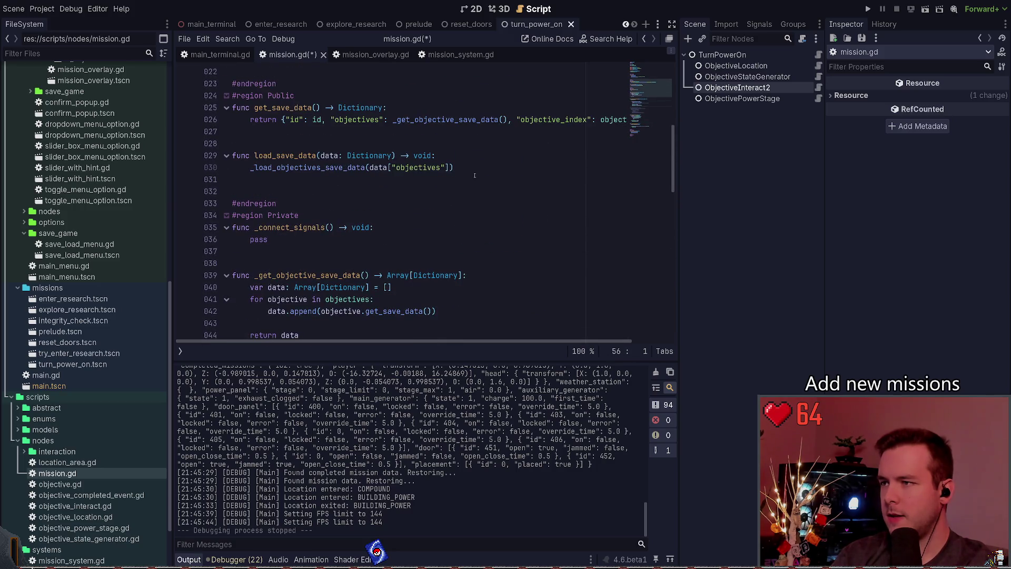
scroll(464, 177, "up", 5)
scroll(462, 176, "down", 16)
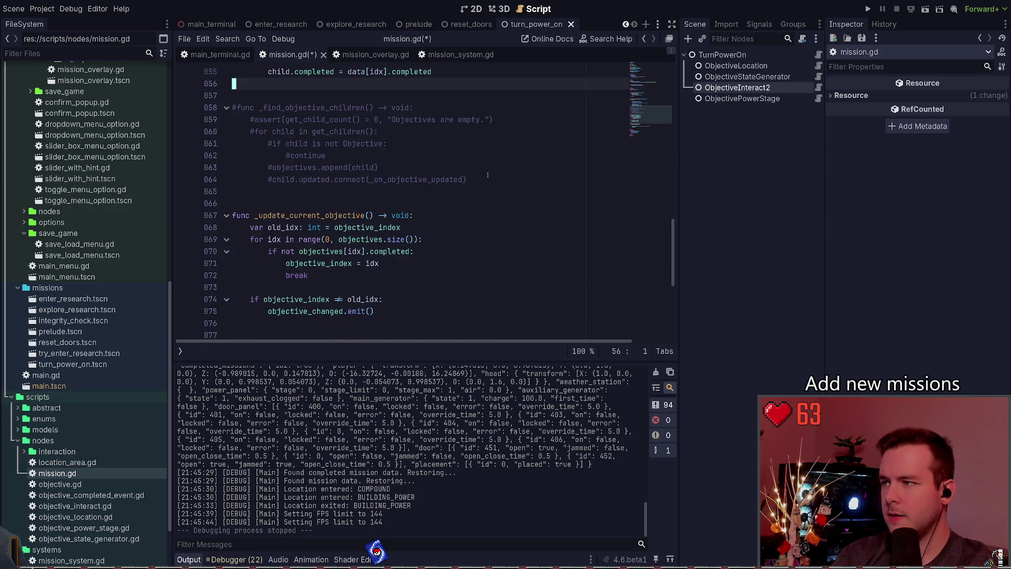
Step: Add child.updated.connect(_on_objective_updated) as line 56 in the loading loop and save
left_click_drag(467, 179, 274, 180)
key("ctrl+c")
scroll(466, 180, "up", 3)
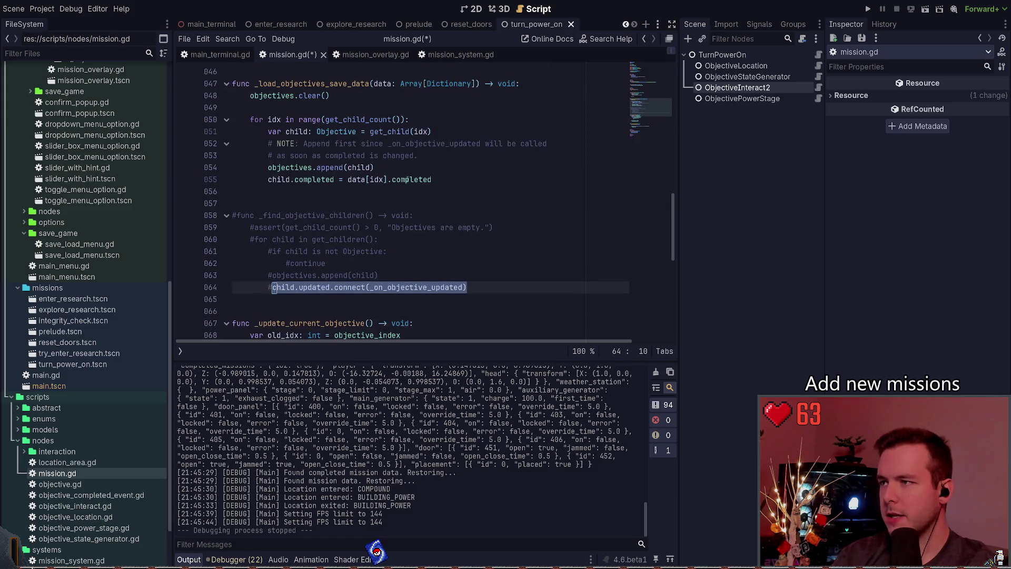
left_click(466, 180)
key("Return")
key("ctrl+v")
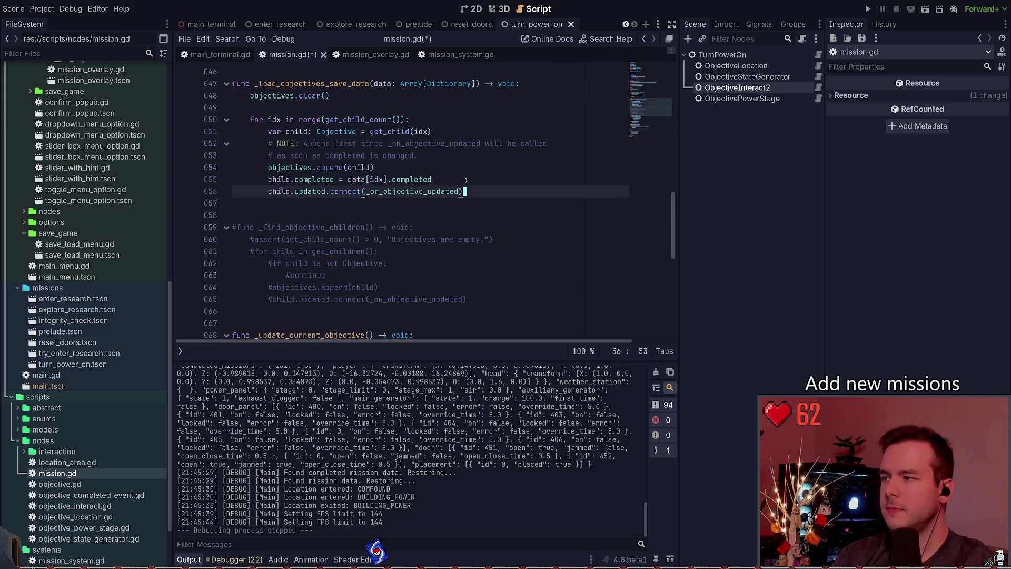
key("ctrl+s")
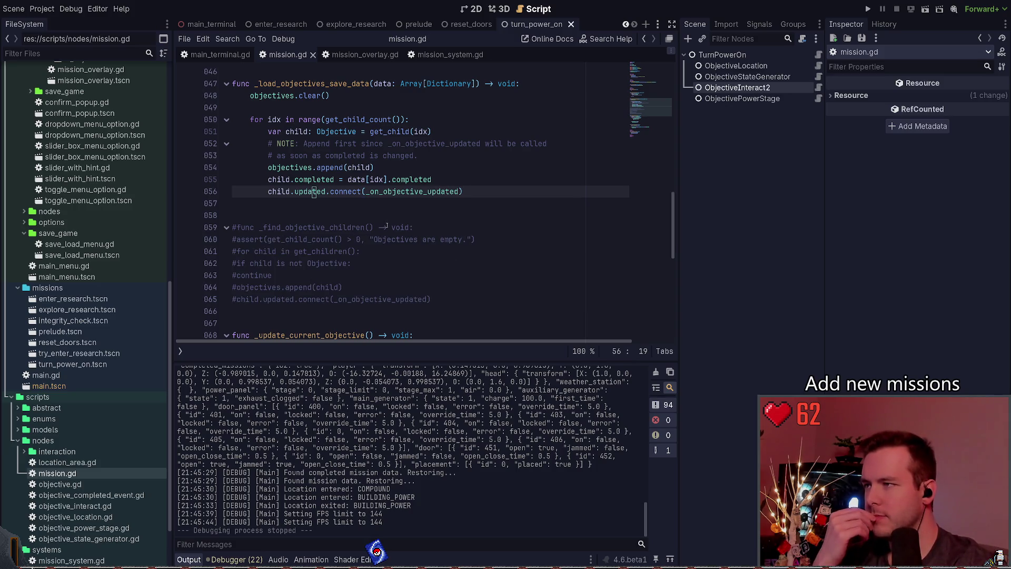
Step: Review the NOTE comment explaining why objectives are appended first
scroll(395, 224, "up", 1)
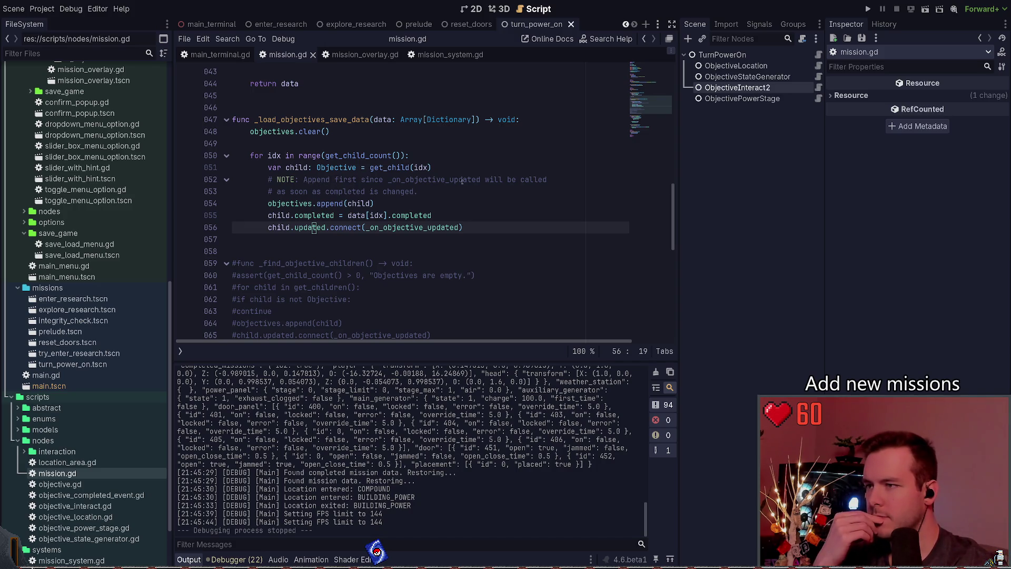
left_click_drag(419, 192, 273, 192)
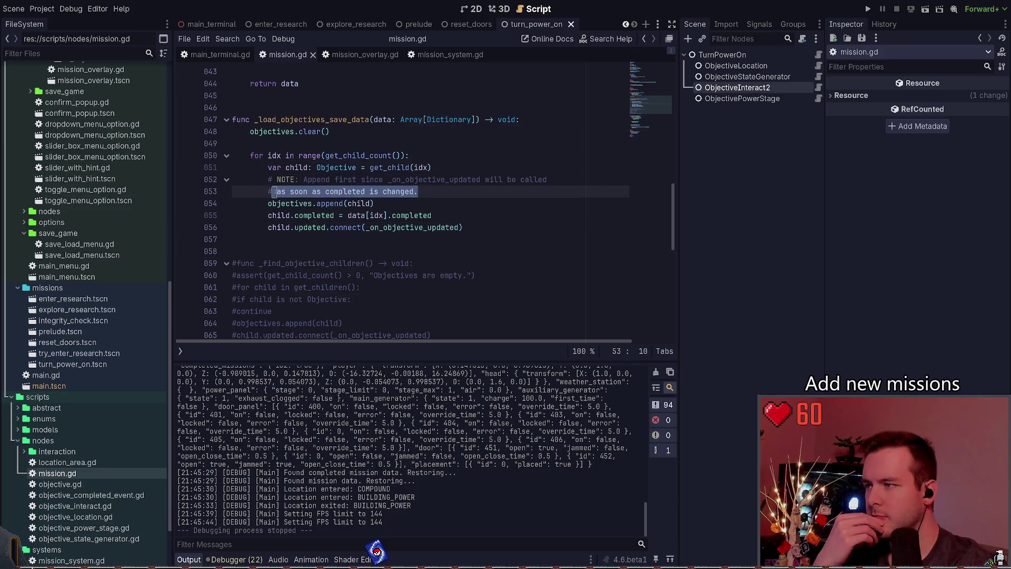
double_click(330, 203)
scroll(352, 214, "down", 2)
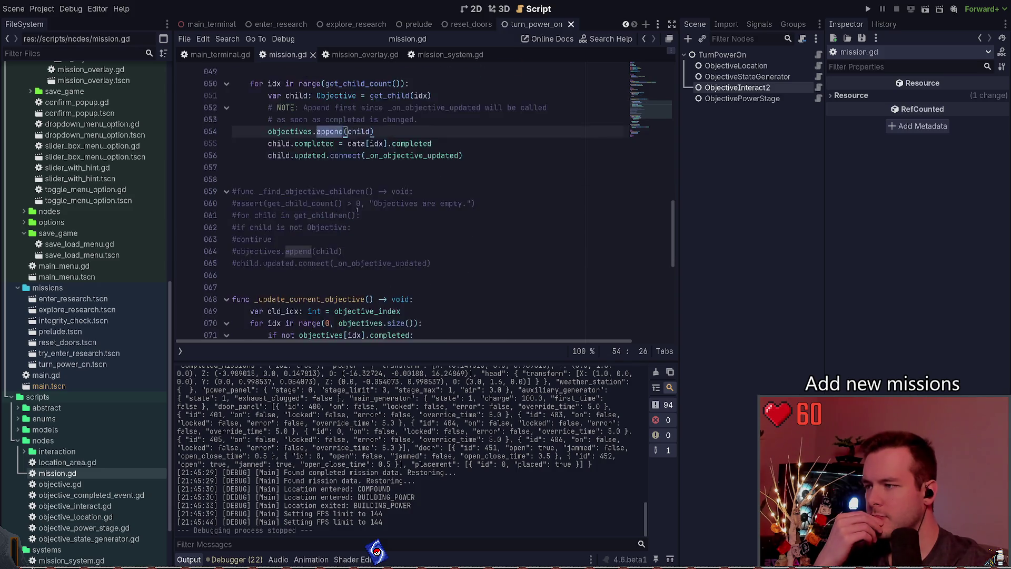
scroll(352, 214, "up", 3)
scroll(414, 218, "down", 2)
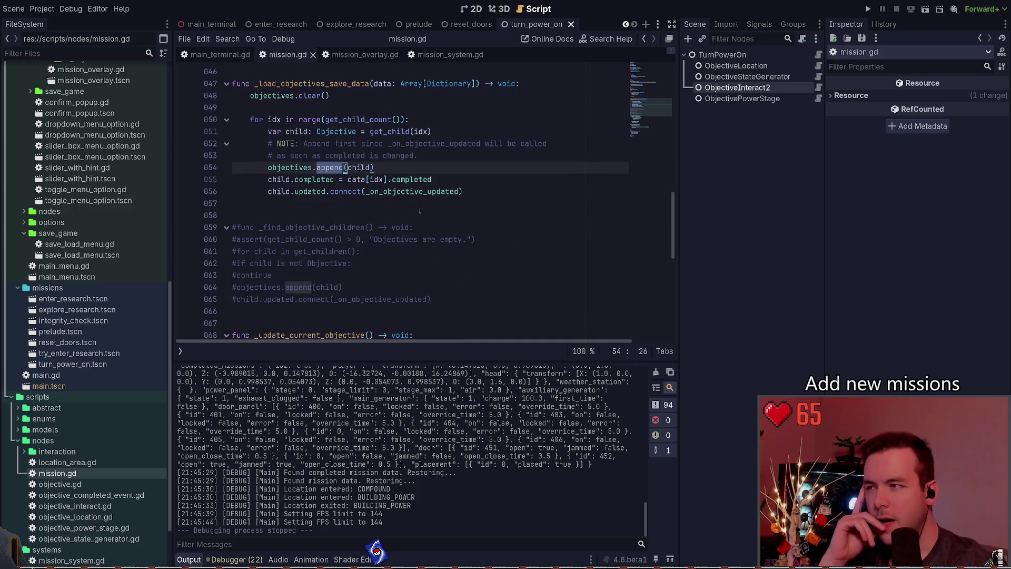
scroll(421, 208, "down", 4)
scroll(422, 209, "down", 5)
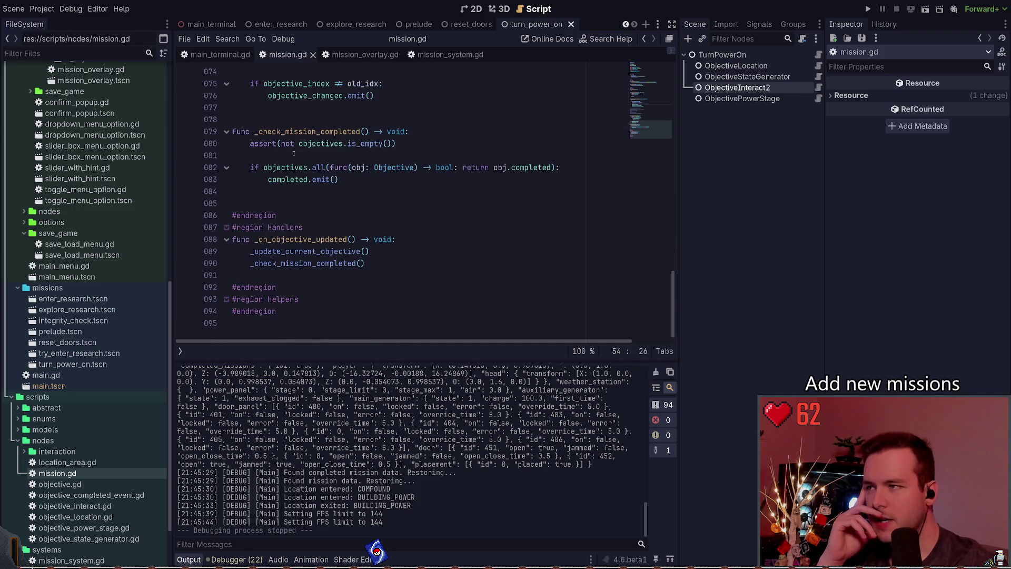
scroll(357, 240, "up", 10)
Step: Move the objectives.append(child) line below the signal connect line
left_click(394, 190)
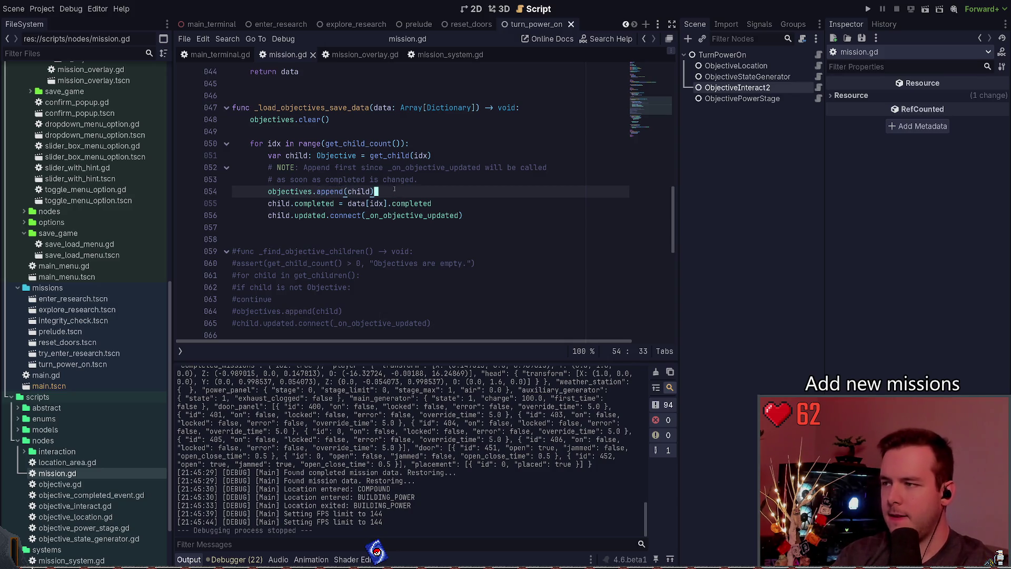
key("ctrl+shift+k")
key("Down")
key("End")
key("Return")
key("ctrl+v")
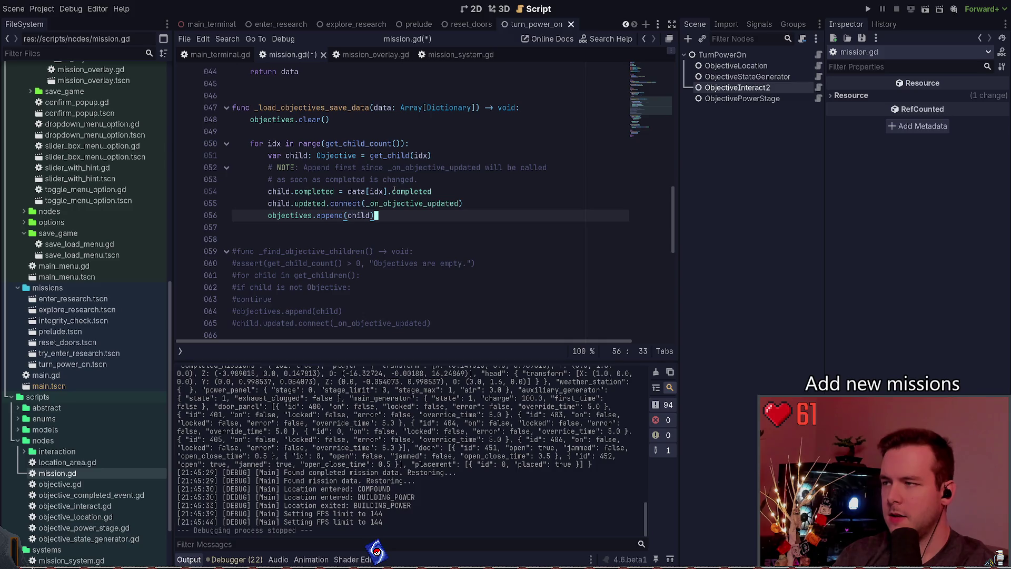
Step: Delete the two NOTE comment lines and save mission.gd
key("Up")
key("Up")
key("Up")
key("shift+Up")
key("shift+Home")
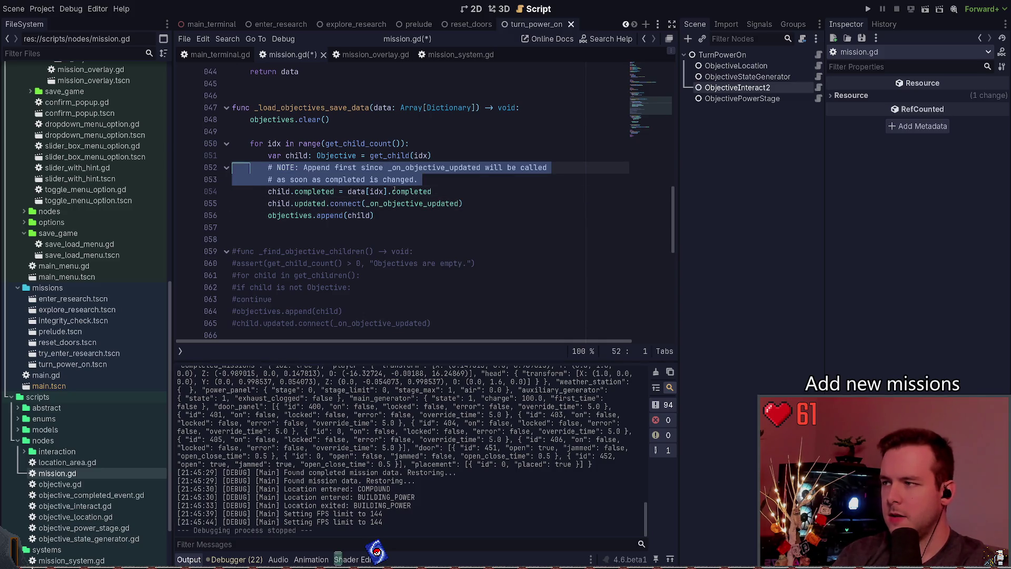
key("ctrl+k")
key("ctrl+z")
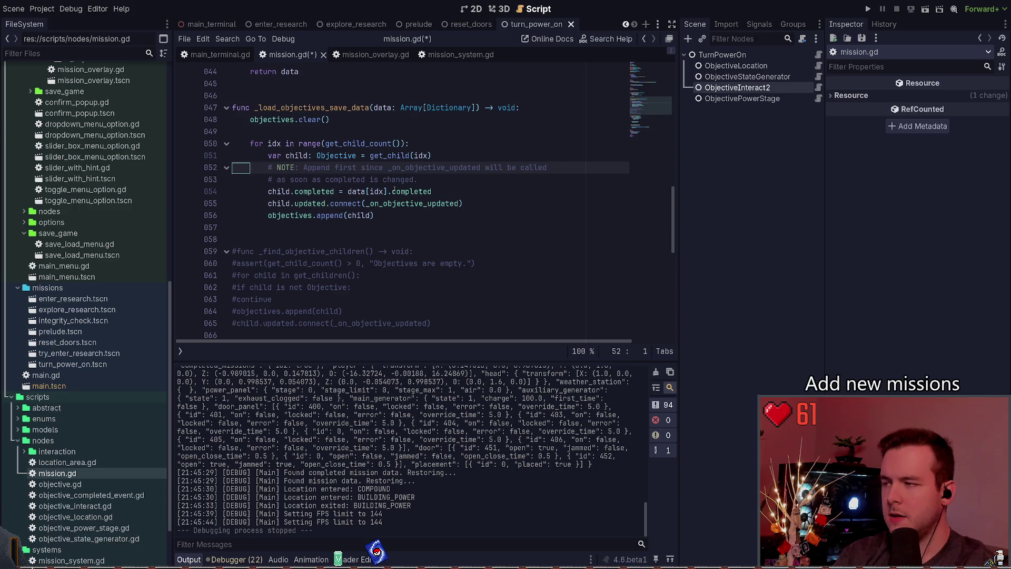
key("shift+Down")
key("shift+Down")
key("Delete")
key("ctrl+s")
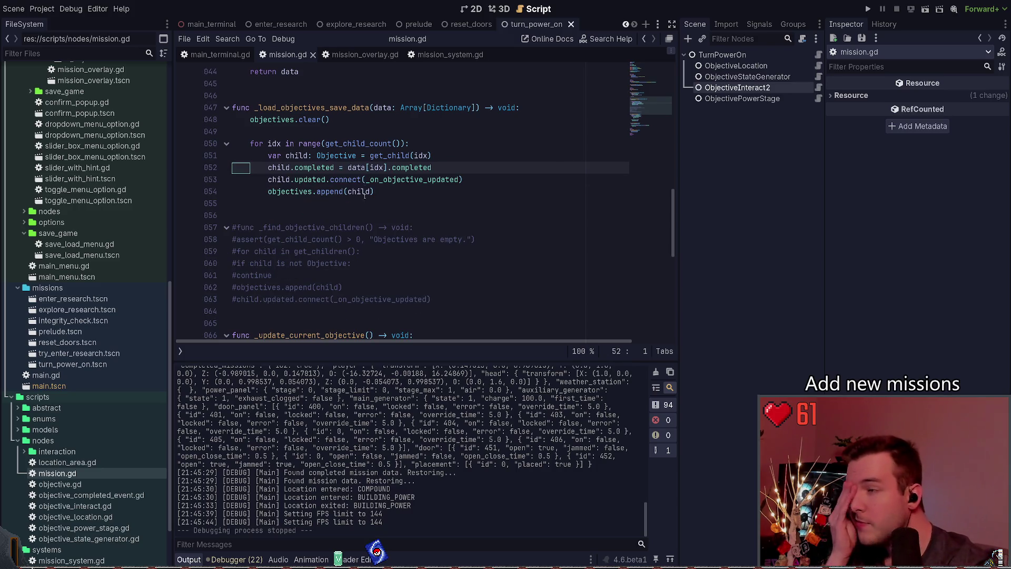
Step: Review objectives.clear() and the loading loop on lines 50–54, ending on empty line 49
scroll(342, 240, "up", 2)
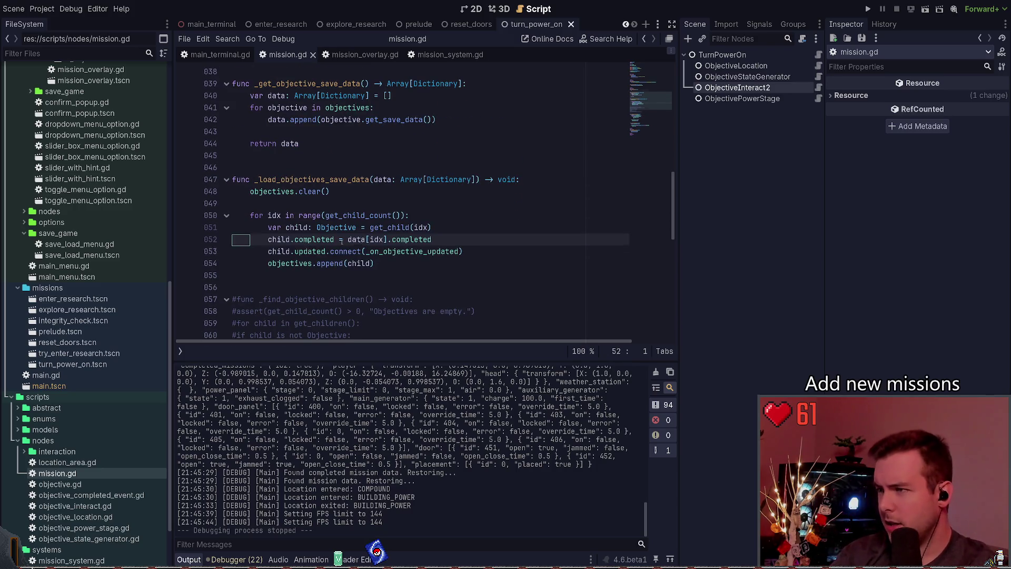
scroll(341, 240, "up", 1)
triple_click(356, 227)
left_click(356, 225)
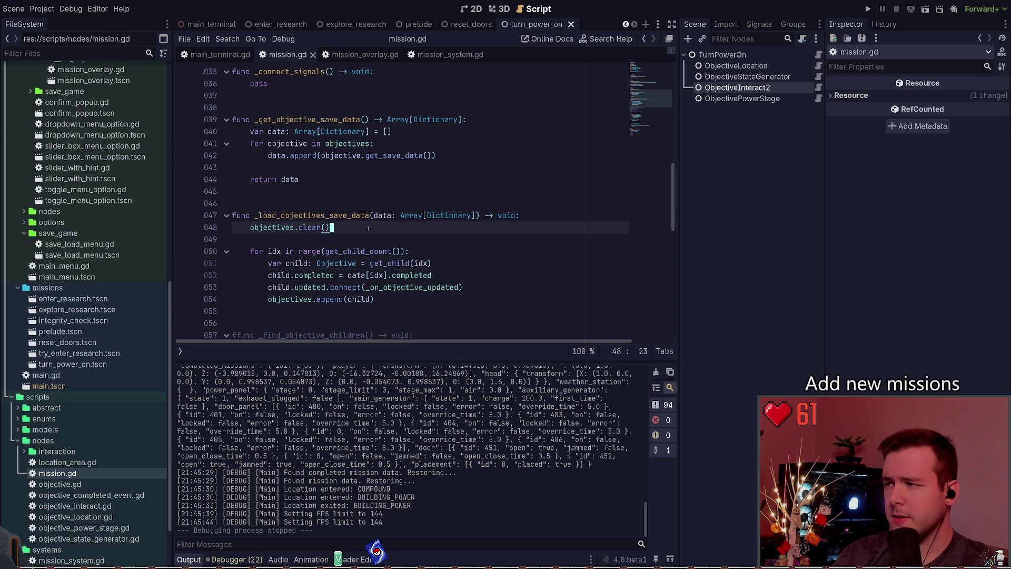
scroll(369, 234, "down", 2)
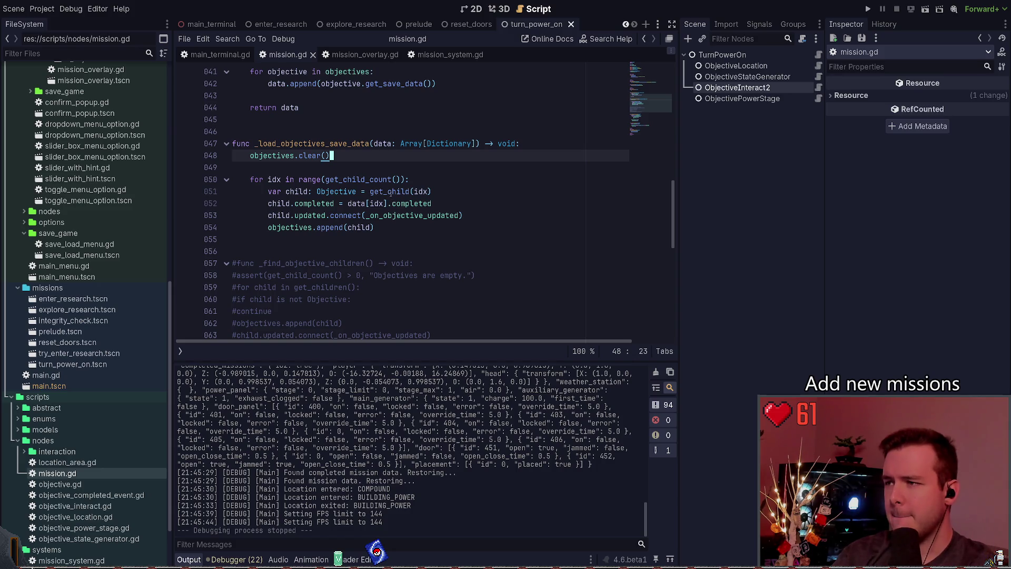
scroll(392, 234, "down", 1)
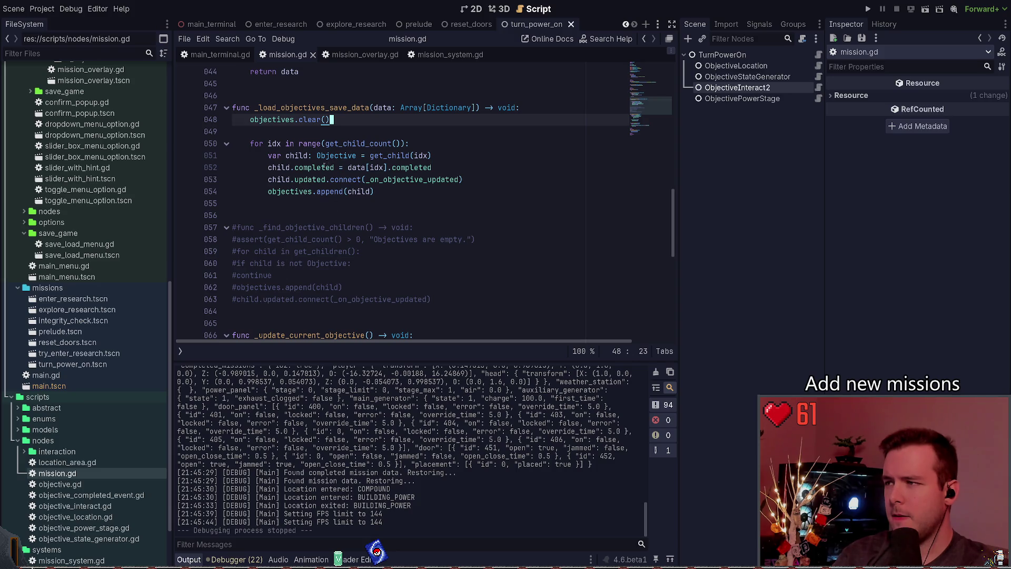
left_click(421, 143)
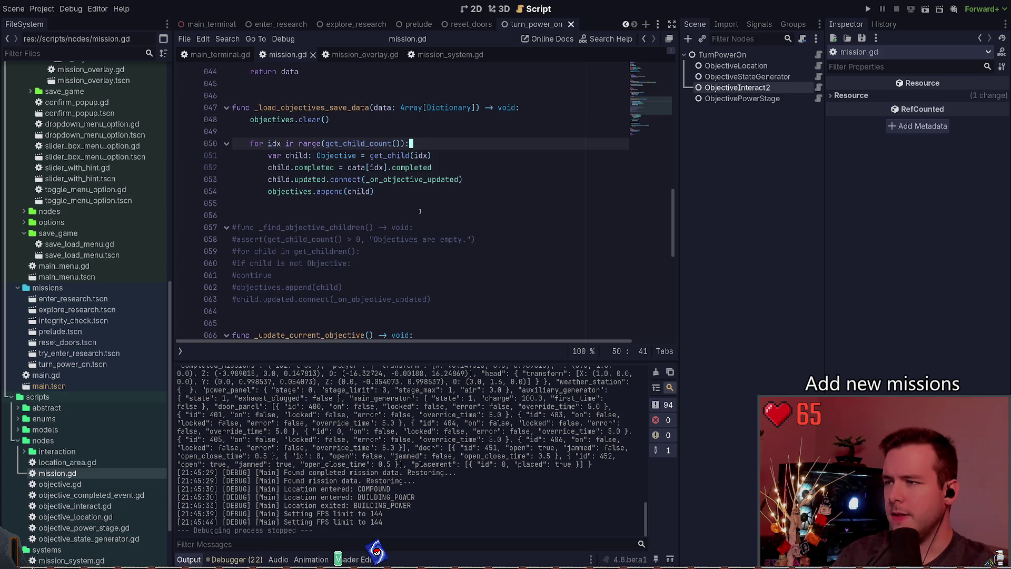
left_click_drag(420, 211, 234, 143)
left_click(450, 122)
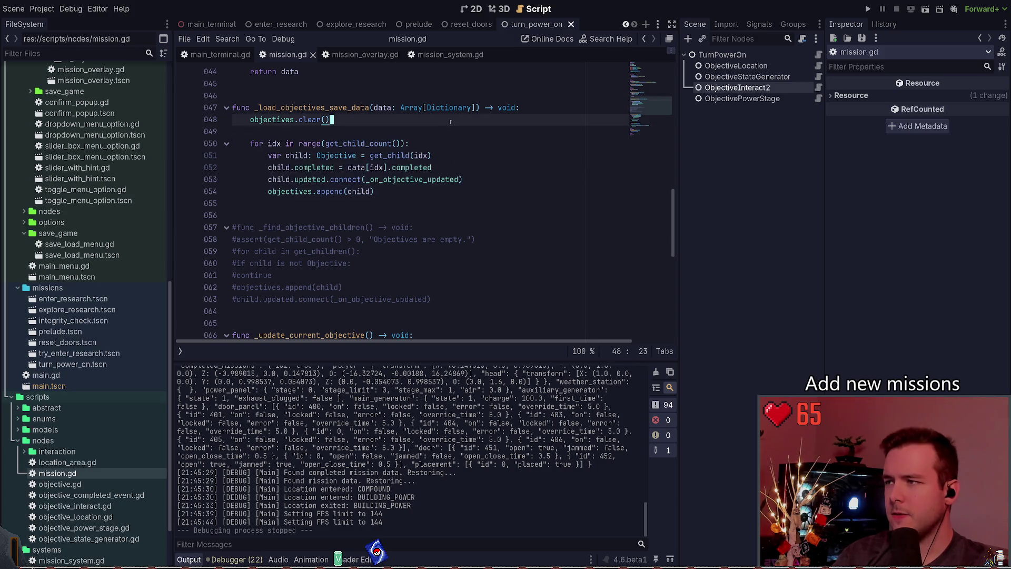
left_click(458, 126)
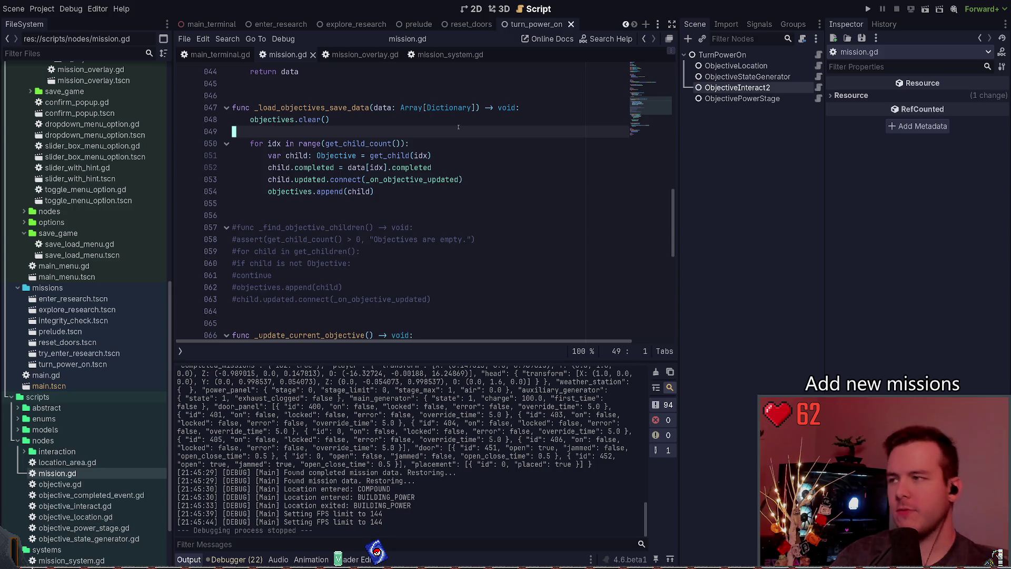
left_click(753, 66)
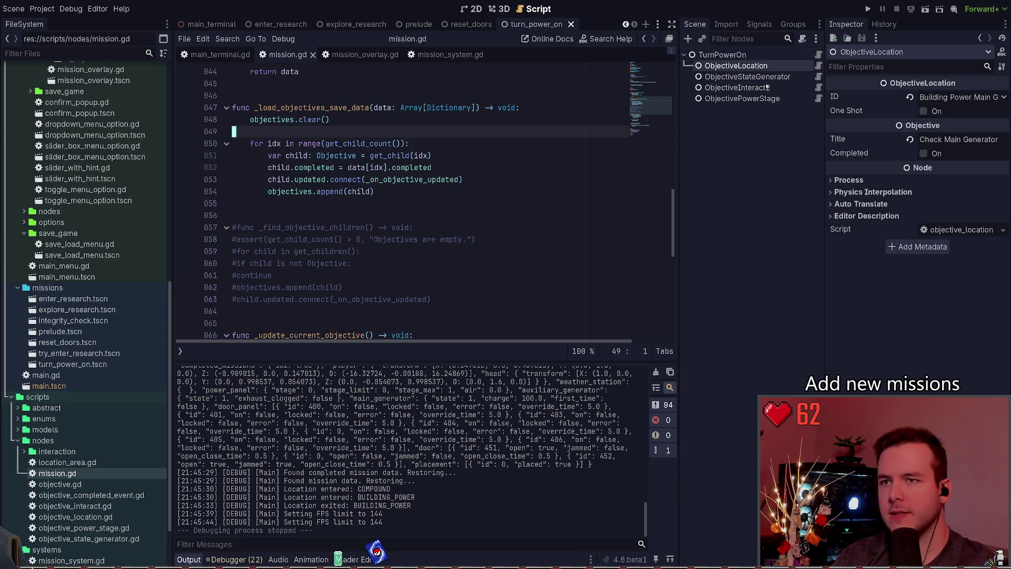
key("ctrl+a")
left_click(158, 98)
left_click(153, 135)
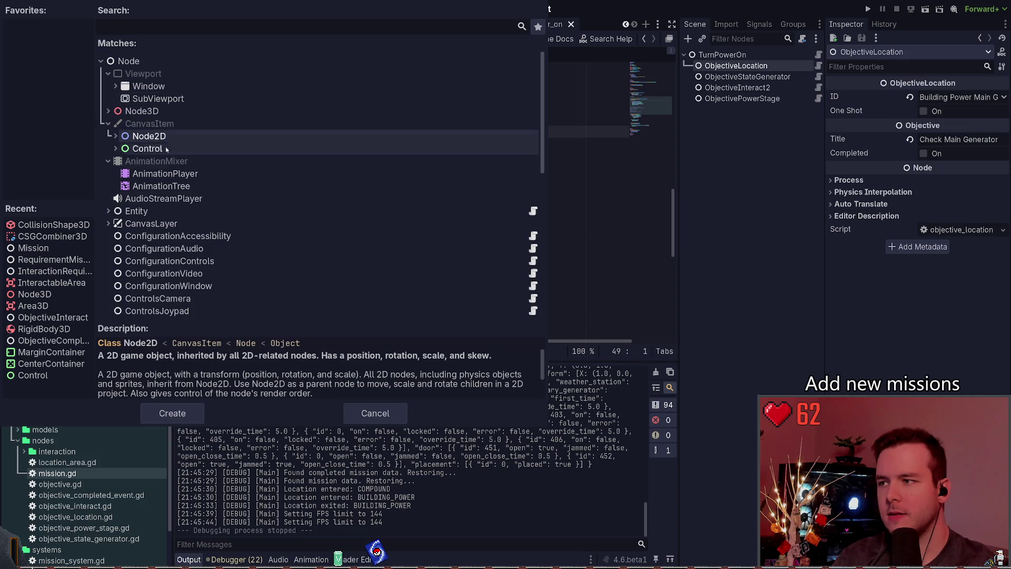
left_click(172, 413)
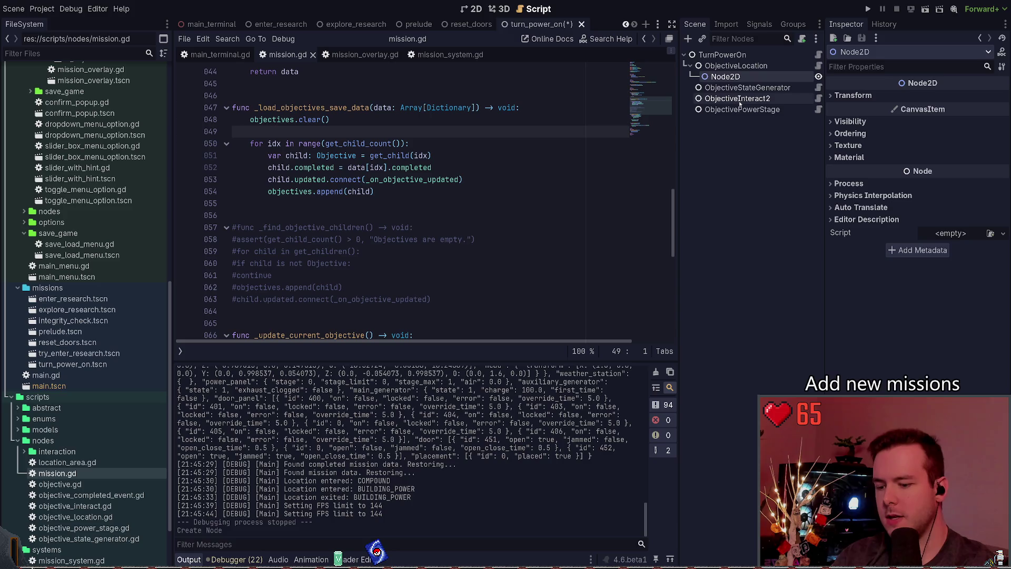
key("Delete")
left_click(381, 122)
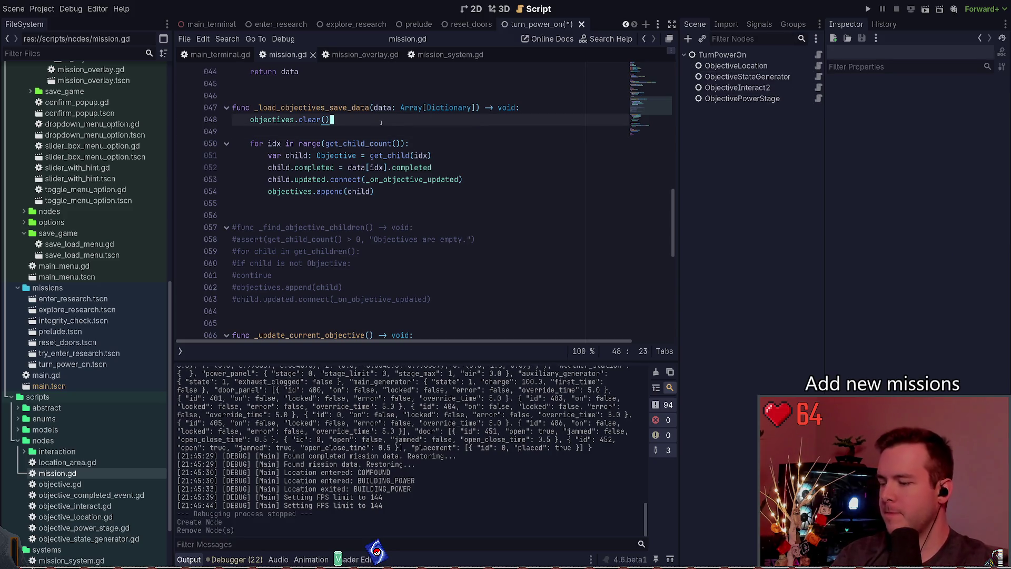
Step: Add '# NOTE: This will break if child nodes are added to the root node.' above the loop and save
key("Down")
key("Down")
scroll(381, 122, "up", 1)
key("Up")
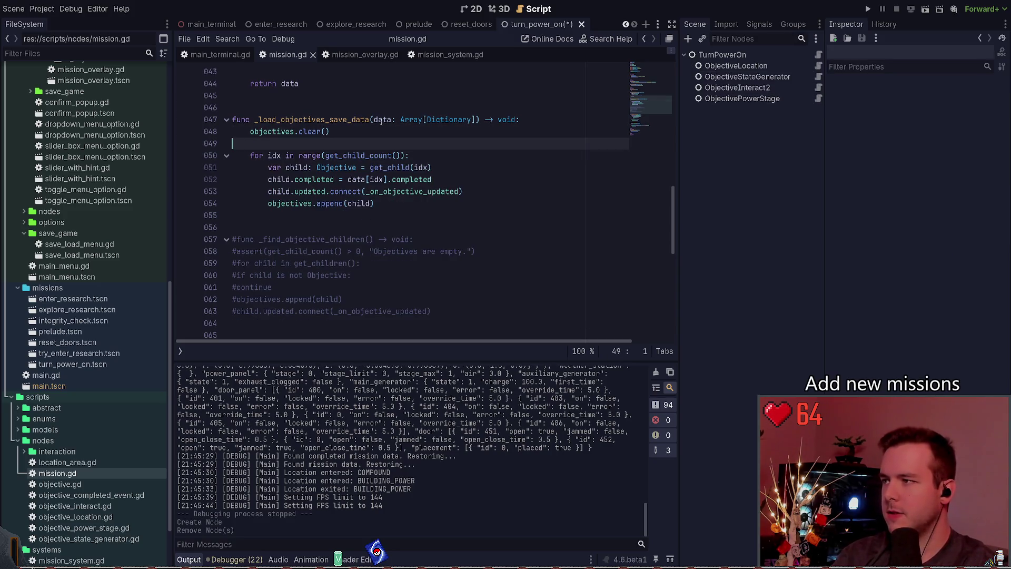
key("Return")
type("# NOTE: THis")
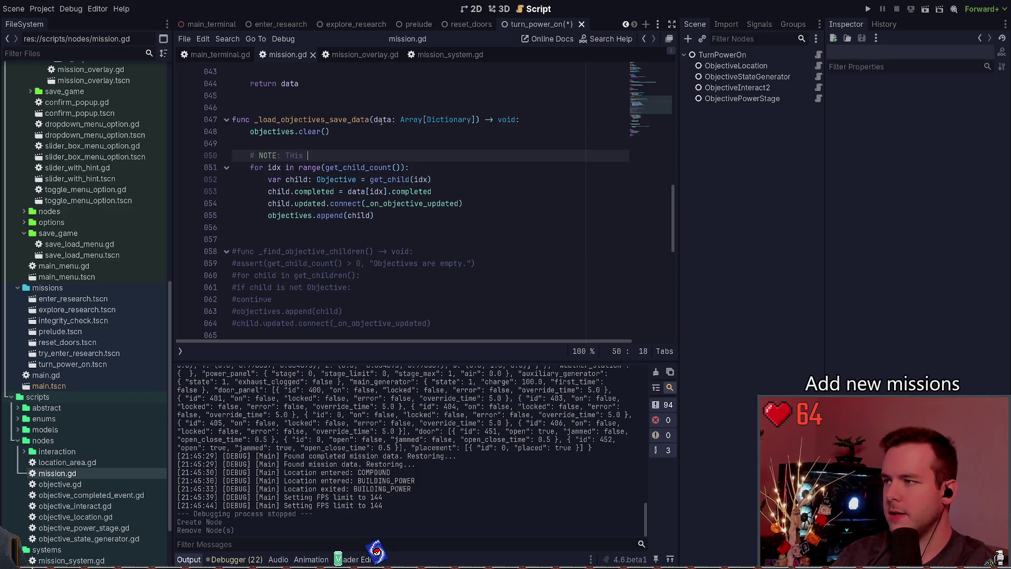
key("BackSpace")
key("BackSpace")
key("BackSpace")
type("his will break if chi")
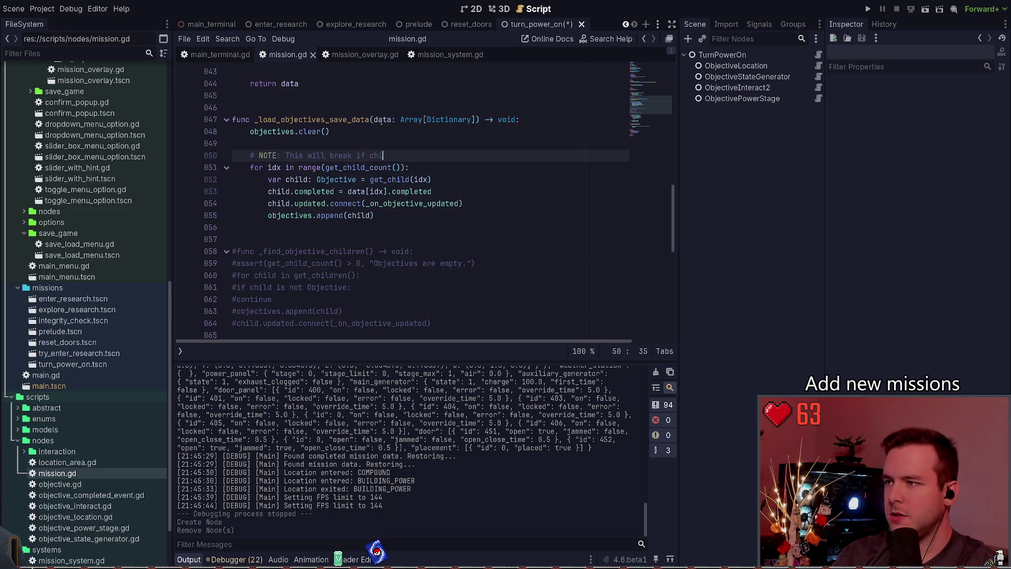
type("ldren a")
key("BackSpace")
key("BackSpace")
key("BackSpace")
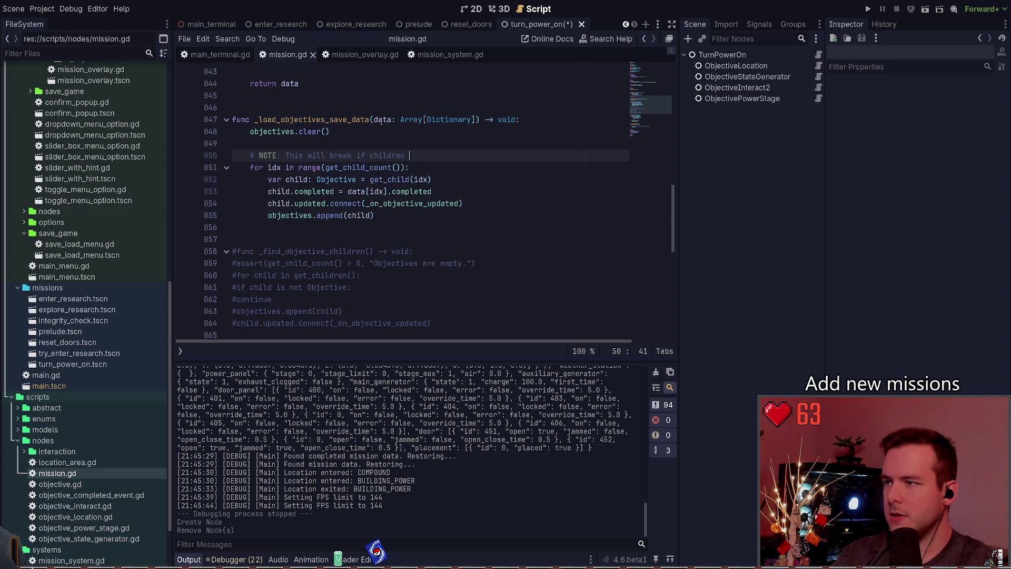
type("nodes are added to the")
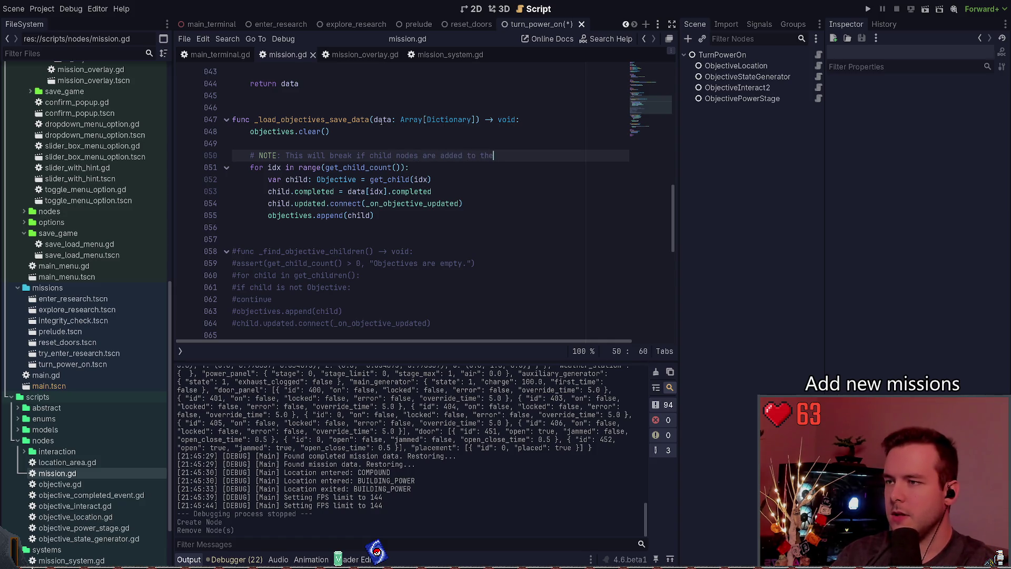
type(" root node.")
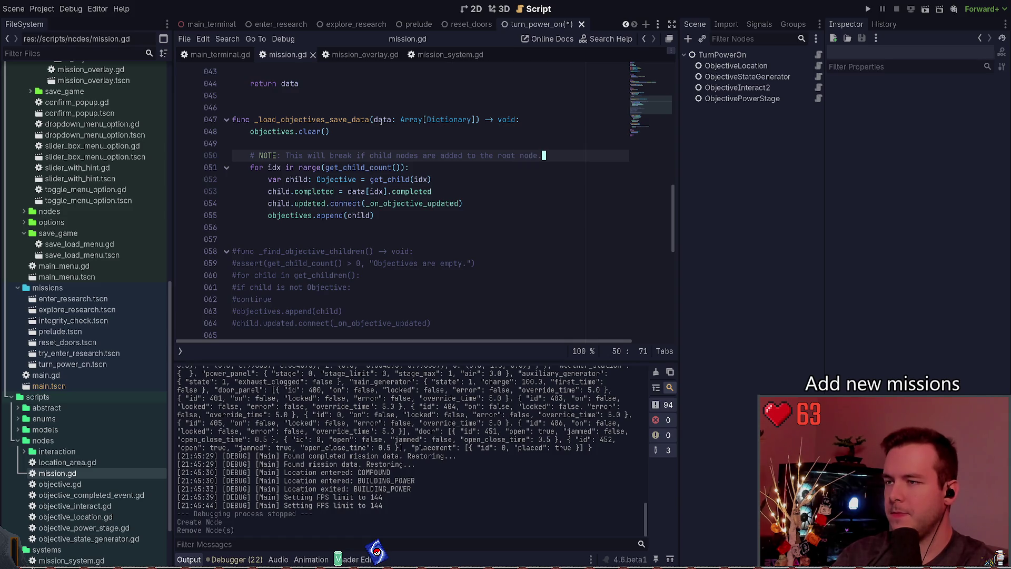
key("ctrl+Left")
key("ctrl+Left")
key("ctrl+Left")
key("ctrl+s")
key("Left")
key("Left")
key("Left")
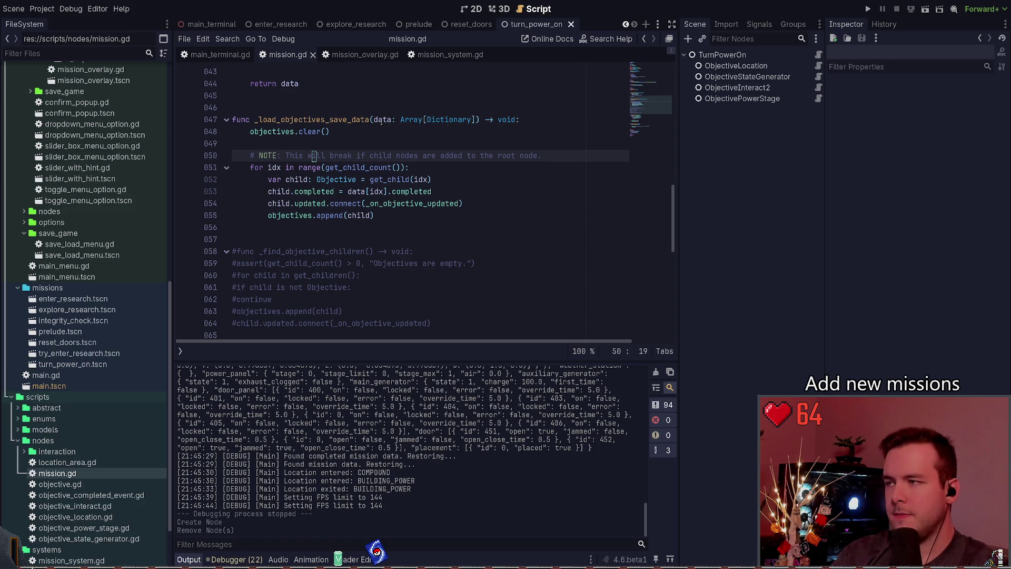
Step: Run the project with F5
key("Down")
key("Down")
key("Down")
key("ctrl+Right")
left_click(301, 263)
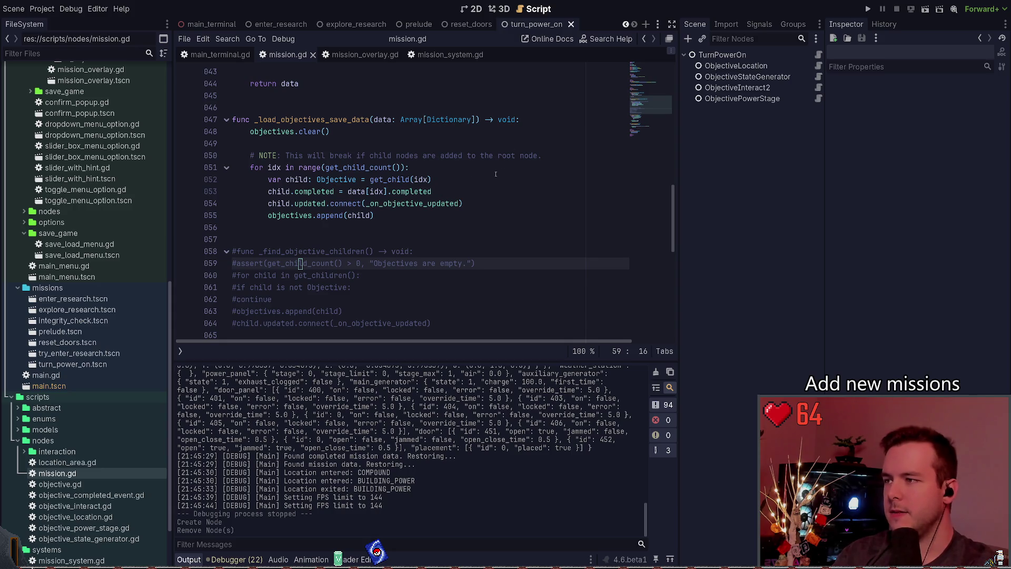
key("F5")
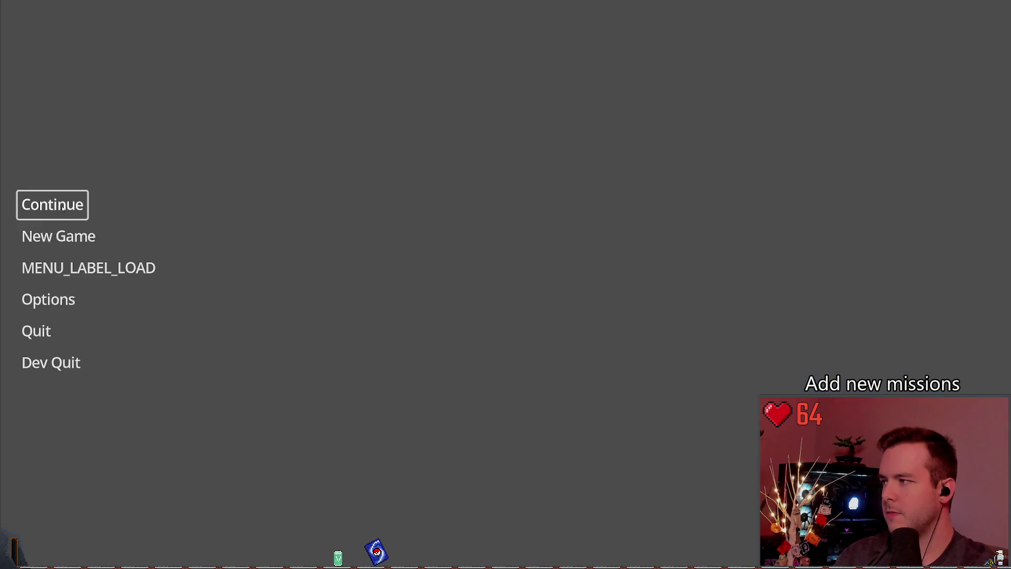
Step: Continue the saved game and press the generator's Start button
key("Return")
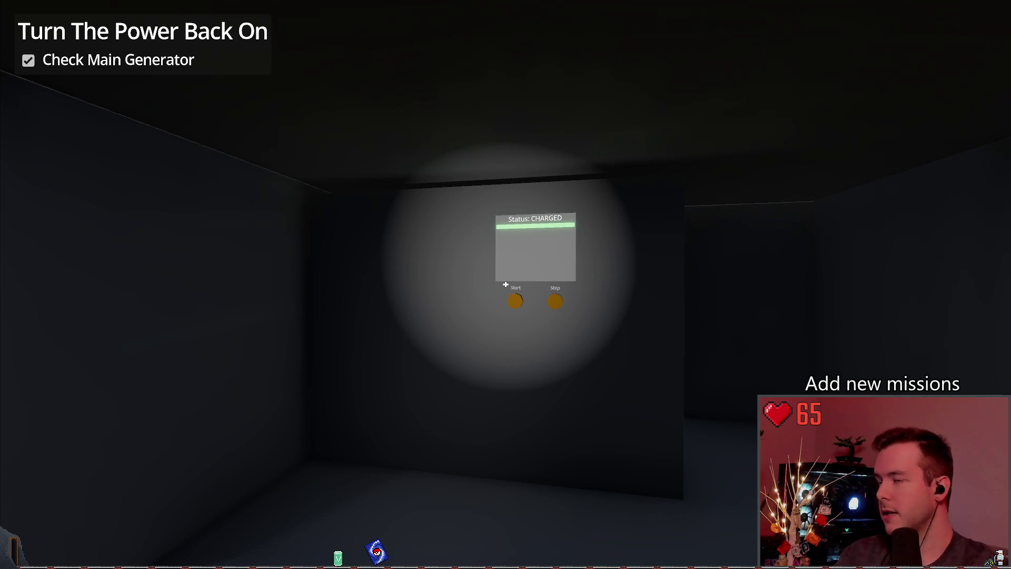
left_click(506, 284)
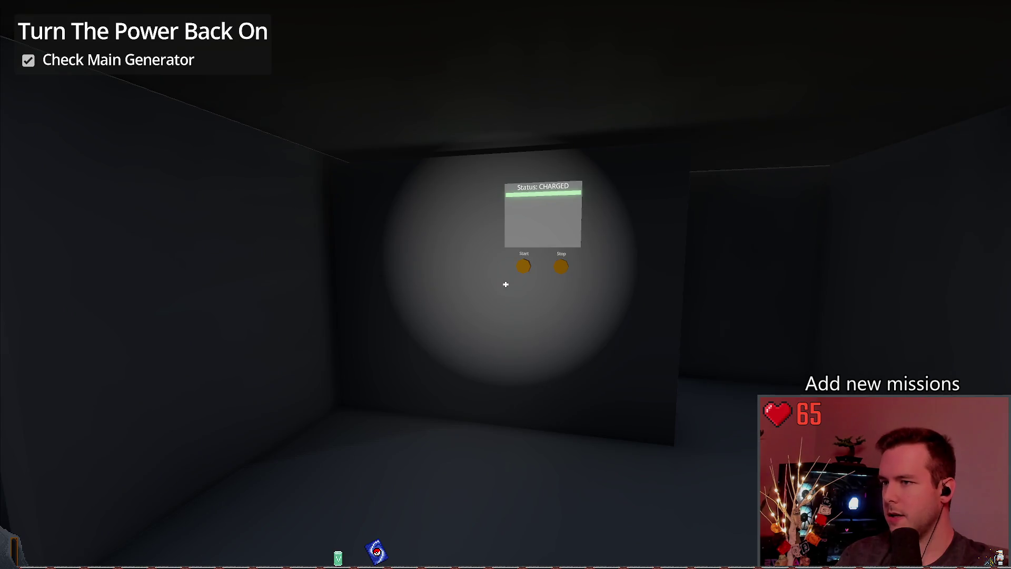
key("s")
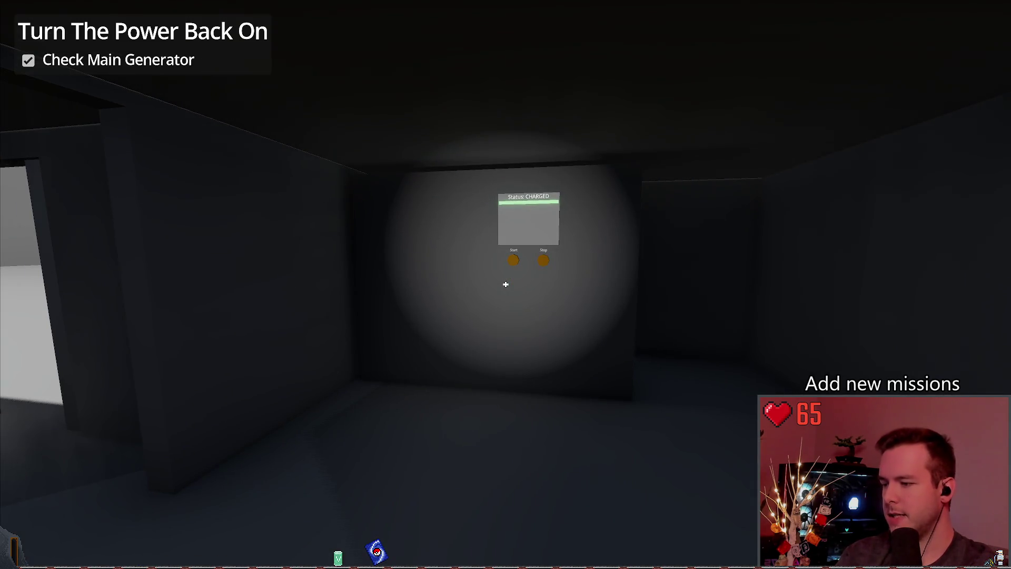
Step: Quit from the pause menu, confirm, and close the game window
key("Escape")
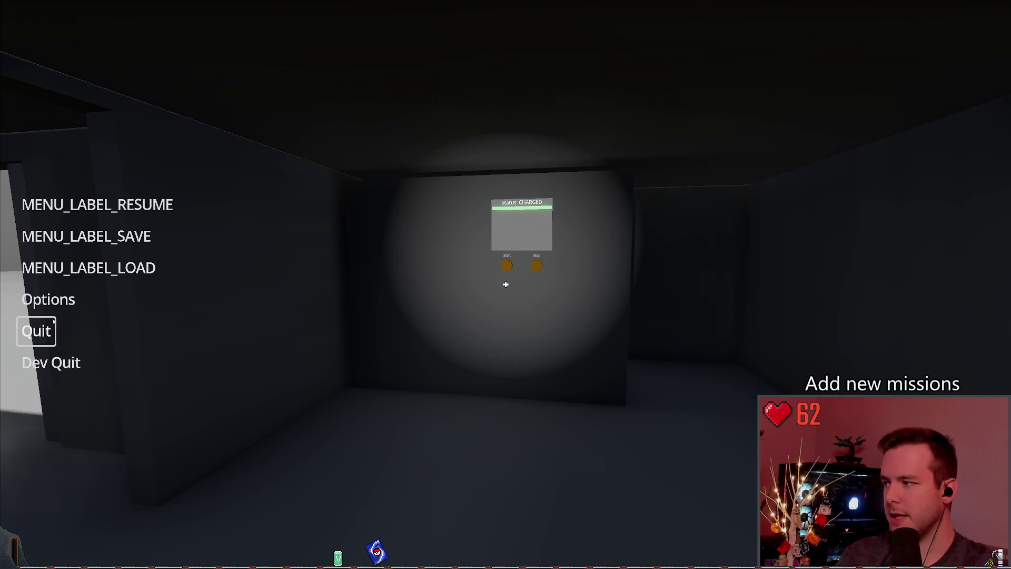
left_click(36, 330)
left_click(464, 311)
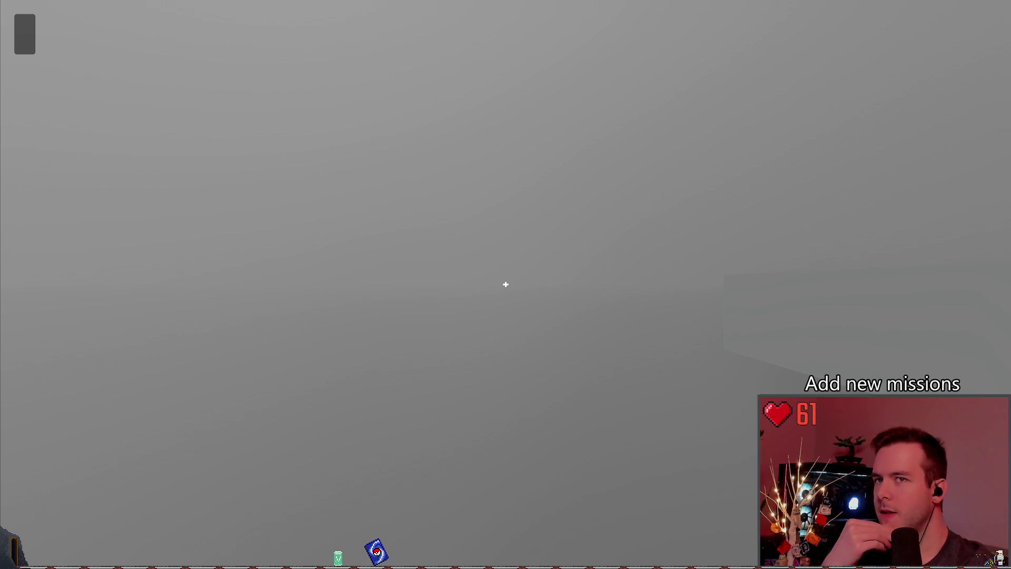
key("alt+F4")
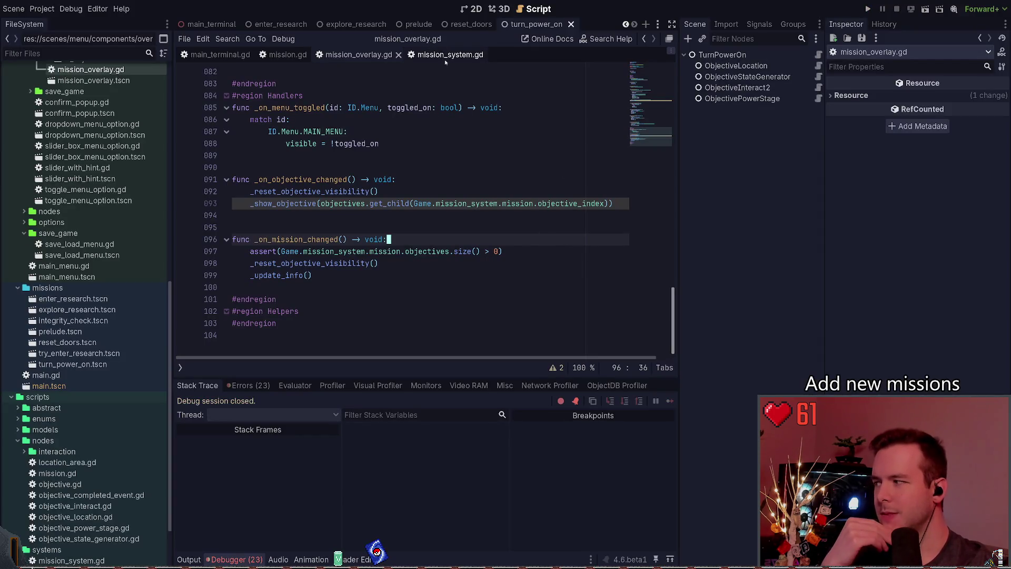
Step: Look through the mission_system.gd script
left_click(447, 56)
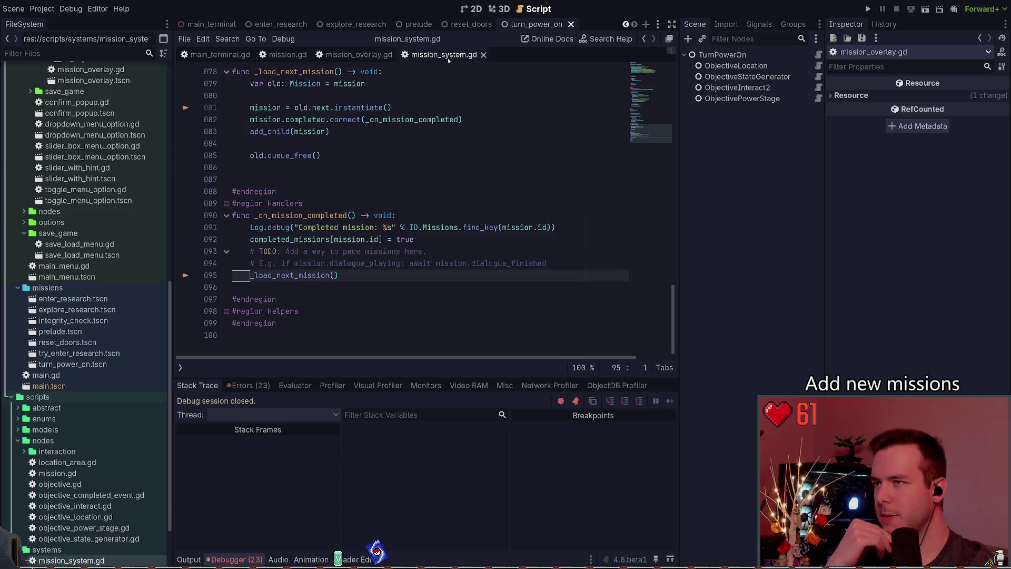
scroll(361, 249, "up", 10)
scroll(362, 250, "up", 5)
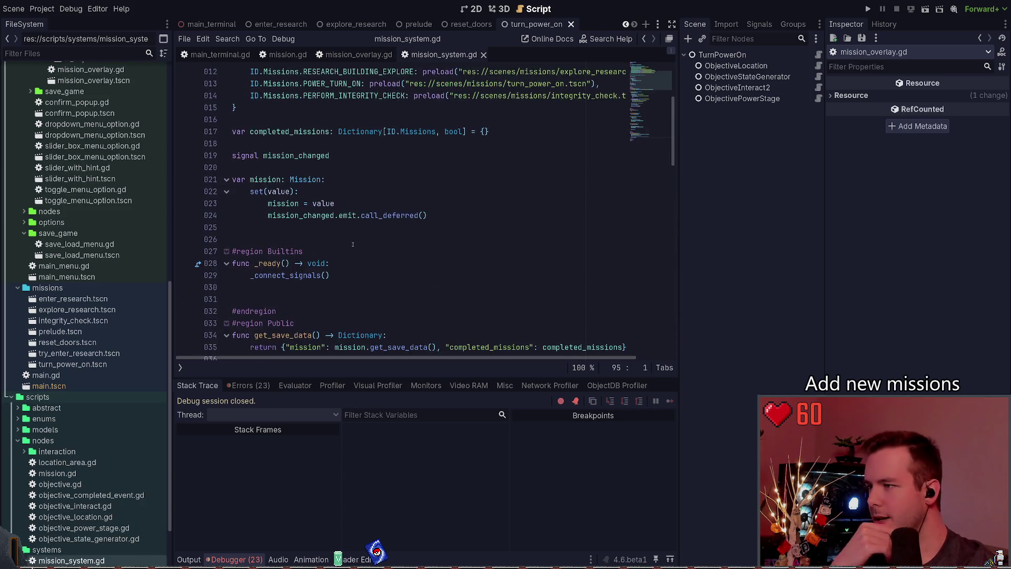
left_click(227, 289)
scroll(256, 279, "down", 2)
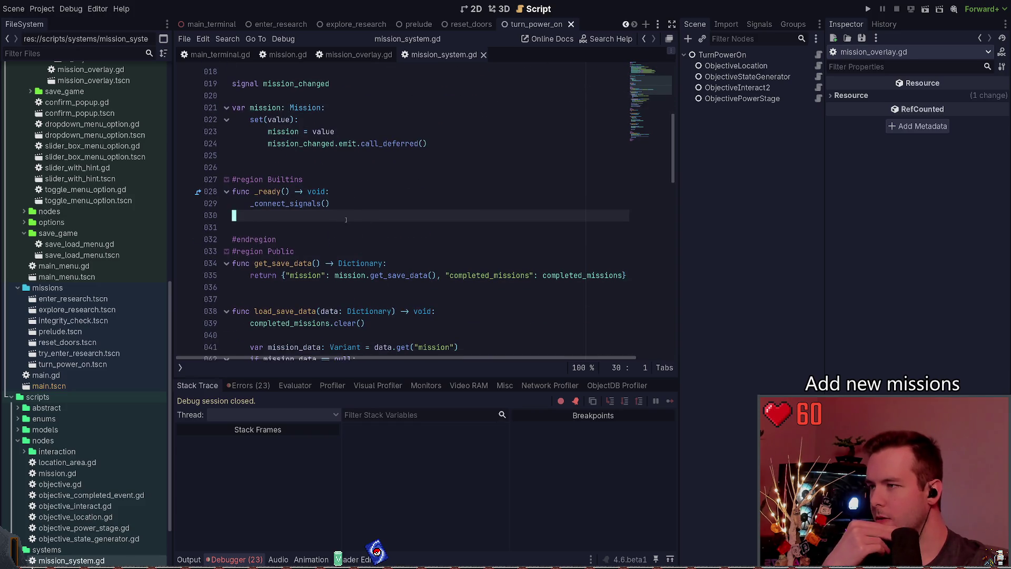
Step: In mission.gd, inspect the commented call on line 20, the assert on 19, and the objectives array on 12
key("ctrl+shift+comma")
key("ctrl+shift+comma")
scroll(341, 229, "up", 15)
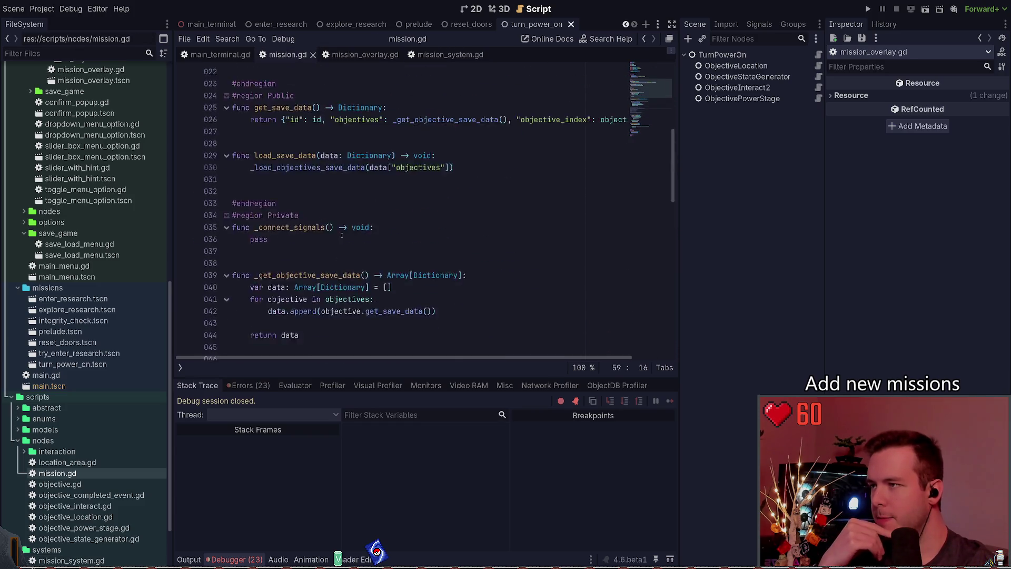
scroll(341, 229, "down", 3)
triple_click(416, 194)
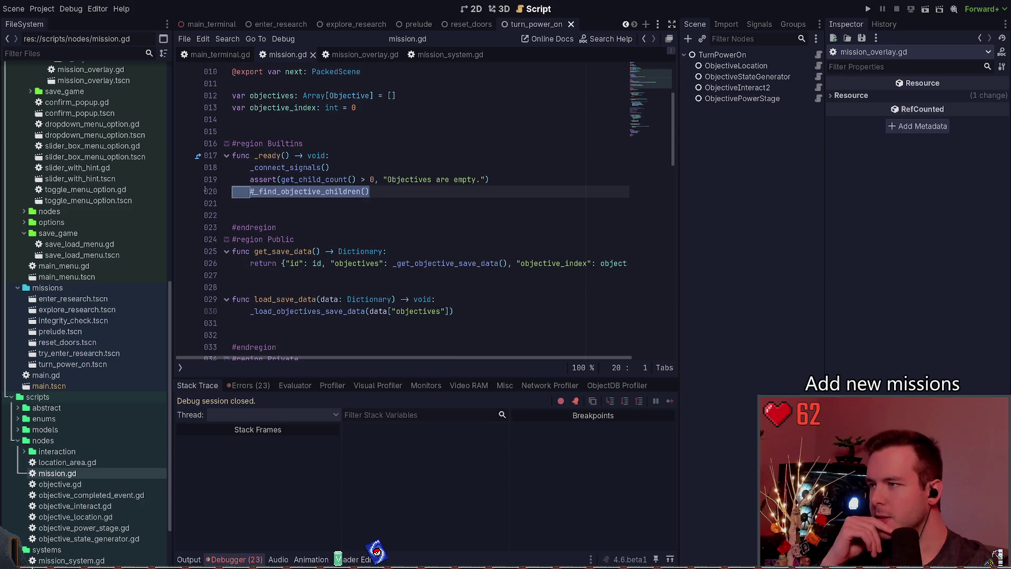
key("End")
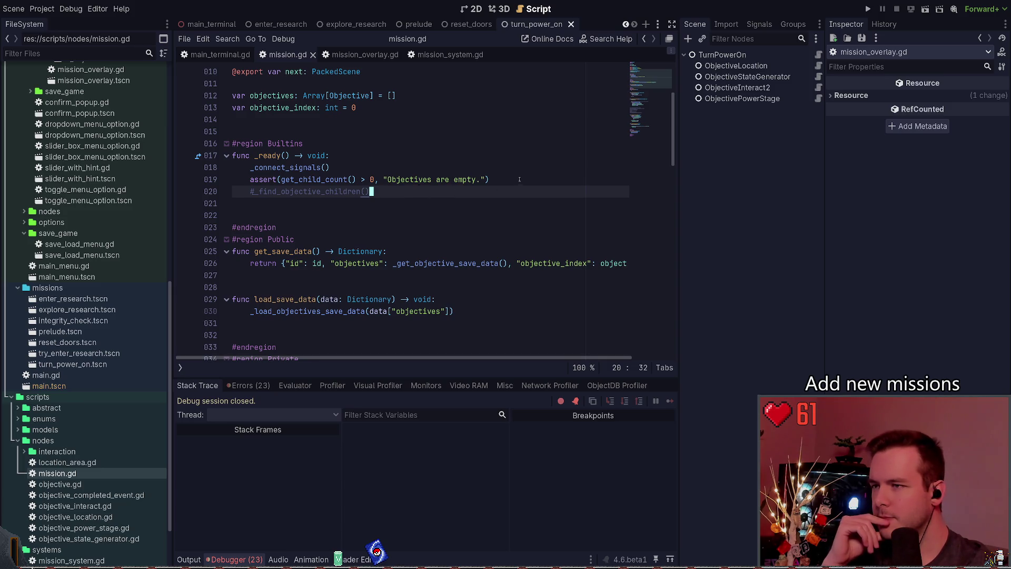
left_click_drag(489, 179, 251, 179)
left_click_drag(412, 93, 233, 95)
left_click(399, 187)
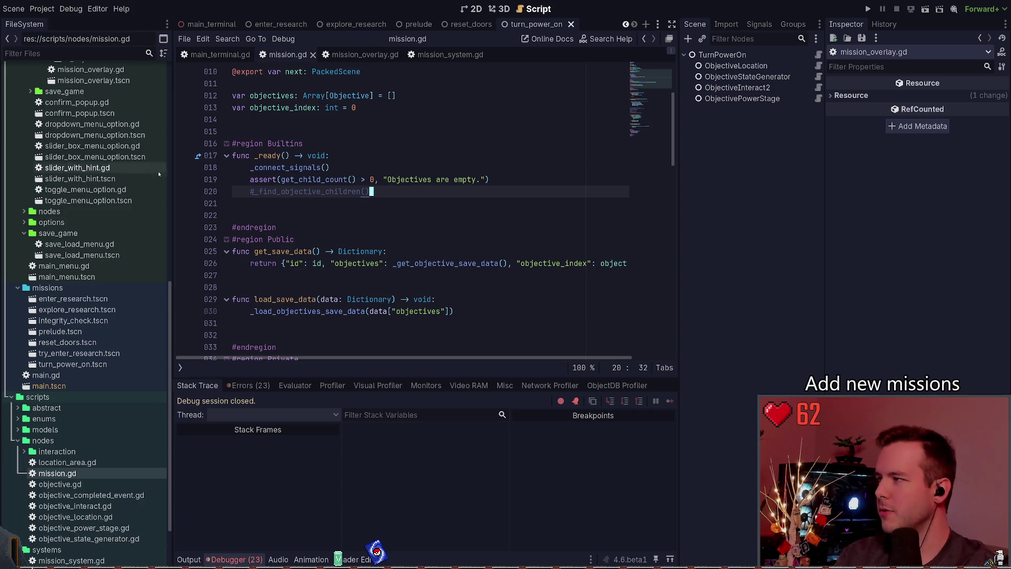
Step: Collapse the autoloads, scenes and scripts folders in the FileSystem dock
scroll(133, 235, "up", 10)
left_click(11, 113)
left_click(9, 167)
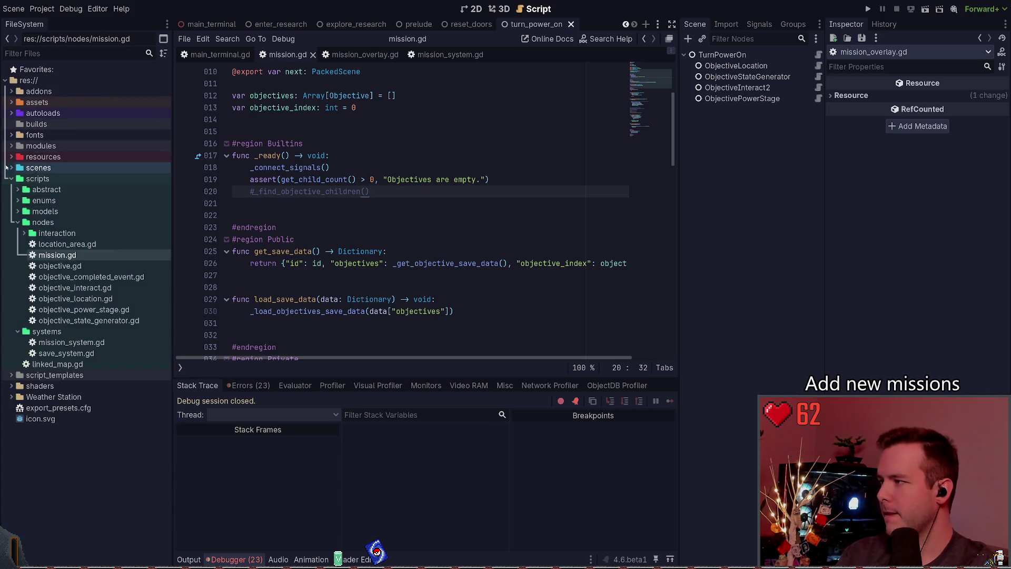
left_click(12, 167)
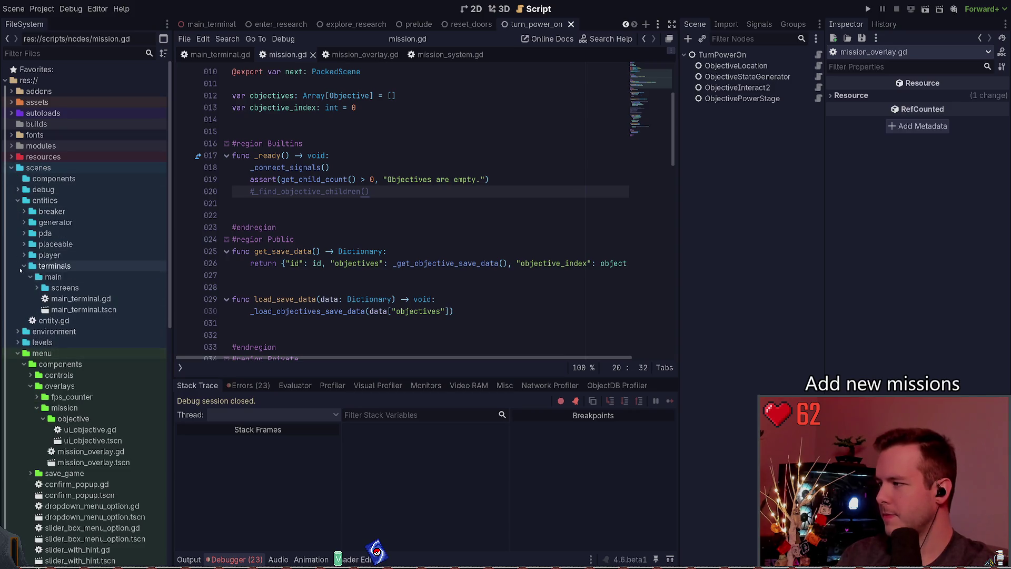
left_click(12, 167)
left_click(10, 179)
left_click(10, 179)
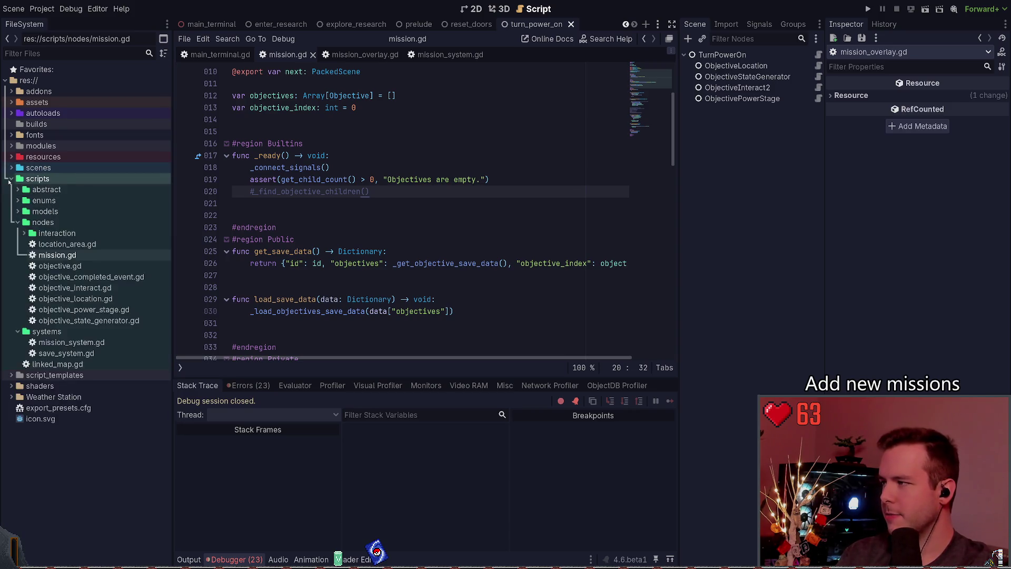
left_click(10, 179)
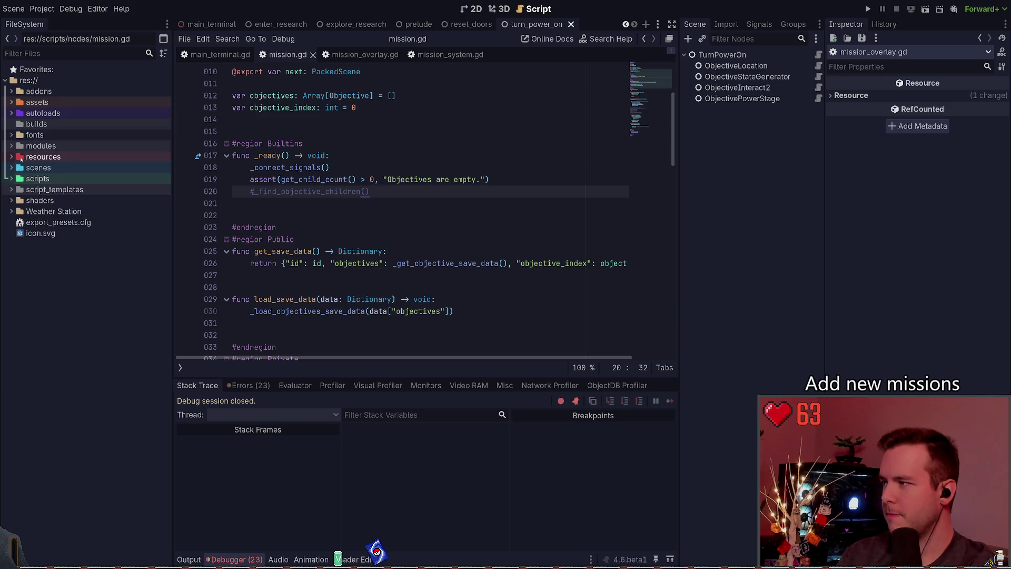
Step: Expand the scenes folder and open main.tscn
left_click(11, 168)
left_click(11, 168)
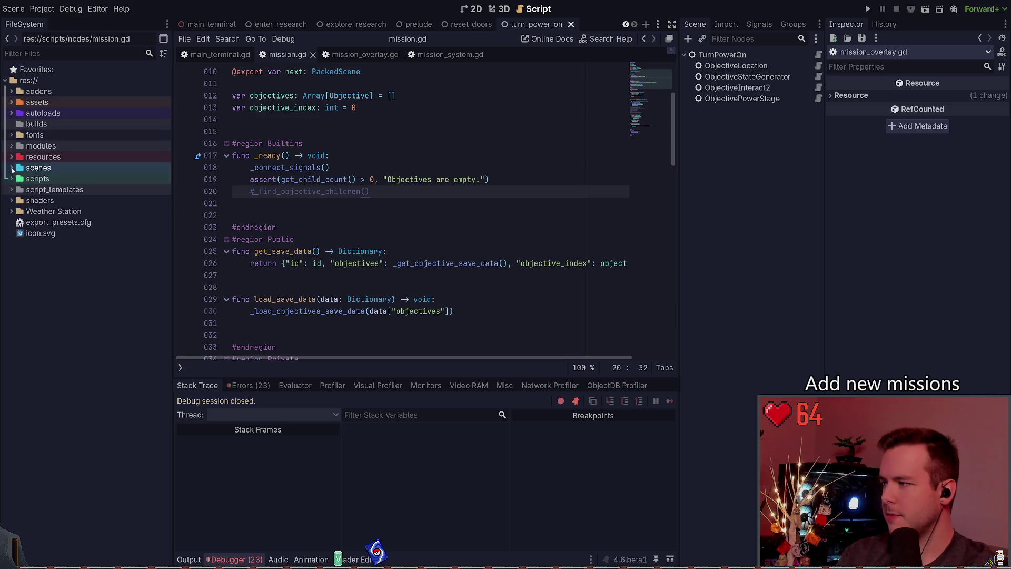
left_click(10, 179)
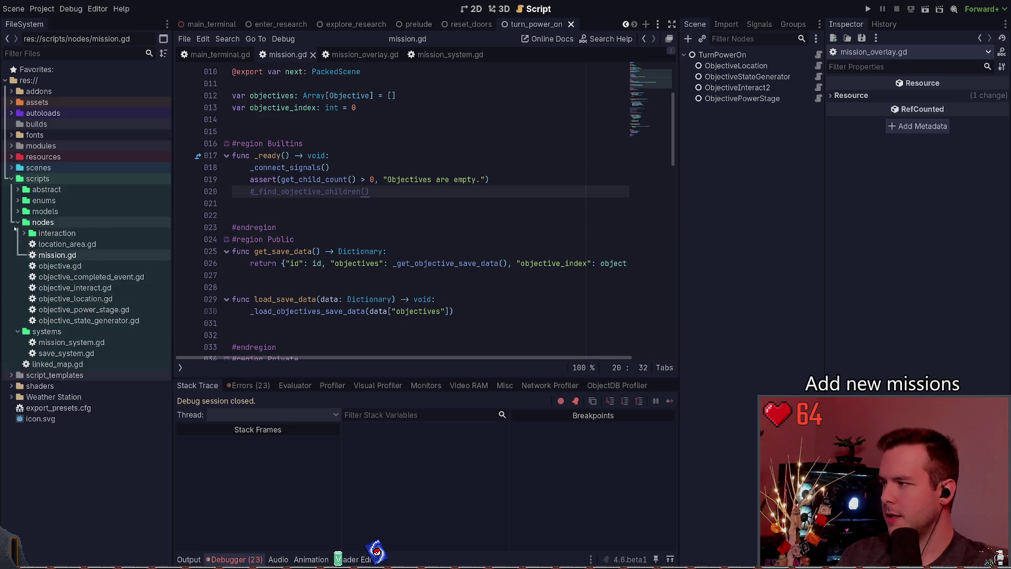
left_click(11, 179)
left_click(11, 168)
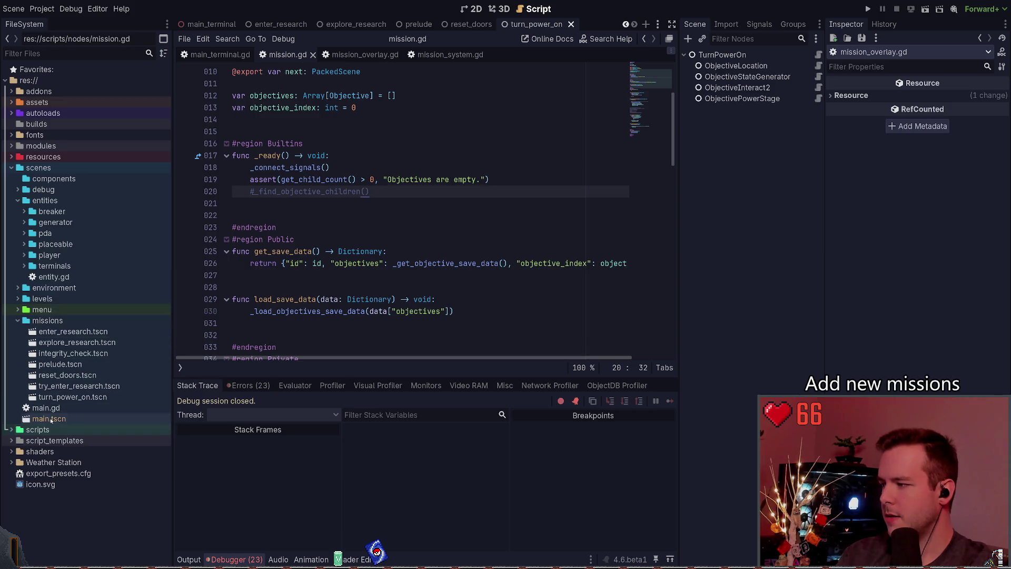
double_click(50, 418)
Step: Select CanvasLayer, show main.tscn in the 2D view, and check its Layer settings
left_click(730, 66)
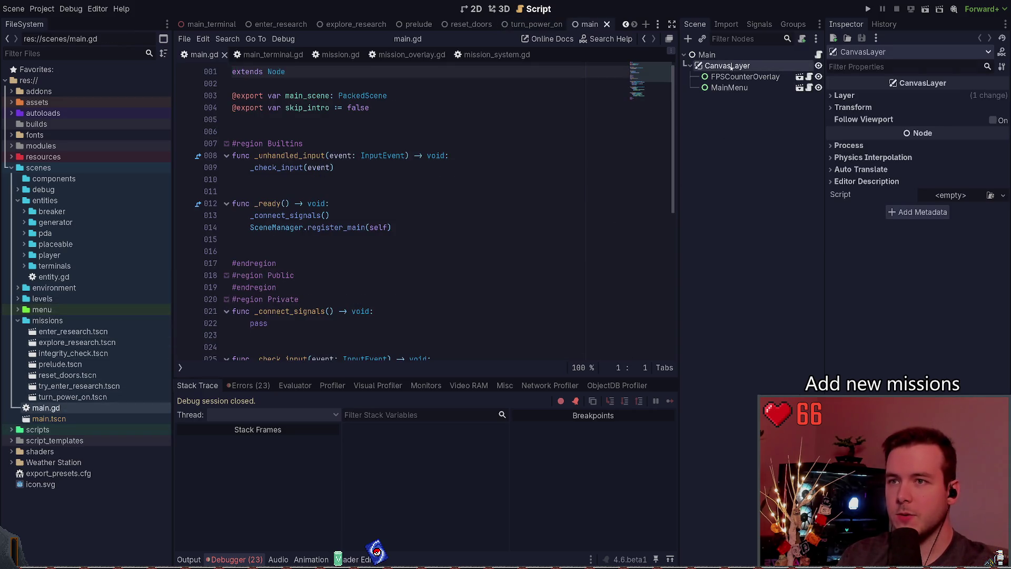
left_click(499, 9)
left_click(471, 9)
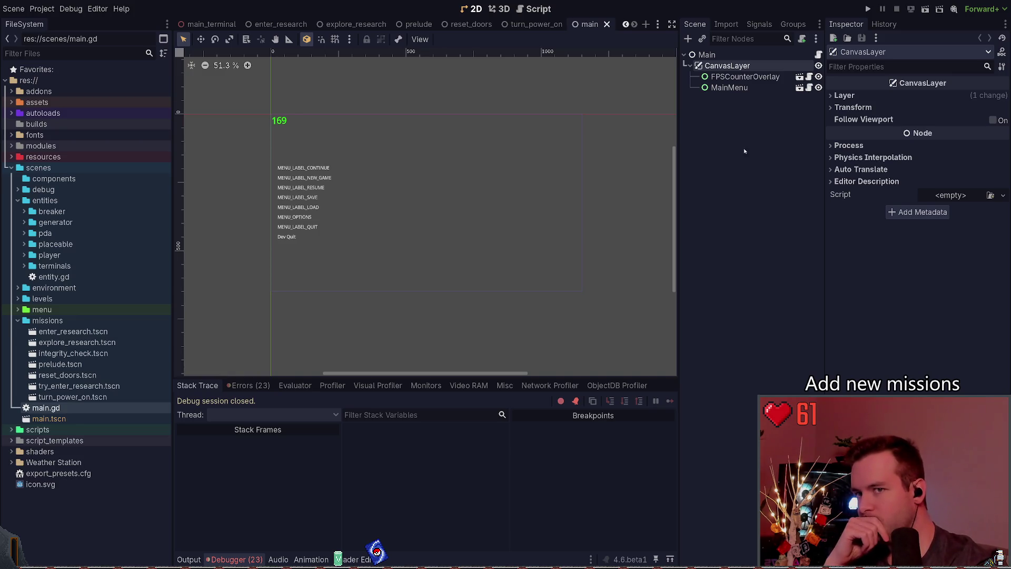
left_click(845, 95)
left_click(844, 95)
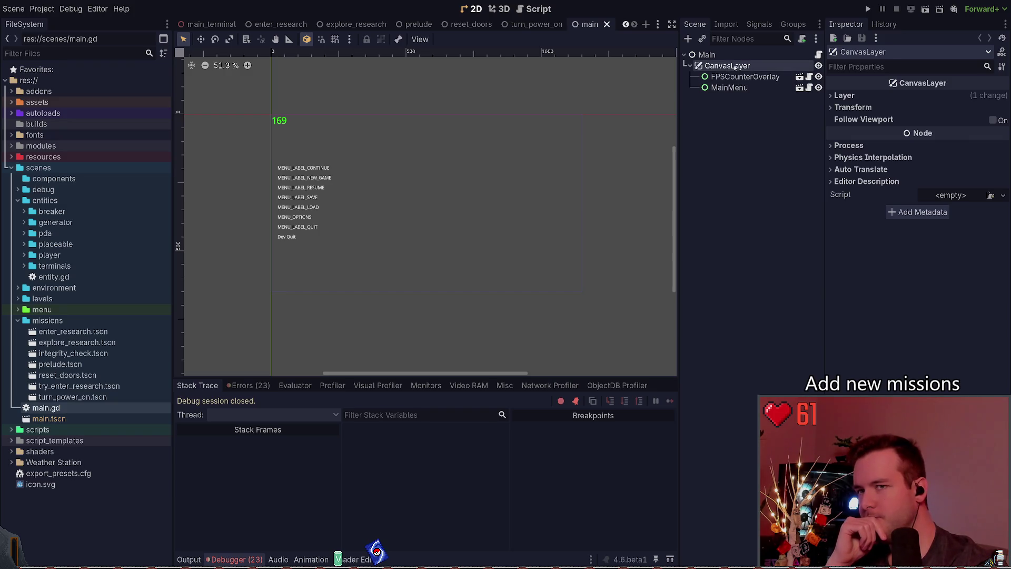
Step: Instance mission_overlay.tscn under CanvasLayer by searching 'overlay' in the instance dialog
key("ctrl+a")
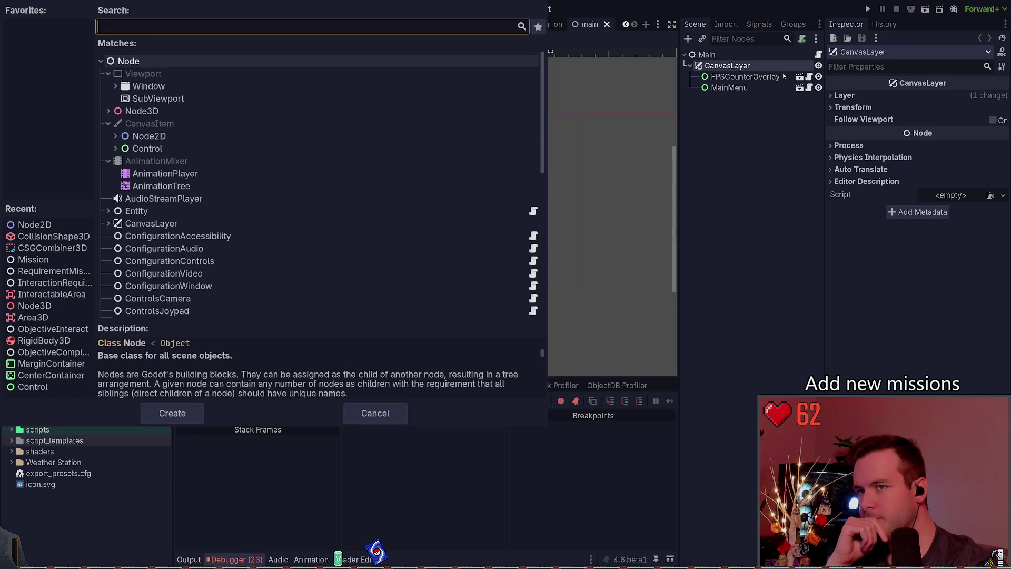
type("objective")
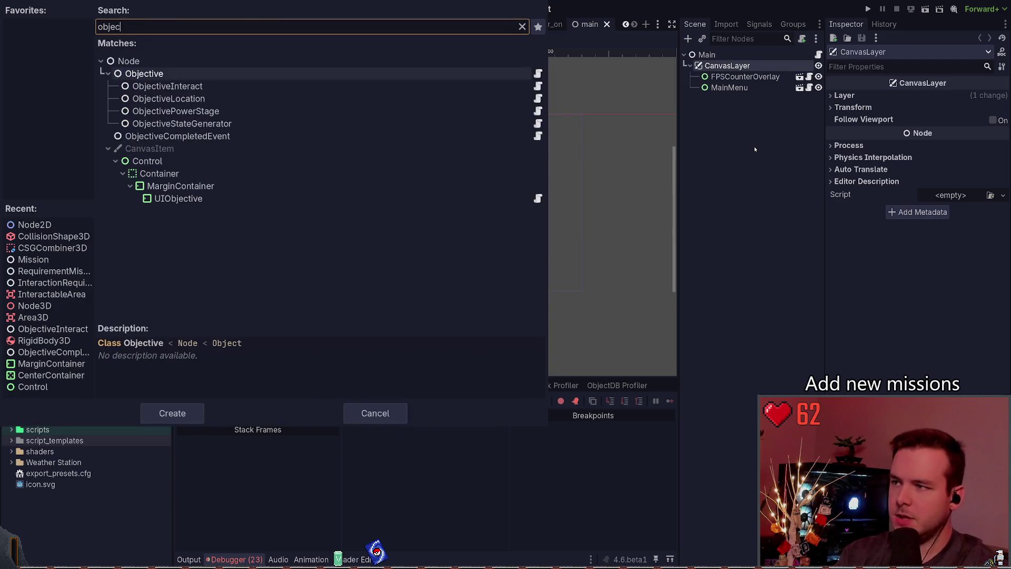
key("Escape")
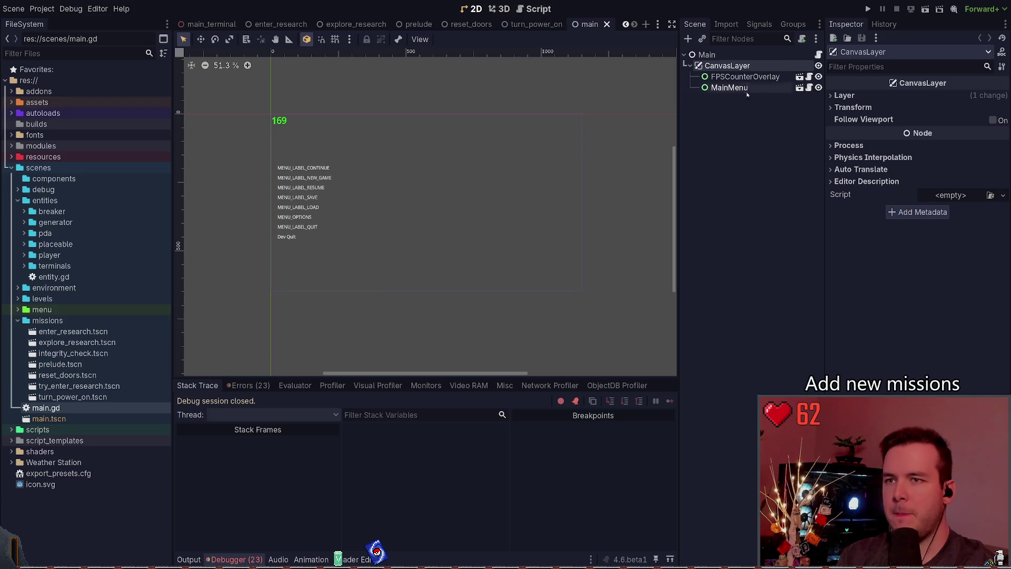
key("ctrl+shift+a")
type("overlay")
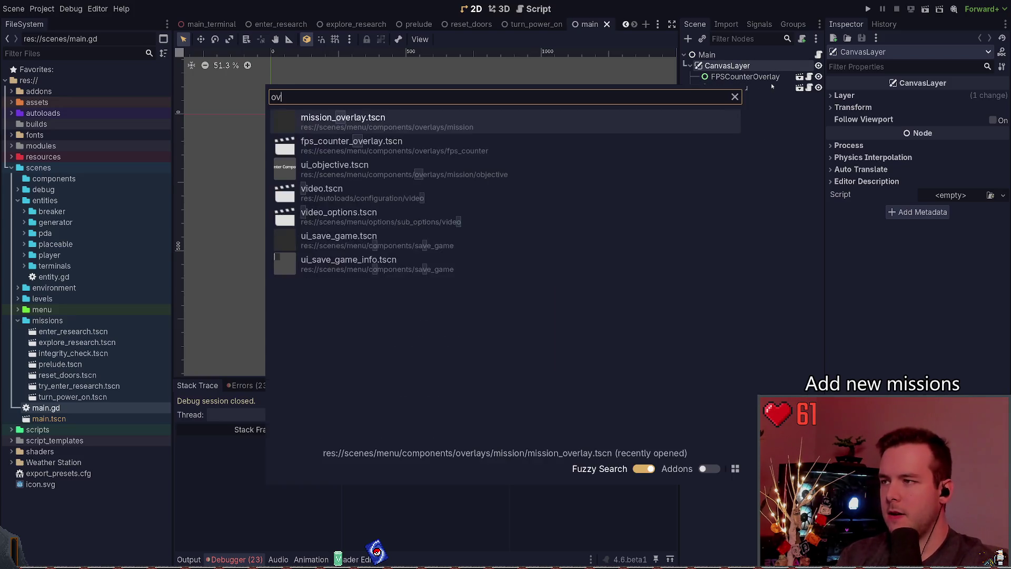
key("Return")
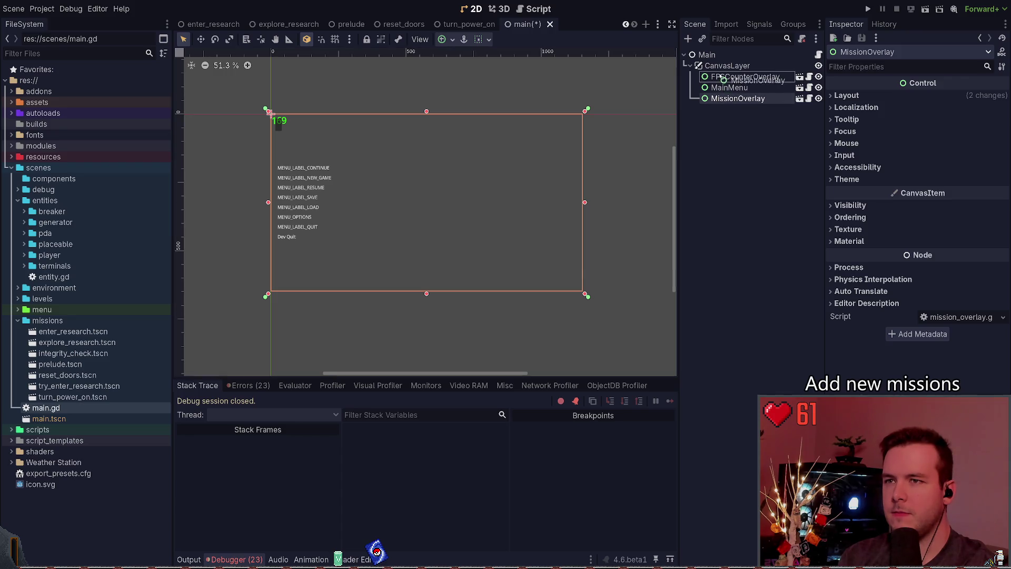
Step: Try reordering MissionOverlay among CanvasLayer's children and undo an accidental MainMenu move
left_click_drag(737, 77, 725, 74)
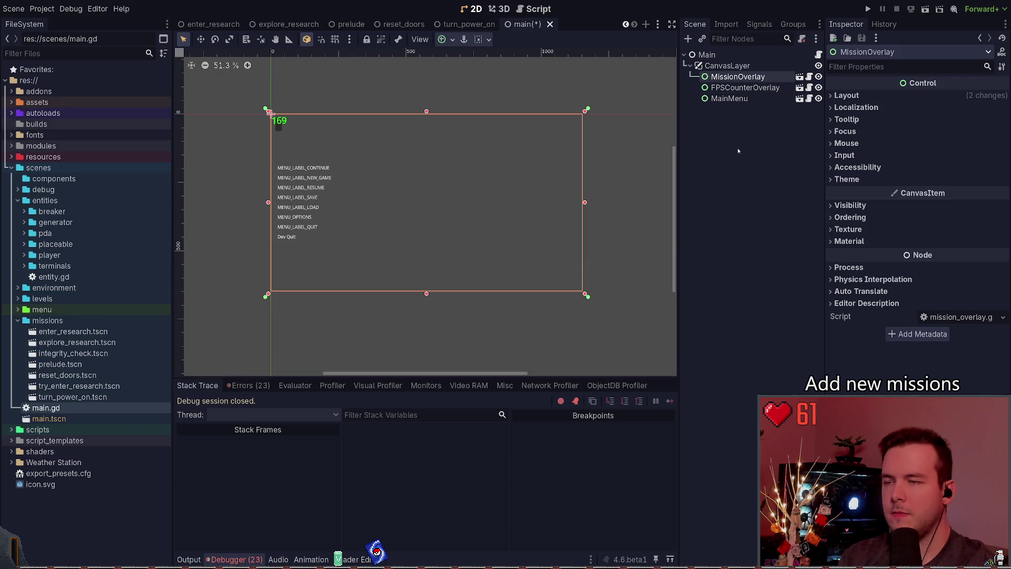
left_click_drag(732, 77, 737, 93)
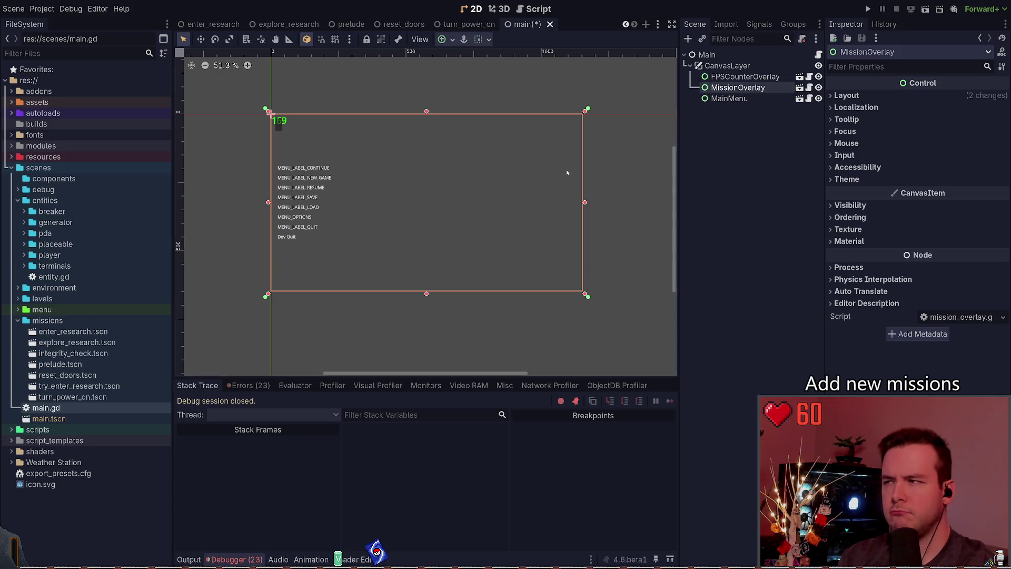
left_click(745, 77)
mouse_move(452, 186)
left_mouse_down()
mouse_move(469, 232)
mouse_move(456, 215)
mouse_move(439, 83)
left_mouse_up()
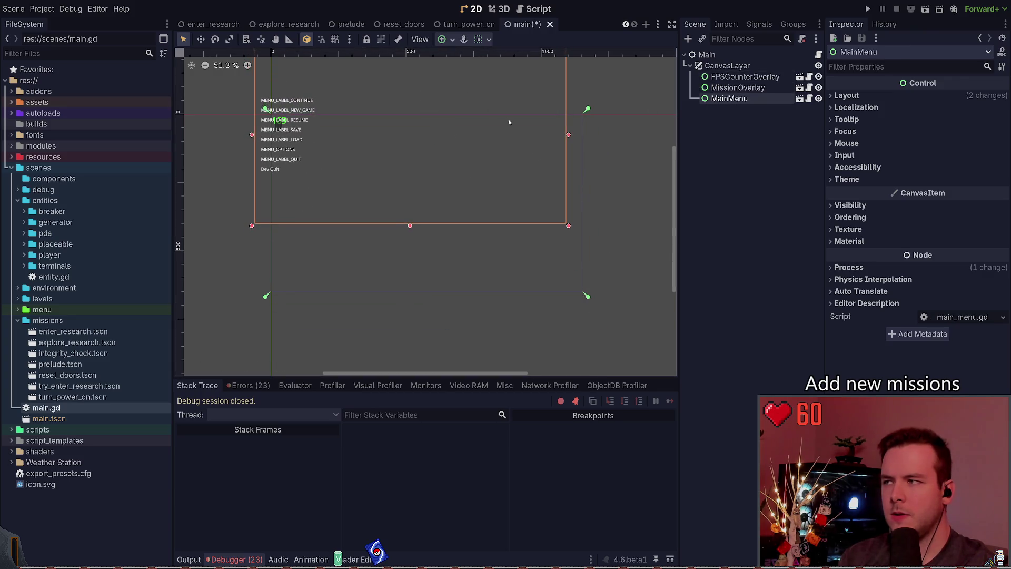
key("ctrl+z")
key("ctrl+z")
Step: Cancel several attempted drags of the main menu panel, leaving its position unchanged
left_click(530, 132)
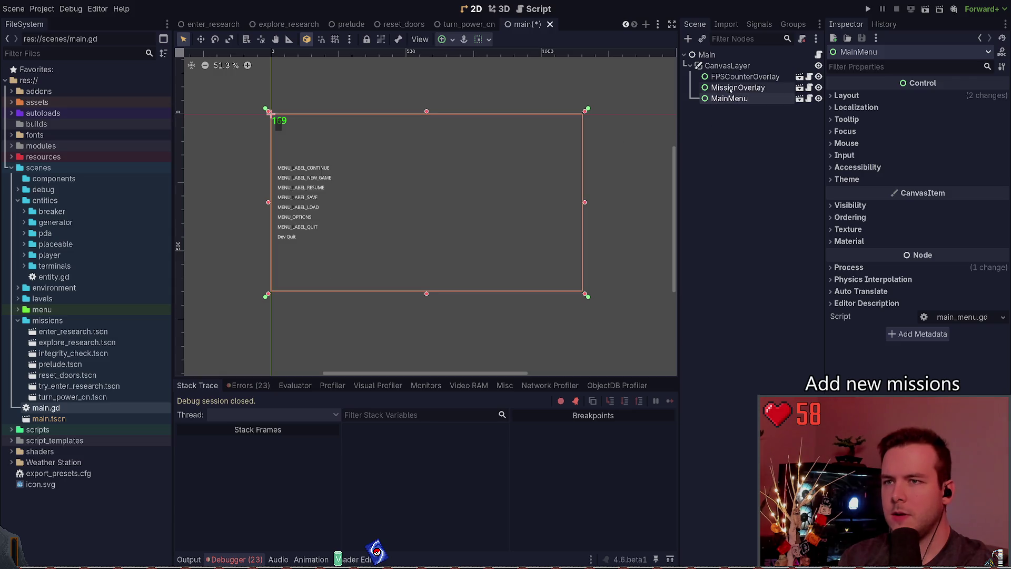
left_click(531, 132)
left_click_drag(434, 171, 457, 206)
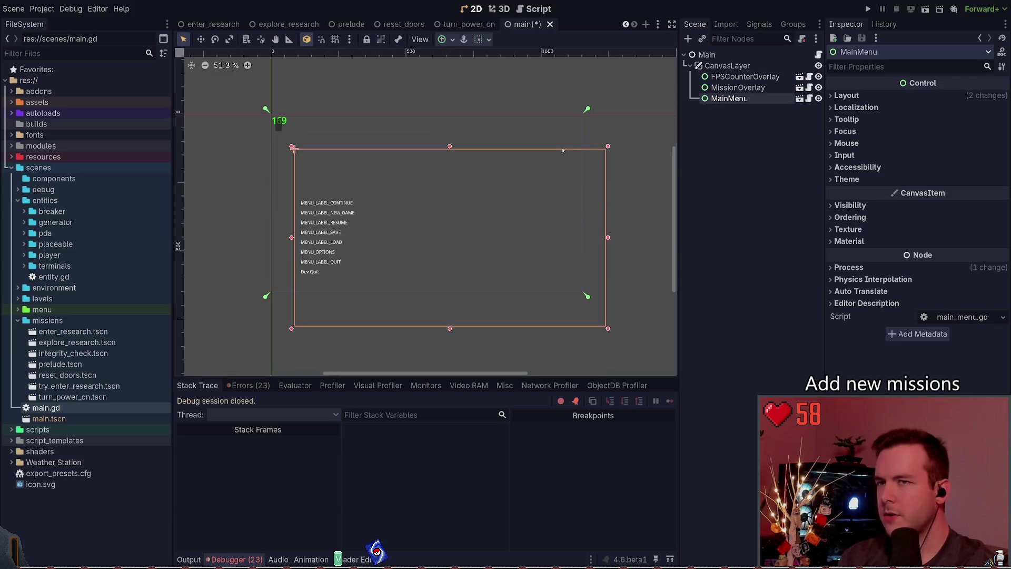
key("ctrl+z")
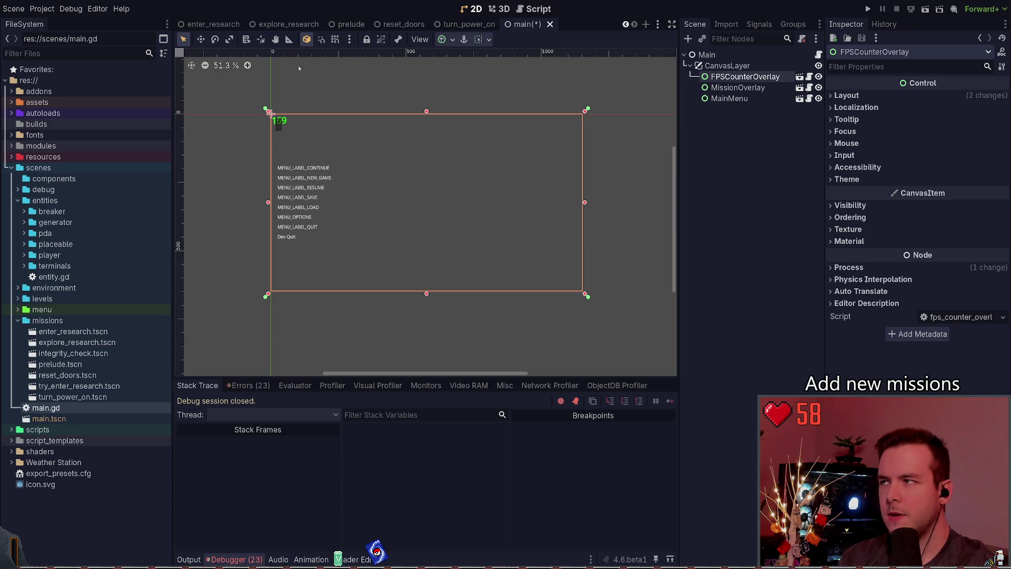
left_click_drag(491, 162, 549, 198)
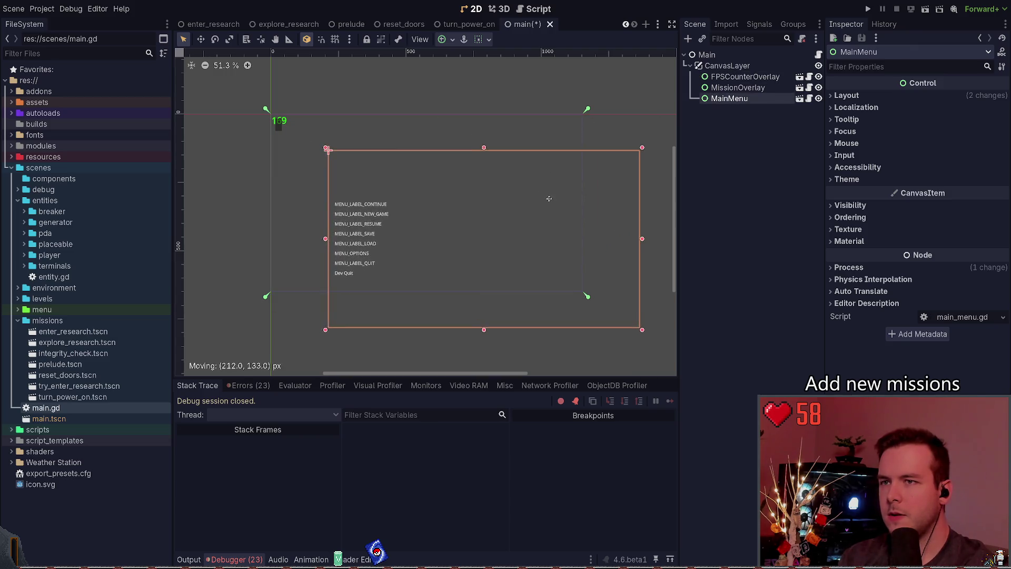
key("Escape")
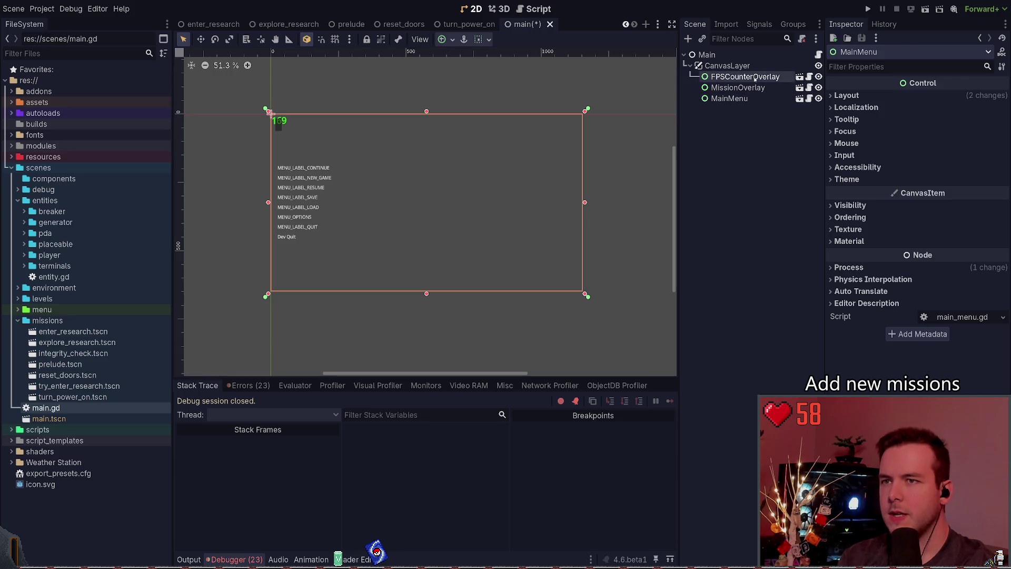
left_click_drag(464, 141, 530, 179)
key("Escape")
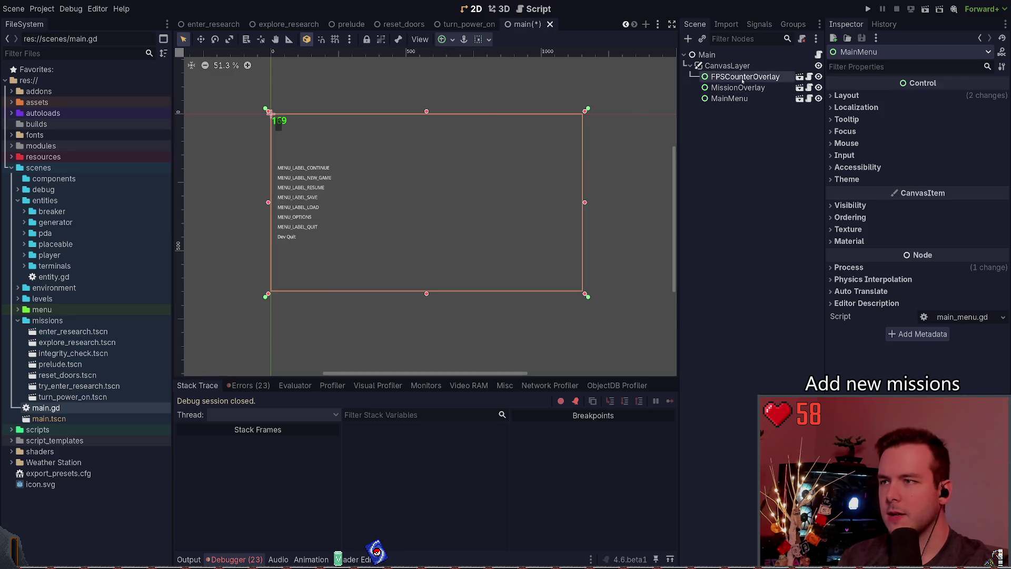
left_click(730, 98)
left_click_drag(282, 120, 319, 122)
key("Escape")
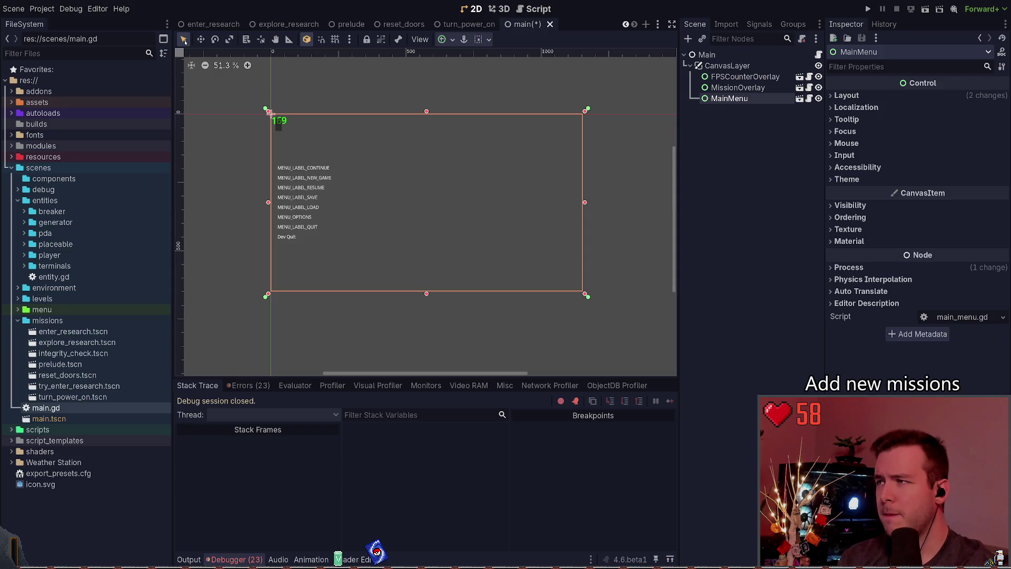
Step: Try moving the FPS counter on the canvas with the move tool, then undo it
key("w")
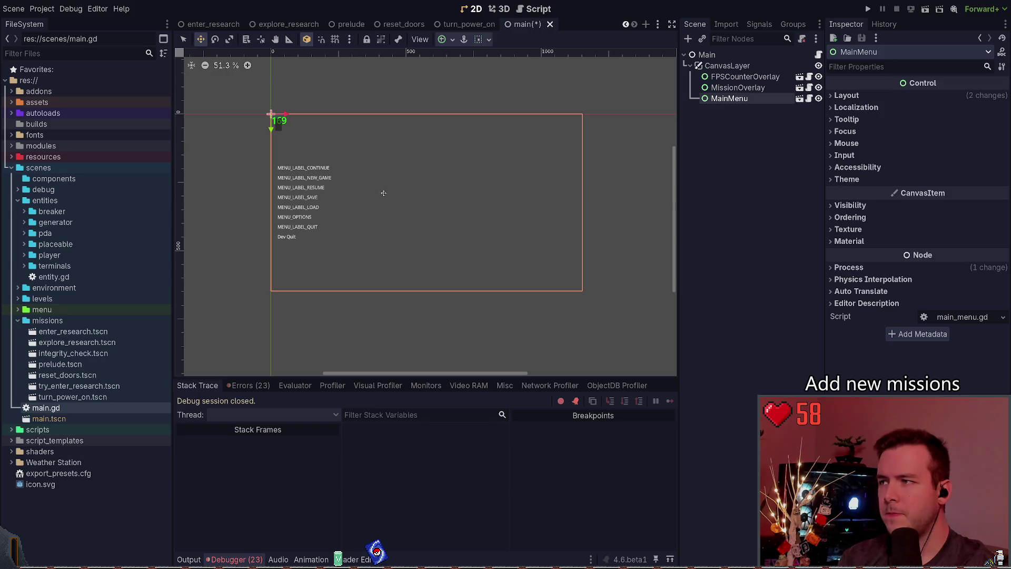
left_click(745, 76)
mouse_move(397, 150)
left_mouse_down()
mouse_move(415, 197)
mouse_move(429, 198)
left_mouse_up()
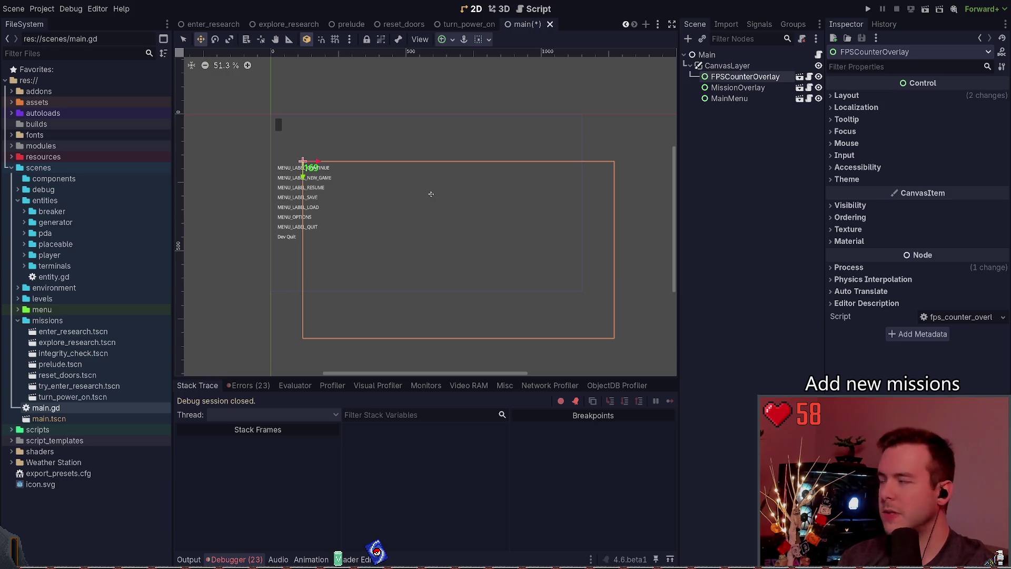
key("ctrl+z")
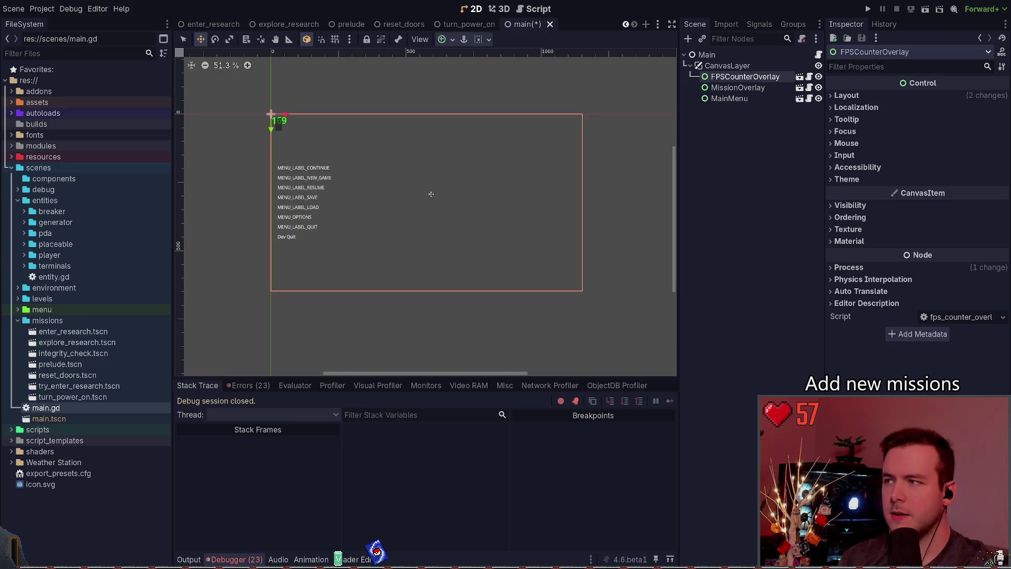
Step: Move MissionOverlay above FPSCounterOverlay in the Scene tree and save main.tscn
left_click(730, 88)
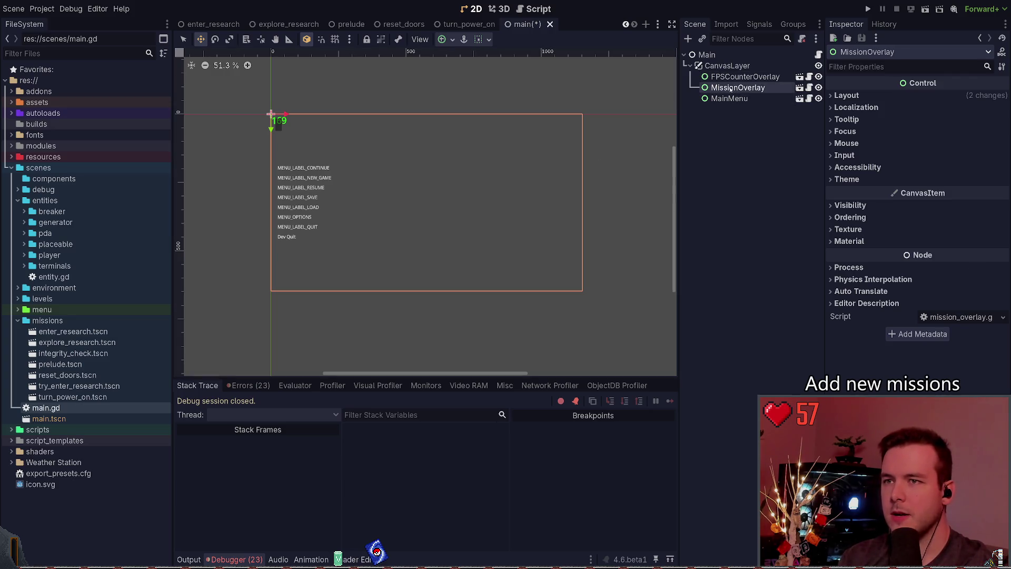
left_click_drag(729, 88, 731, 78)
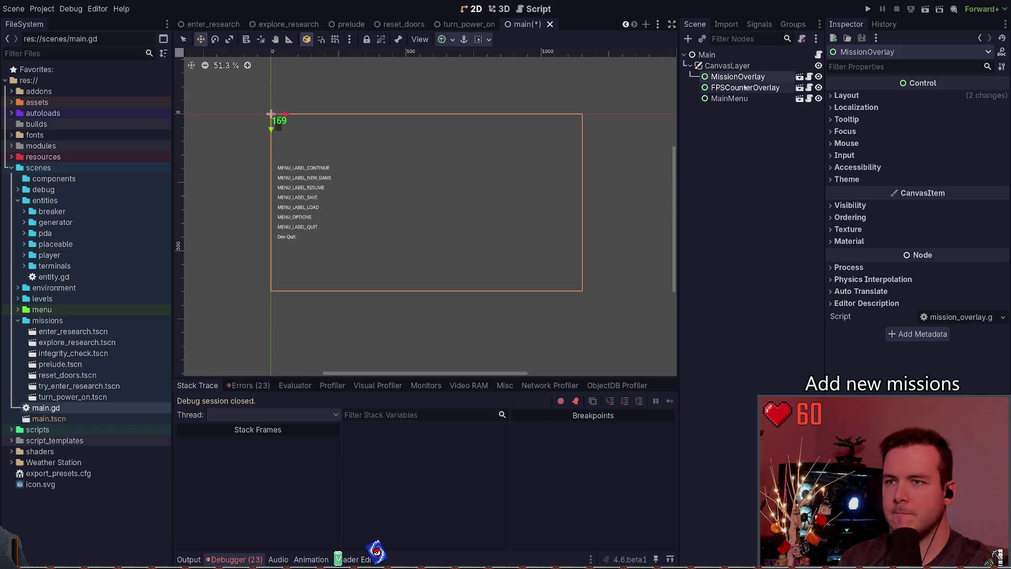
key("Down")
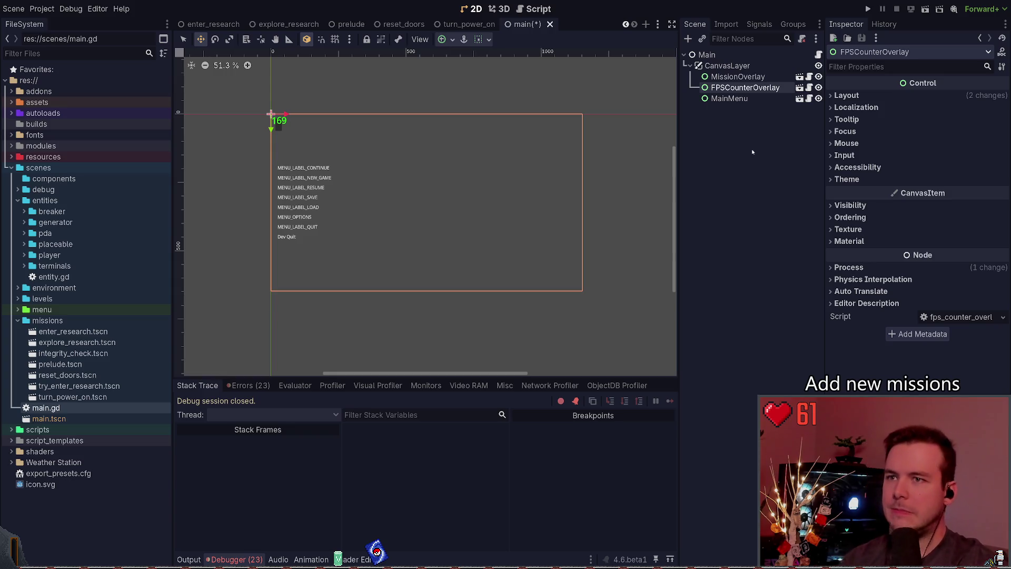
left_click(752, 146)
key("ctrl+s")
left_click(753, 78)
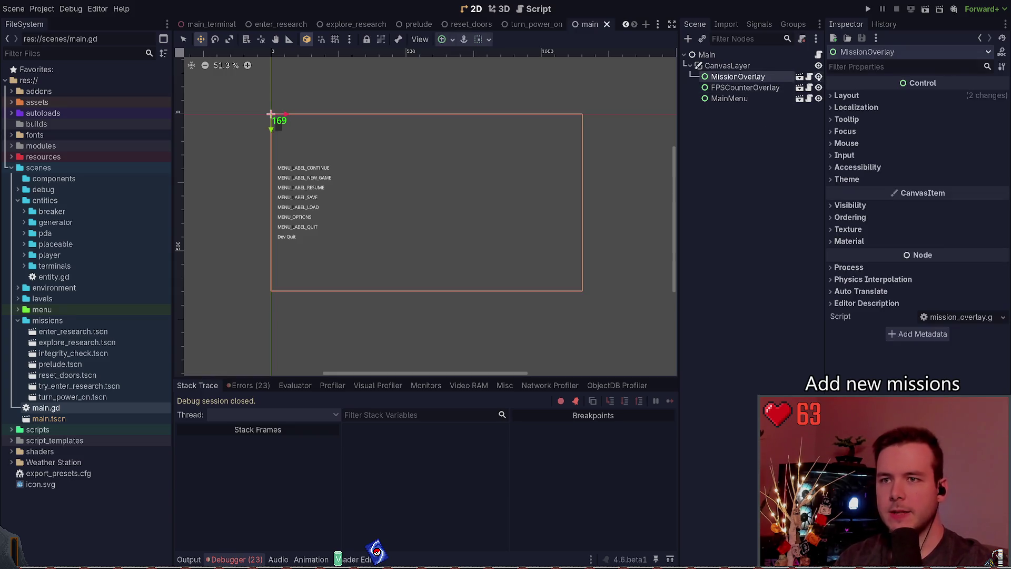
Step: Read through mission_overlay.gd, then navigate back to player.gd
left_click(809, 76)
scroll(380, 203, "up", 20)
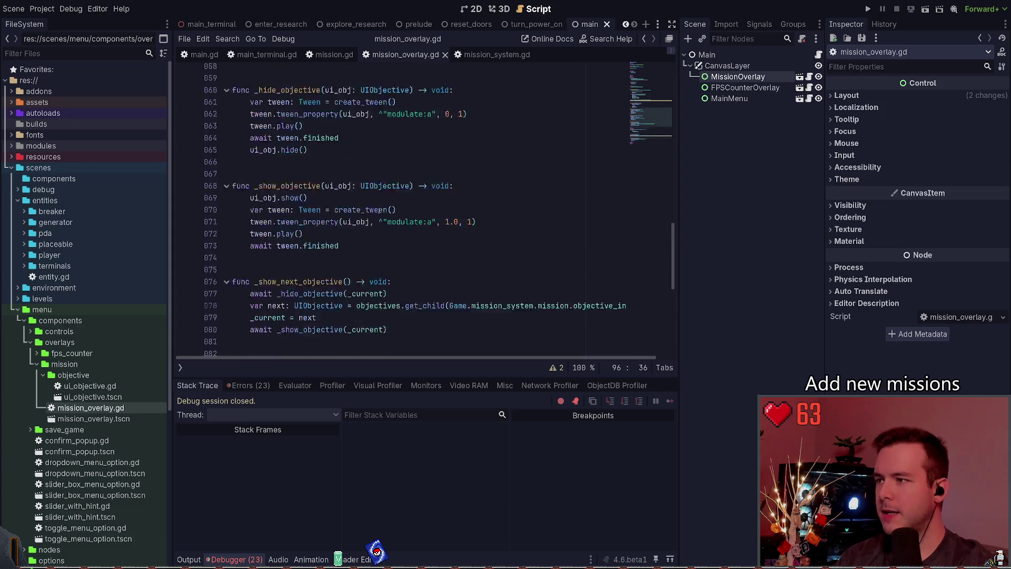
scroll(392, 202, "down", 1)
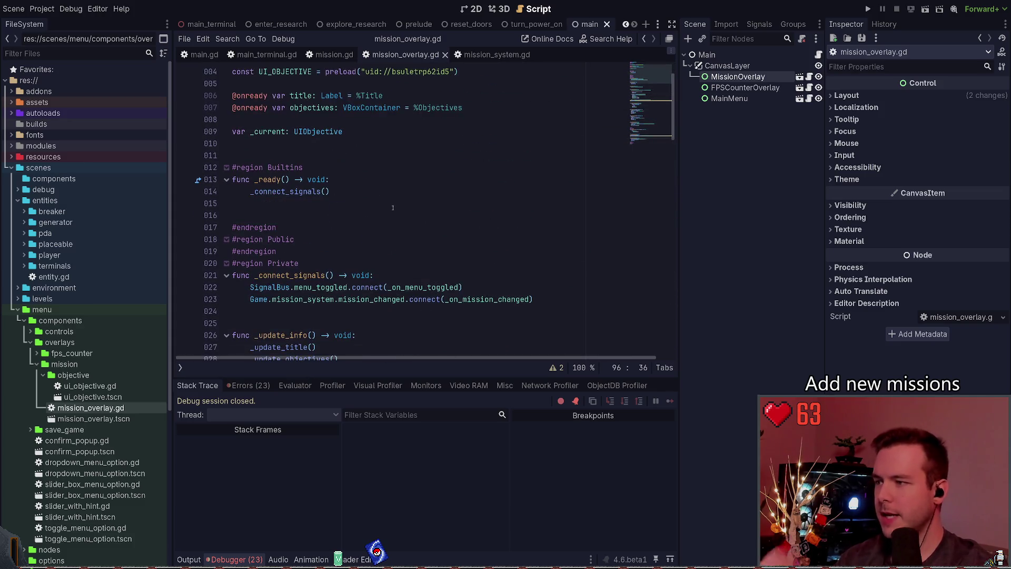
scroll(412, 180, "down", 3)
scroll(412, 180, "down", 10)
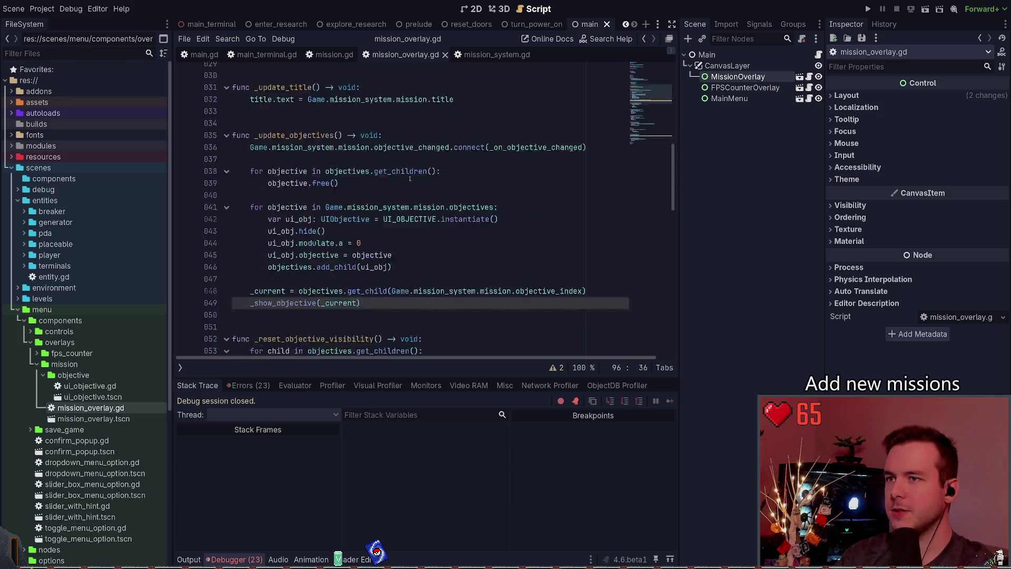
left_click(412, 158)
scroll(412, 158, "down", 13)
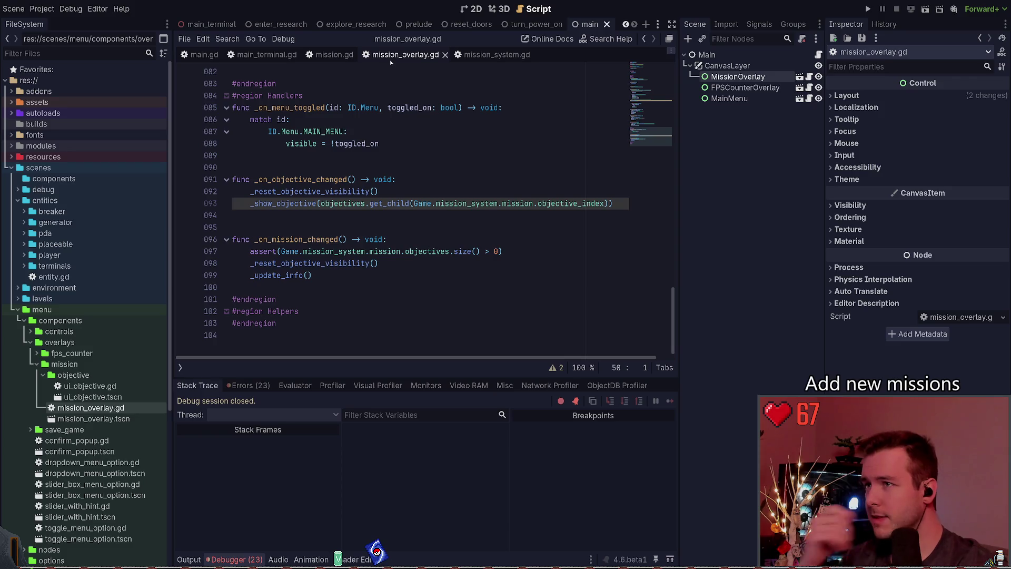
key("alt+Left")
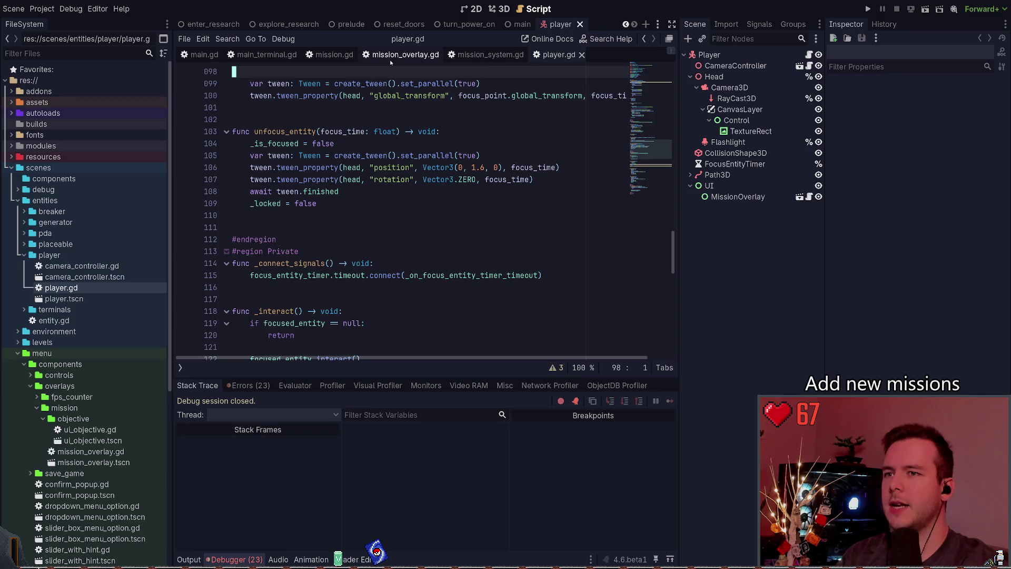
Step: In player.tscn, select the MissionOverlay under UI and inspect its layout and transform
left_click(503, 9)
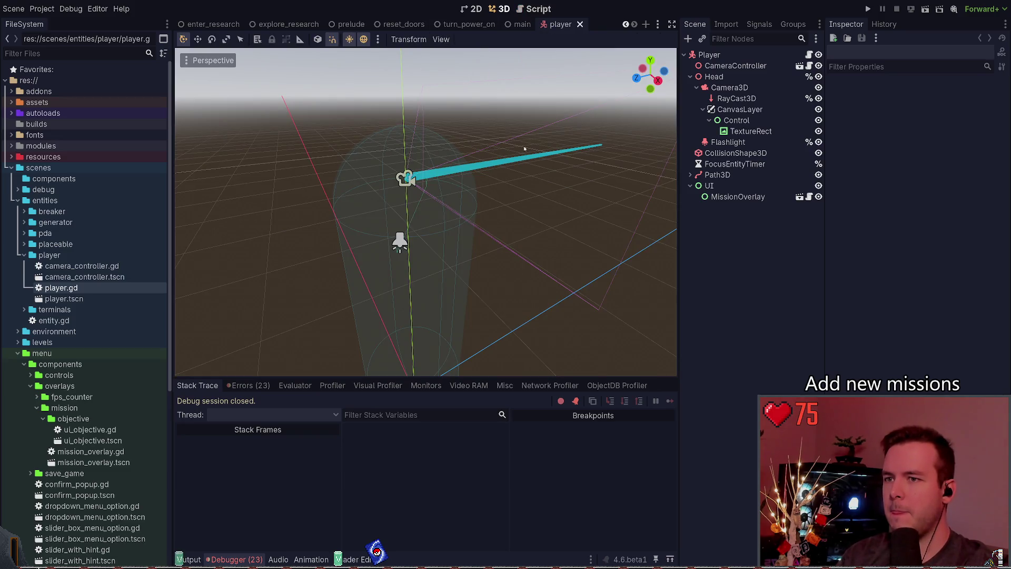
left_click(710, 185)
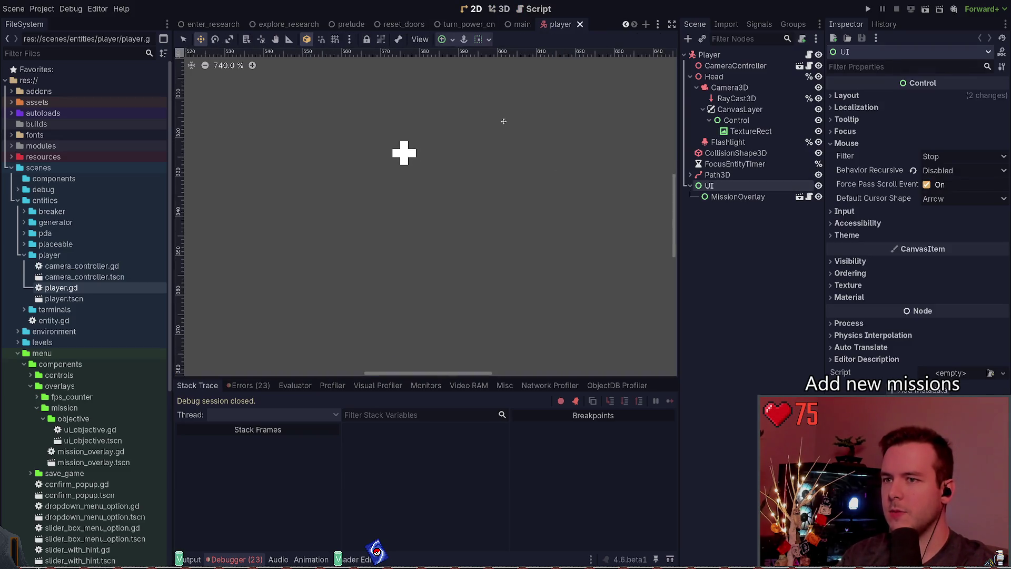
left_click(500, 9)
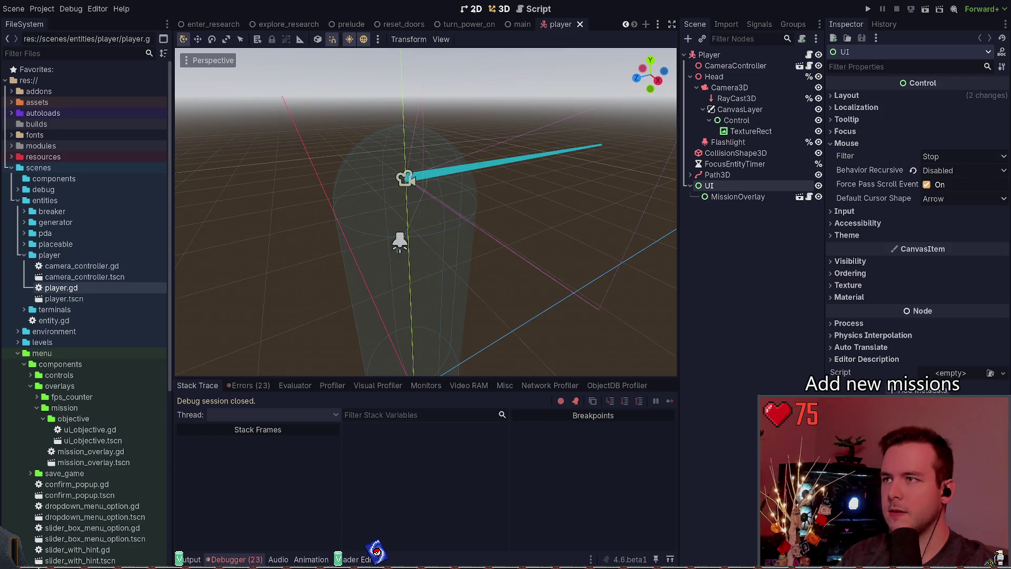
left_click(742, 197)
left_click(756, 186)
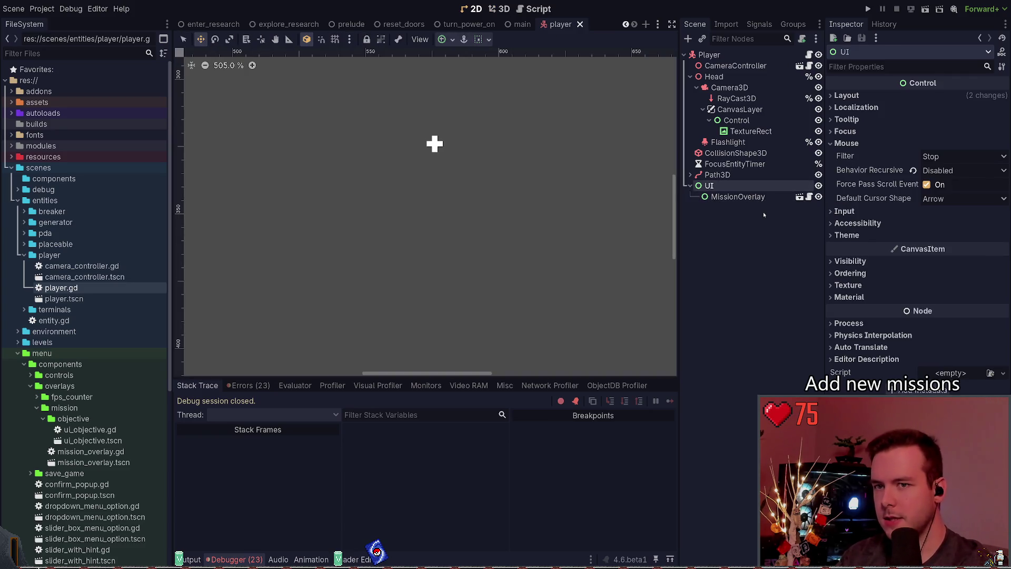
left_click(764, 197)
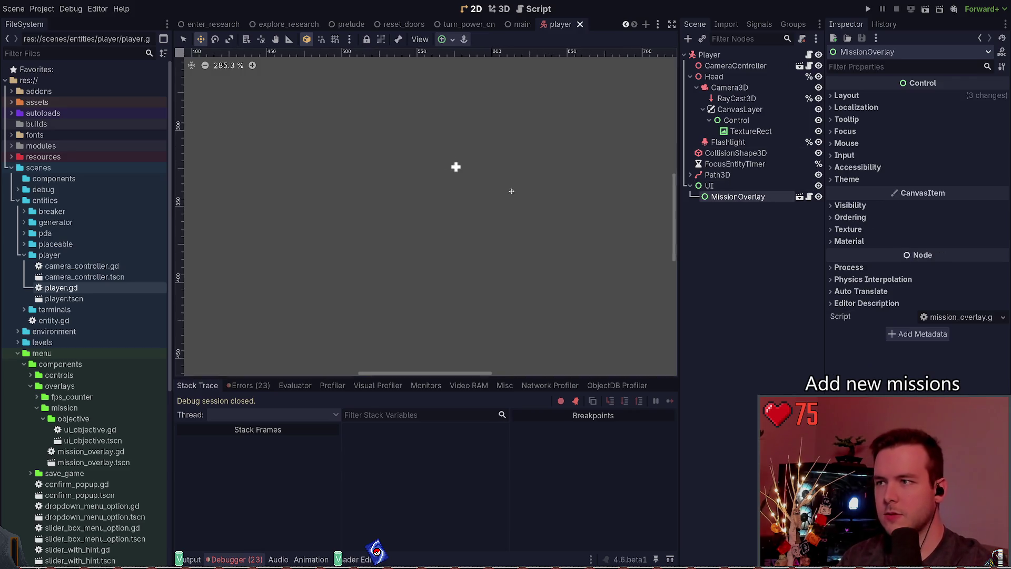
key("f")
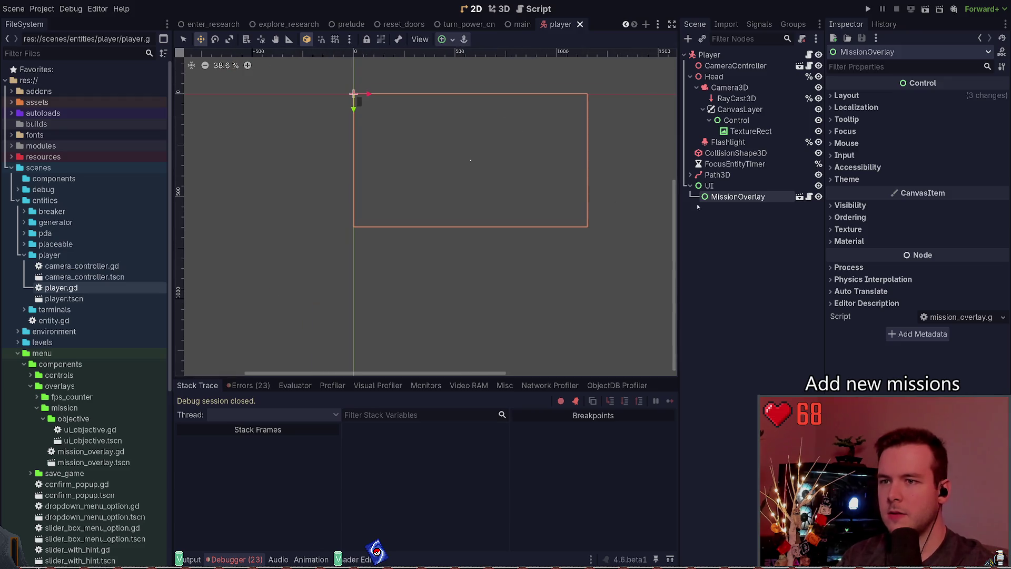
left_click(878, 97)
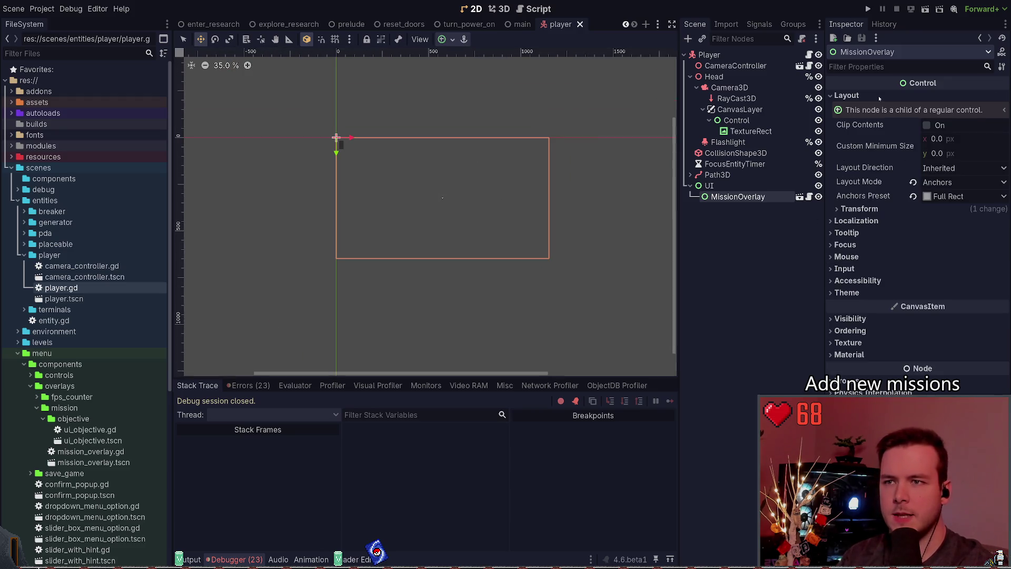
left_click(887, 209)
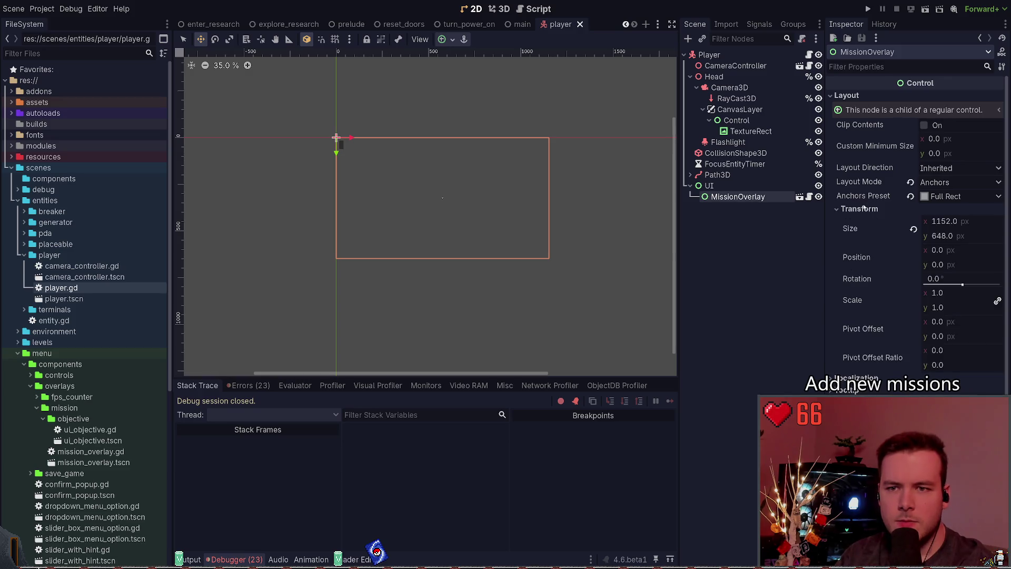
left_click(887, 209)
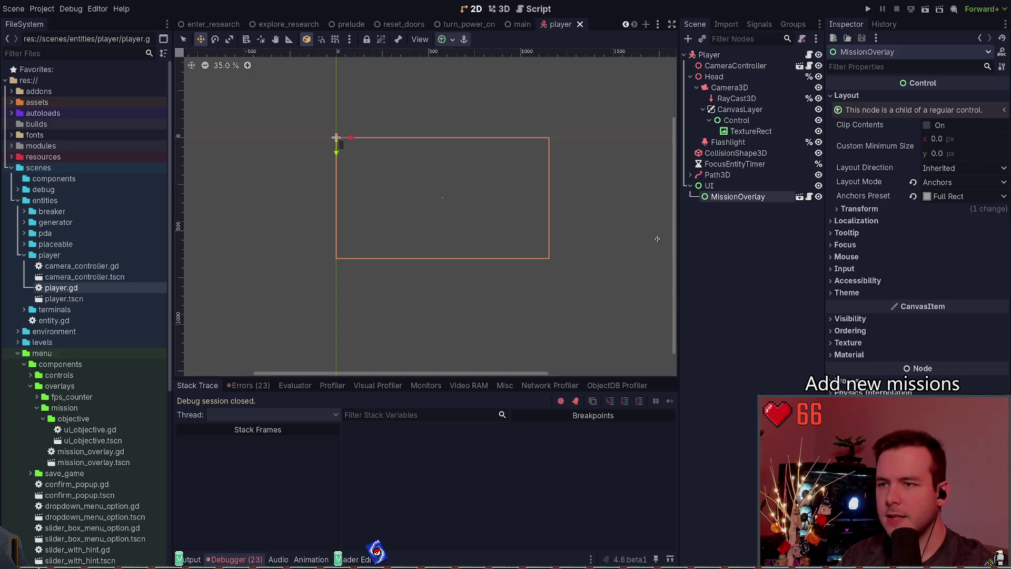
left_click(756, 197)
Step: Remove MissionOverlay from the player scene, run the game with F5 and Continue
key("ctrl+z")
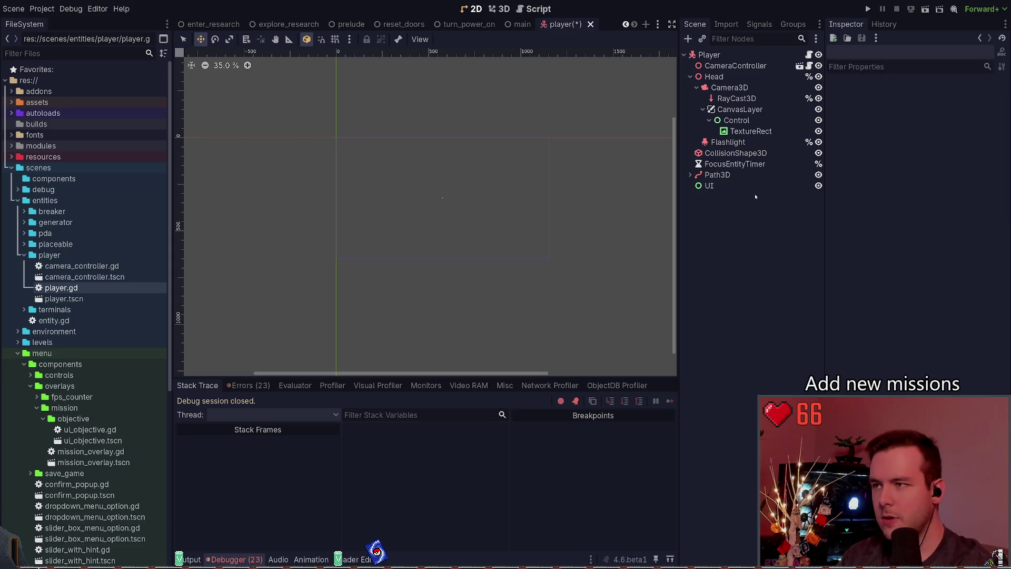
key("F5")
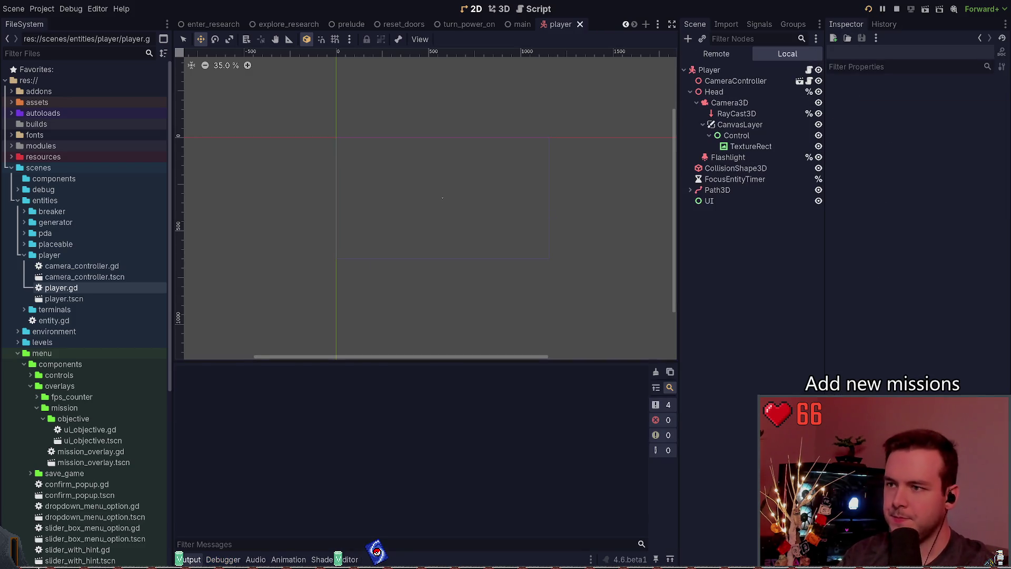
key("Return")
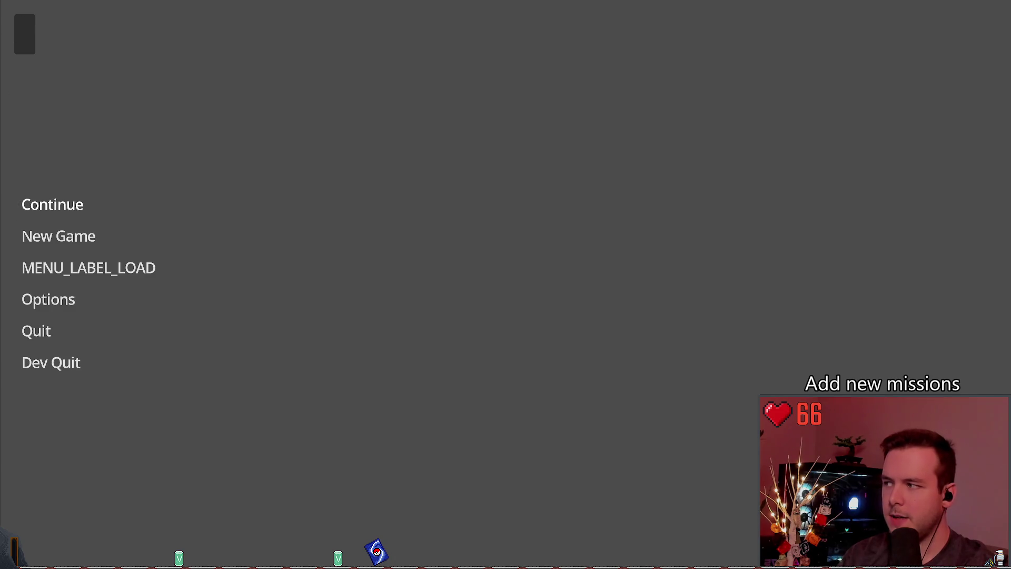
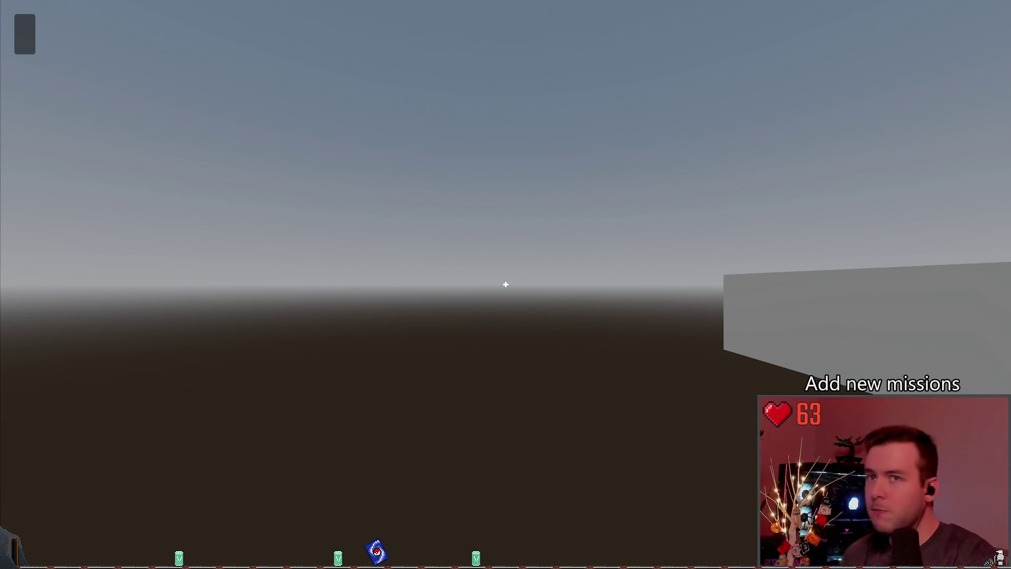
Step: Stop the running game and put the caret inside _load_mission in mission_system.gd
key("F8")
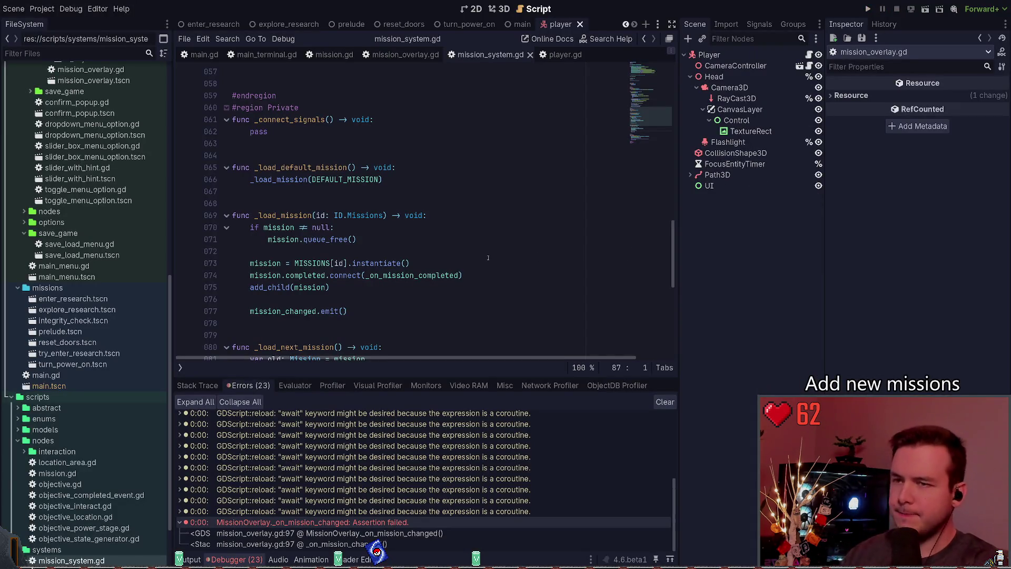
left_click(316, 299)
Step: Delete the commented-out setter lines 22–24 under var mission, leaving a plain declaration, and save
scroll(413, 221, "down", 3)
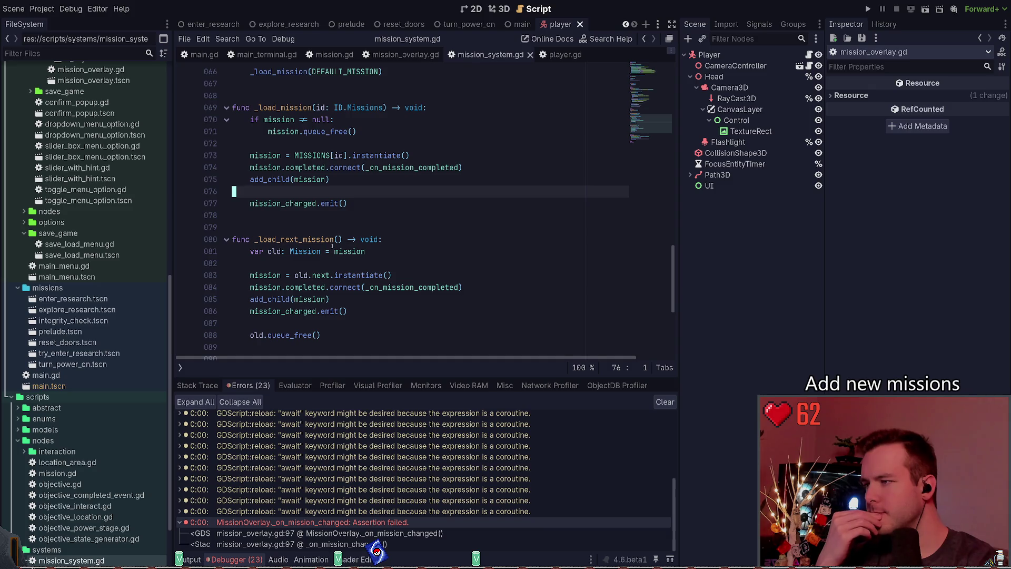
scroll(332, 243, "up", 15)
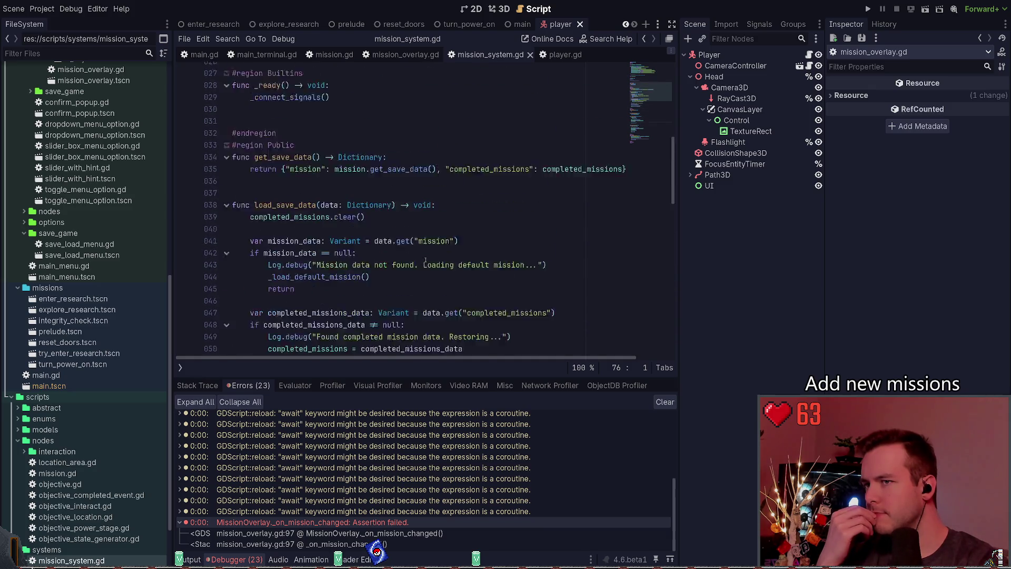
scroll(396, 244, "up", 3)
scroll(396, 244, "down", 1)
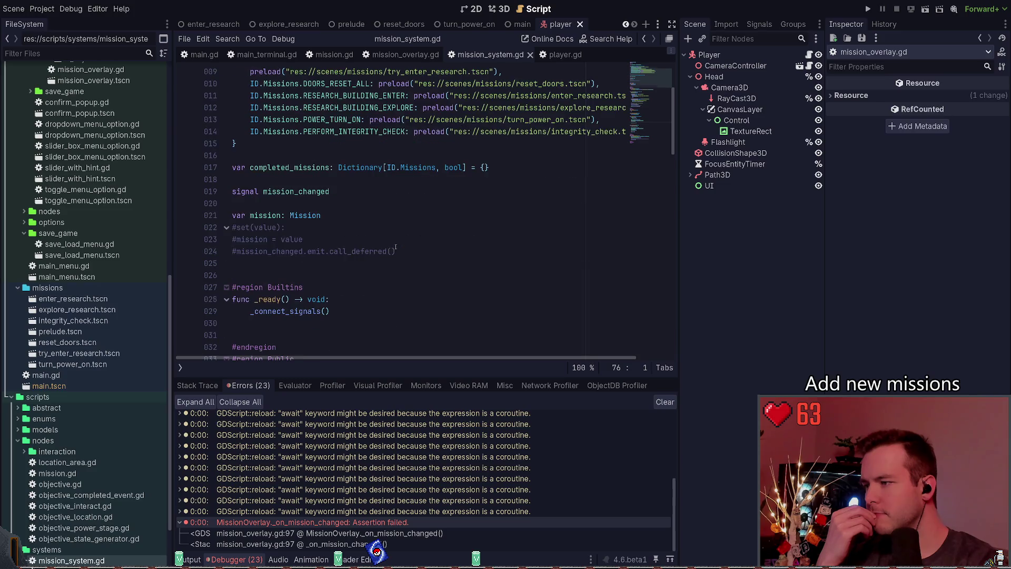
left_click_drag(399, 250, 205, 228)
key("ctrl+k")
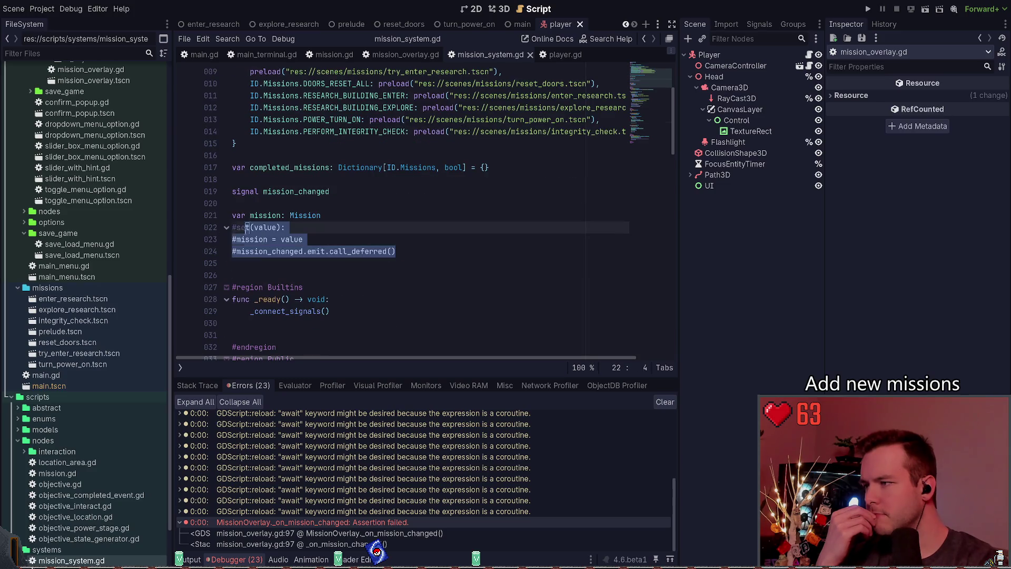
key("ctrl+k")
key("ctrl+k")
key("ctrl+k")
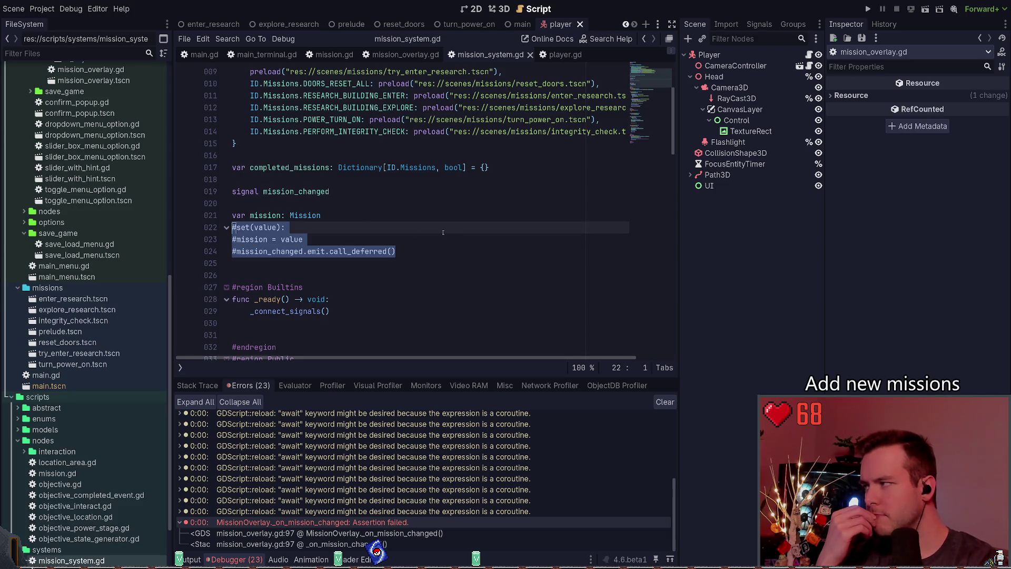
key("ctrl+k")
key("ctrl+k")
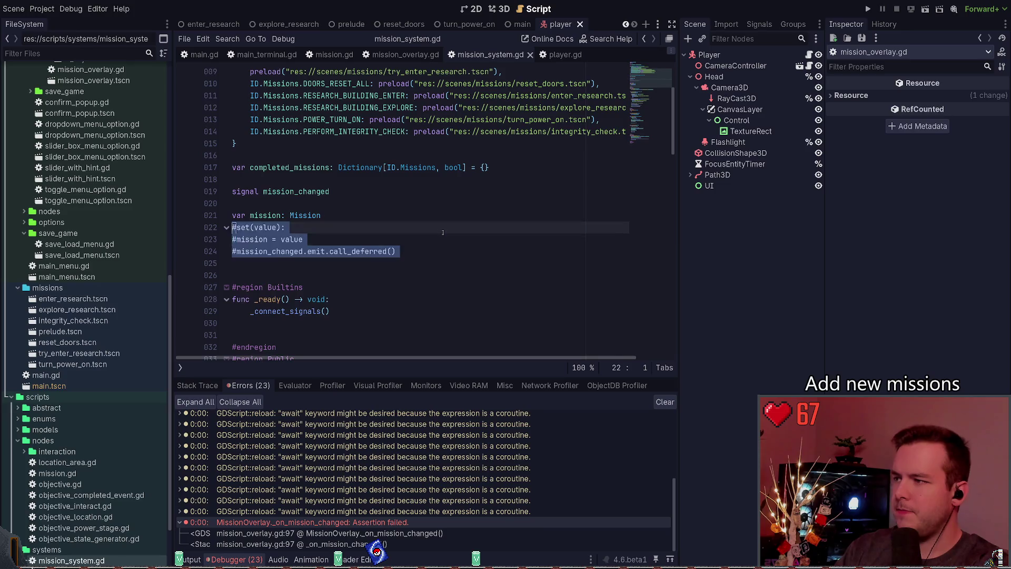
key("Delete")
key("Delete")
key("ctrl+s")
scroll(364, 189, "down", 1)
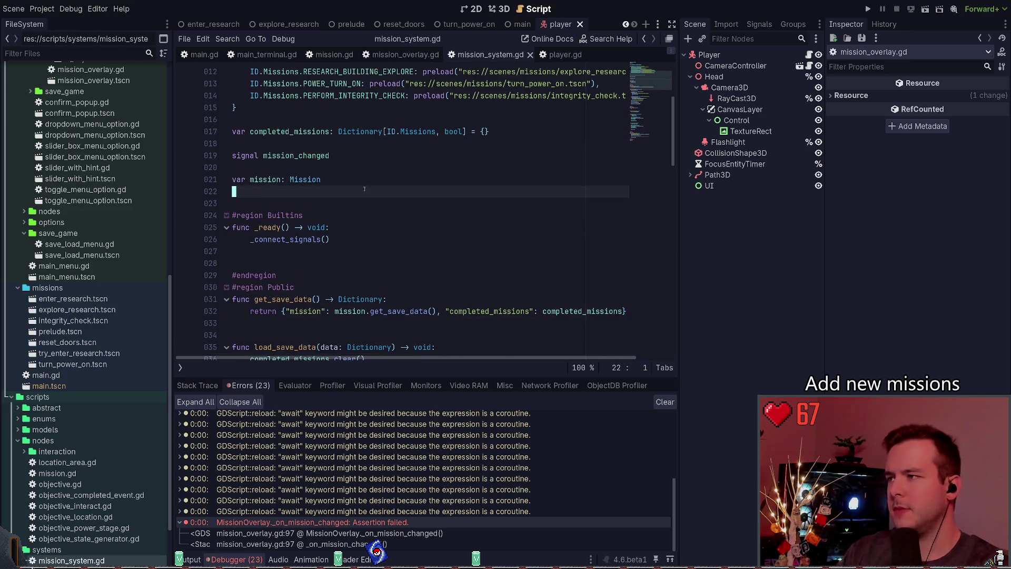
Step: Move the signal mission_changed line up above the completed_missions declaration
left_click(356, 154)
key("ctrl+x")
key("Up")
key("Up")
key("Up")
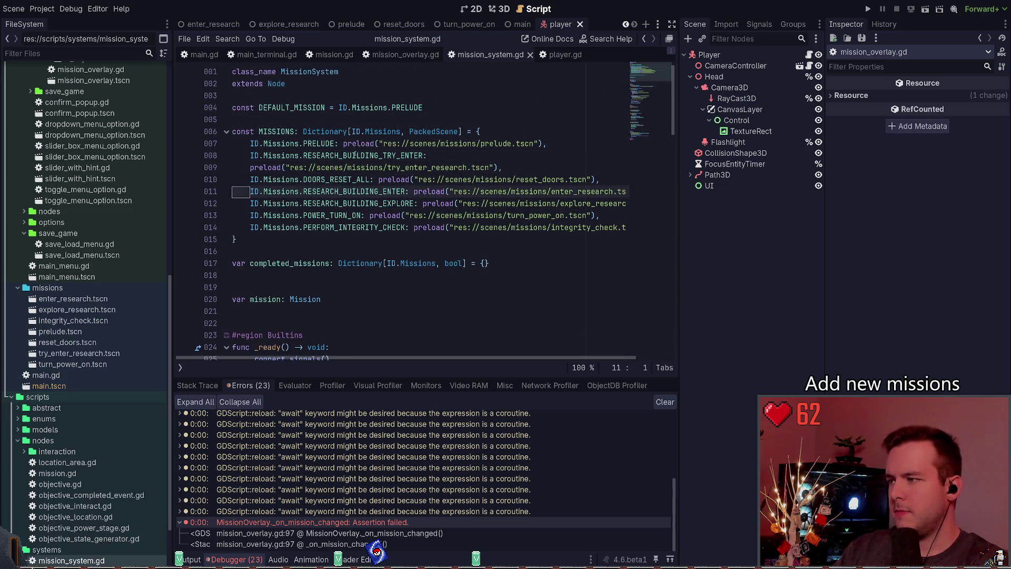
key("Down")
key("Down")
key("Down")
key("ctrl+v")
key("Down")
key("Delete")
Step: Reorder the variables so completed_missions is declared before var mission, and save
key("Up")
key("alt+Down")
key("alt+Down")
key("Up")
key("End")
key("ctrl+s")
scroll(439, 182, "down", 3)
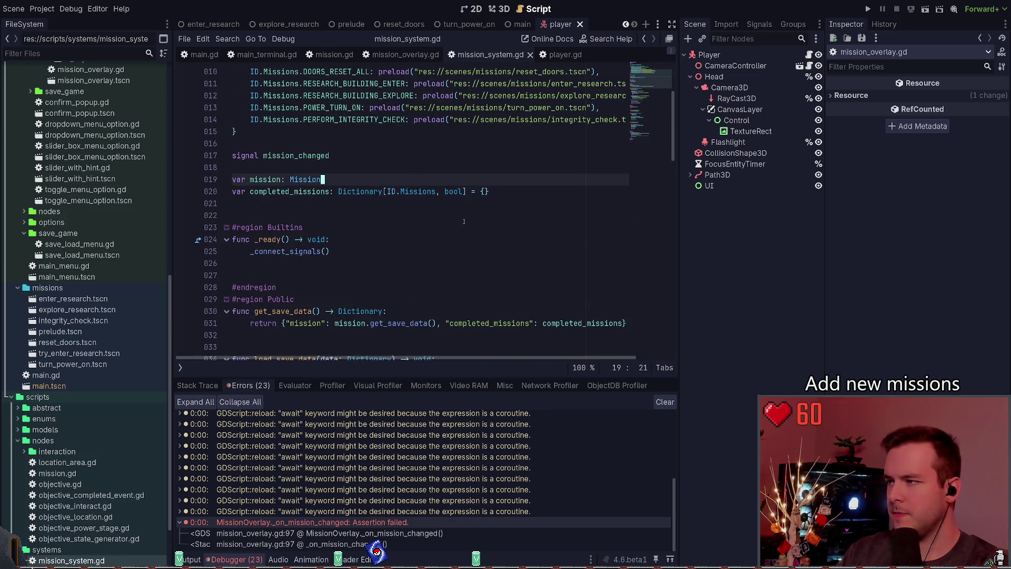
key("alt+Down")
key("alt+Down")
key("Up")
key("Delete")
key("ctrl+s")
Step: Jump to the _load_mission function definition from its call on line 50
scroll(432, 211, "down", 3)
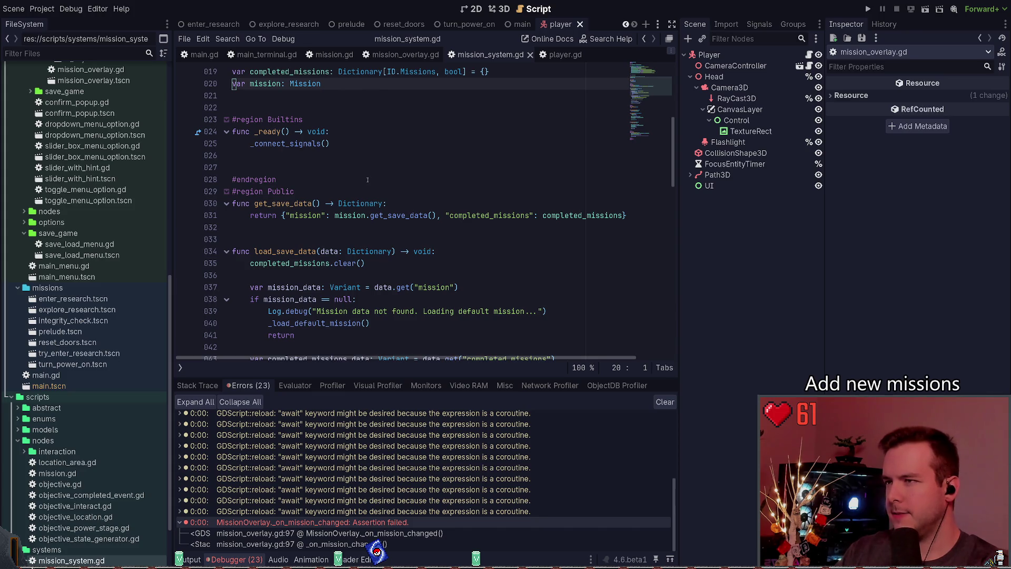
scroll(392, 166, "down", 4)
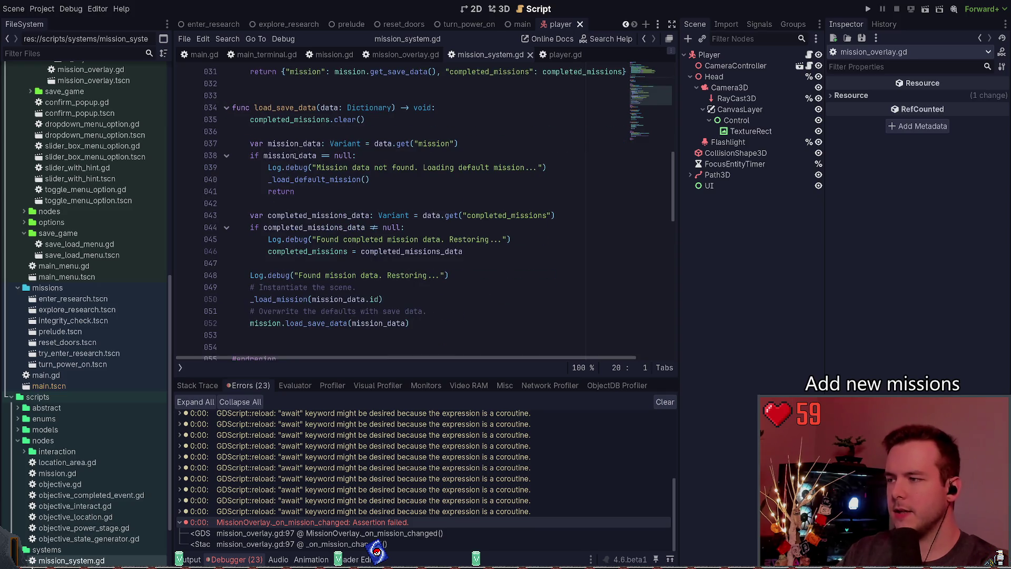
scroll(421, 253, "down", 2)
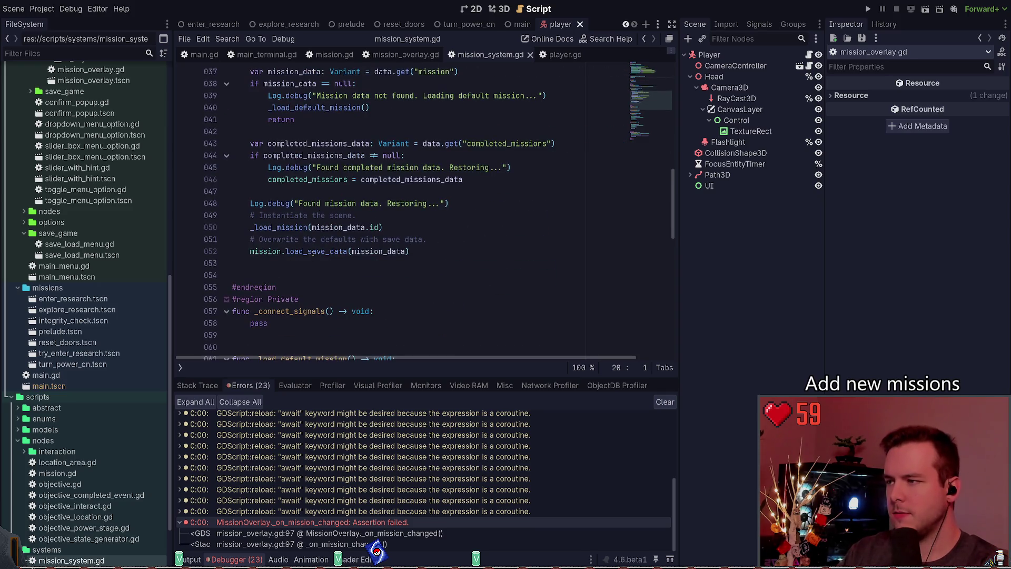
left_click(283, 228, "ctrl")
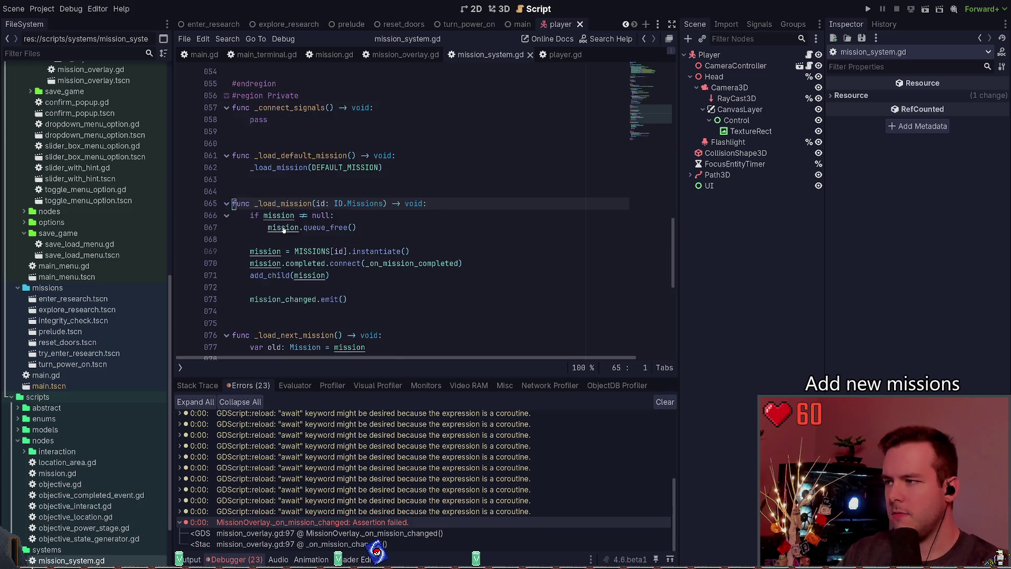
left_click(430, 274)
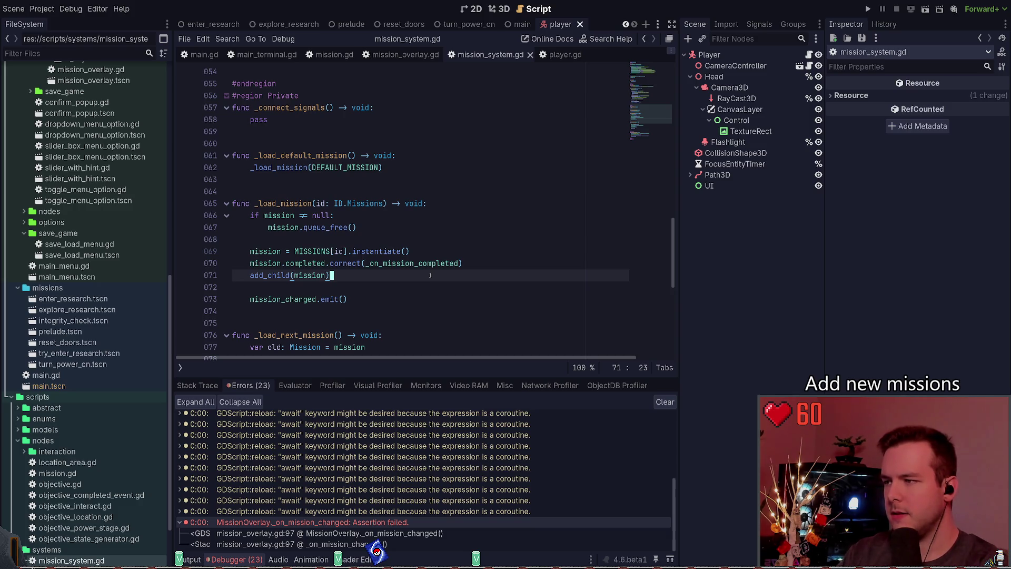
left_click(425, 289)
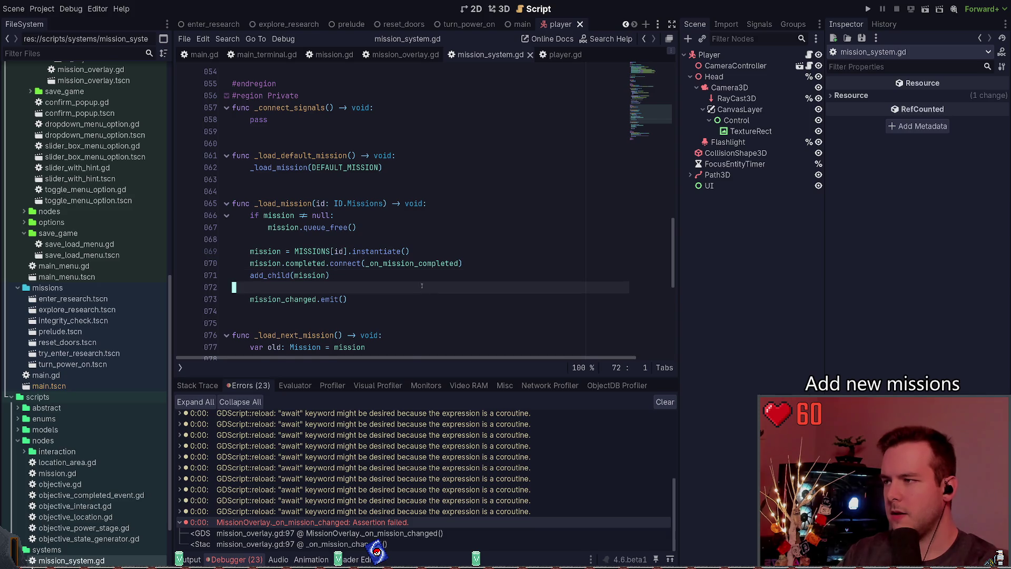
scroll(421, 285, "down", 1)
key("Down")
key("End")
key("shift+Home")
key("shift+Home")
key("shift+Up")
key("shift+Up")
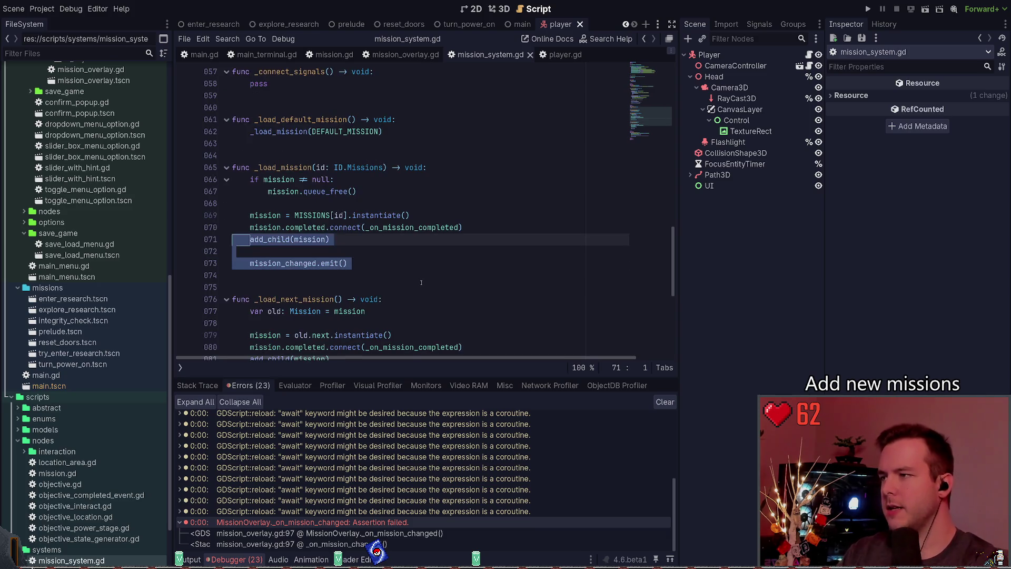
scroll(421, 283, "down", 7)
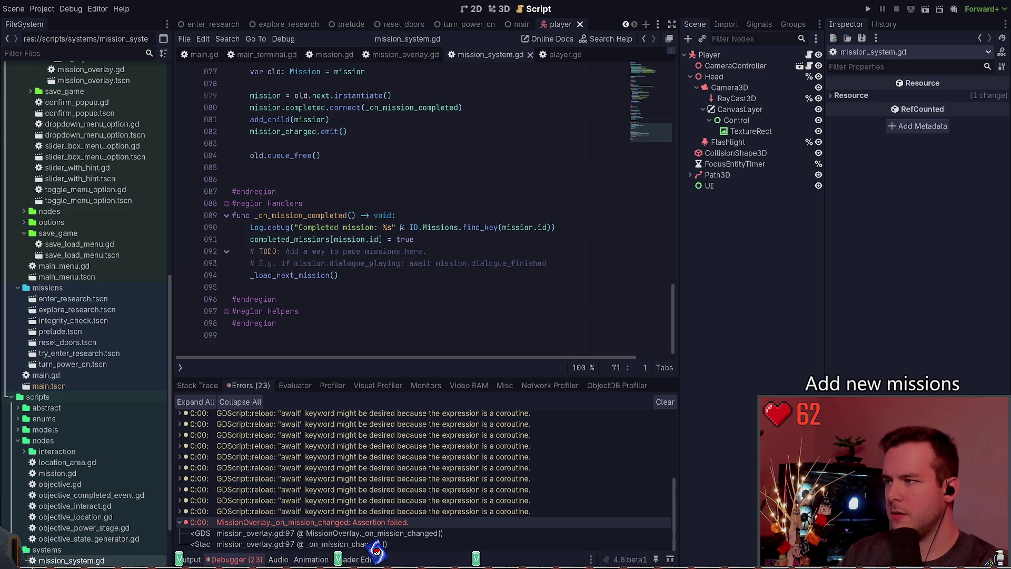
scroll(358, 231, "up", 1)
scroll(356, 235, "up", 2)
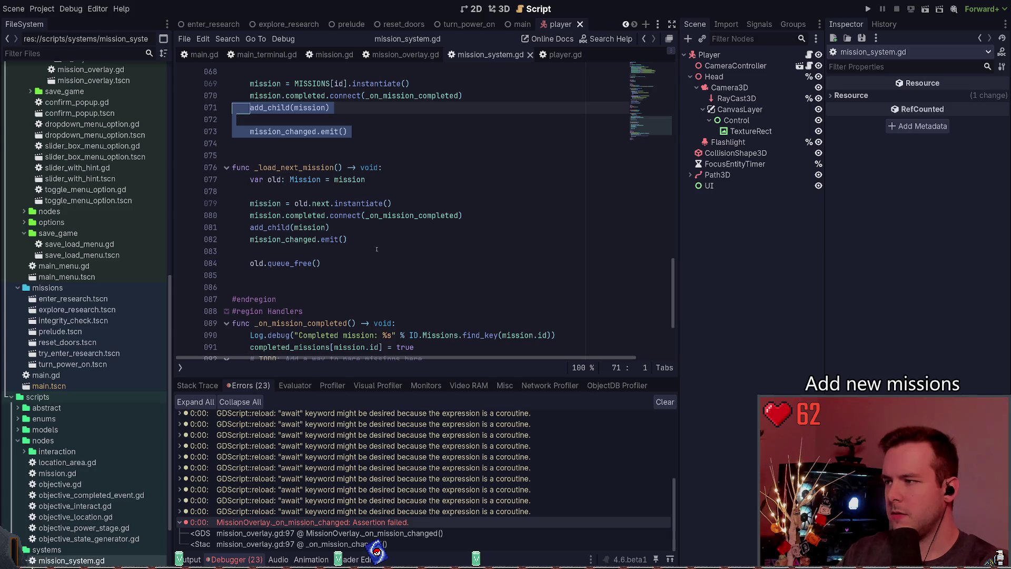
left_click(380, 245)
scroll(400, 274, "down", 2)
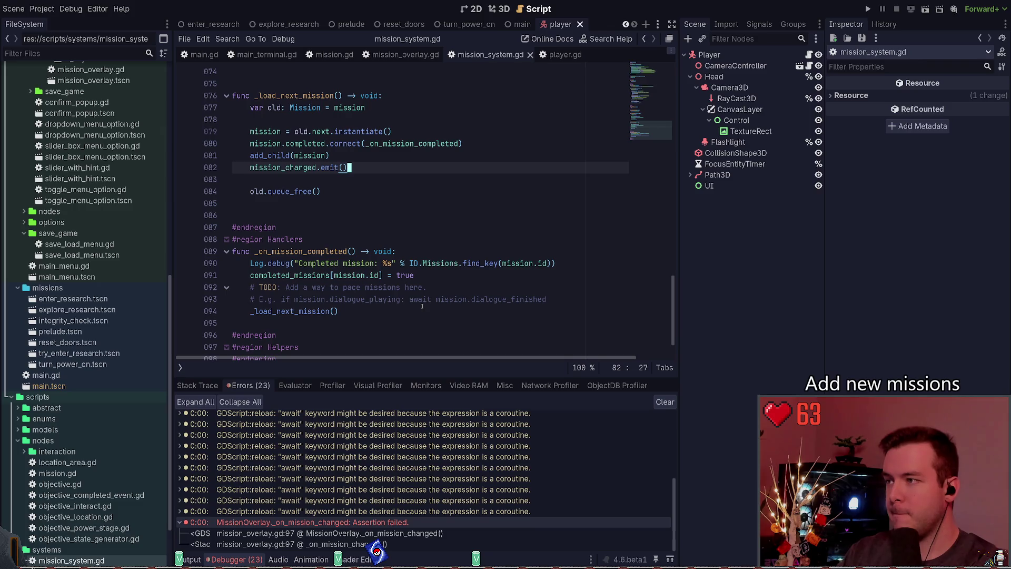
key("ctrl+shift+k")
key("Down")
key("Down")
key("Down")
key("Down")
key("Down")
key("Down")
key("ctrl+v")
key("ctrl+s")
key("Down")
key("ctrl+shift+k")
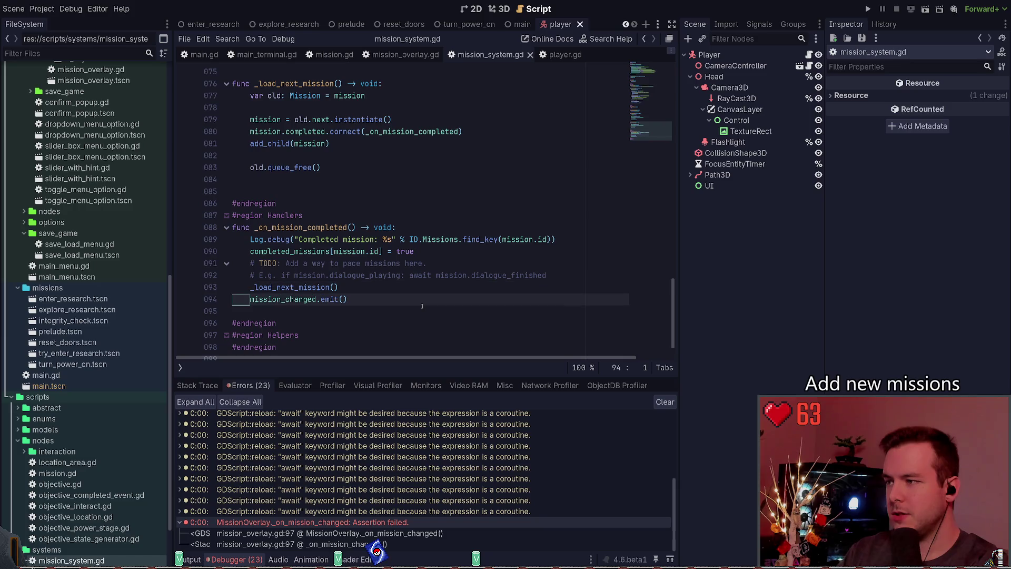
scroll(334, 259, "up", 2)
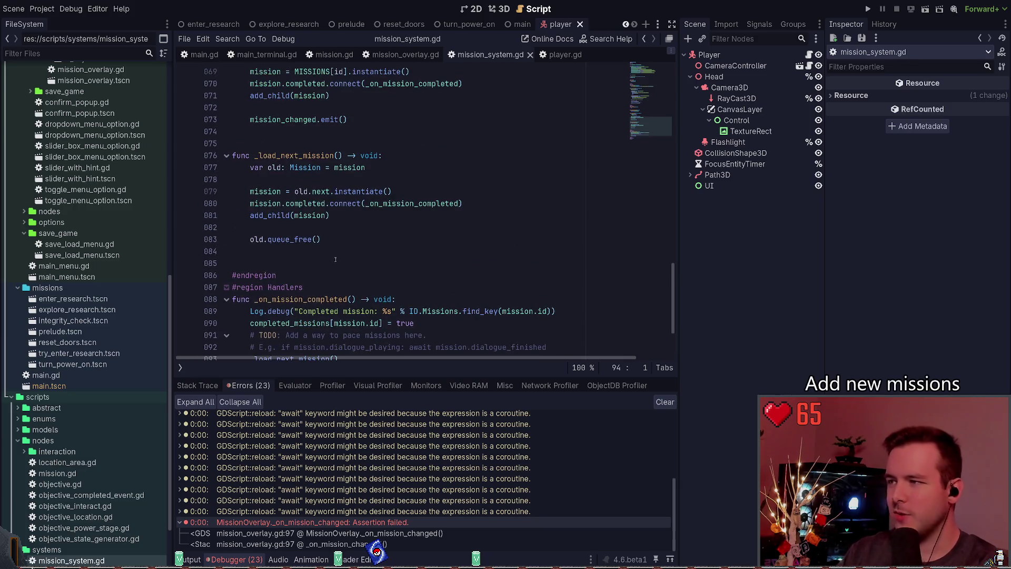
left_click(347, 217)
key("Return")
key("ctrl+v")
key("ctrl+s")
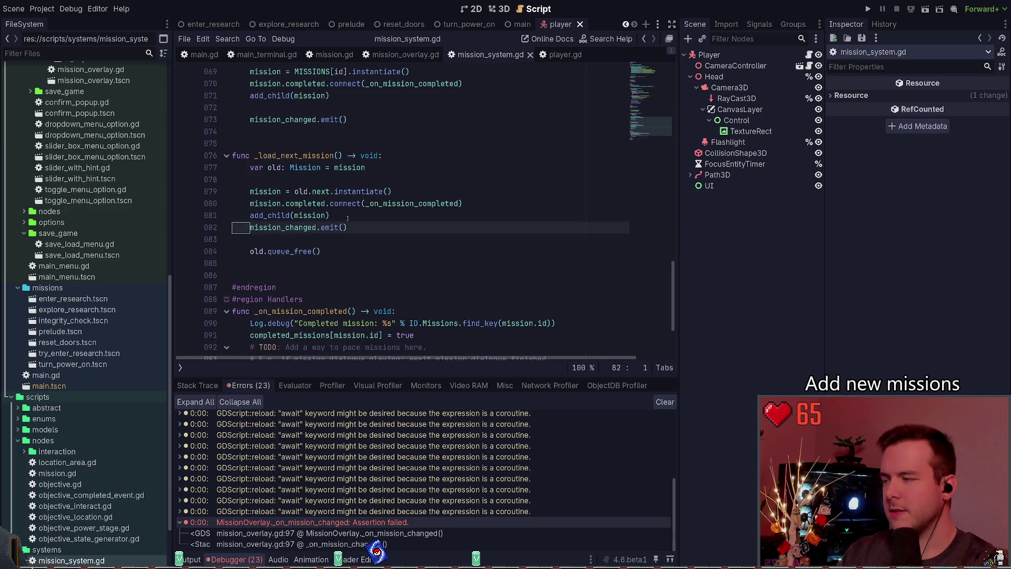
scroll(343, 231, "up", 15)
scroll(335, 242, "down", 10)
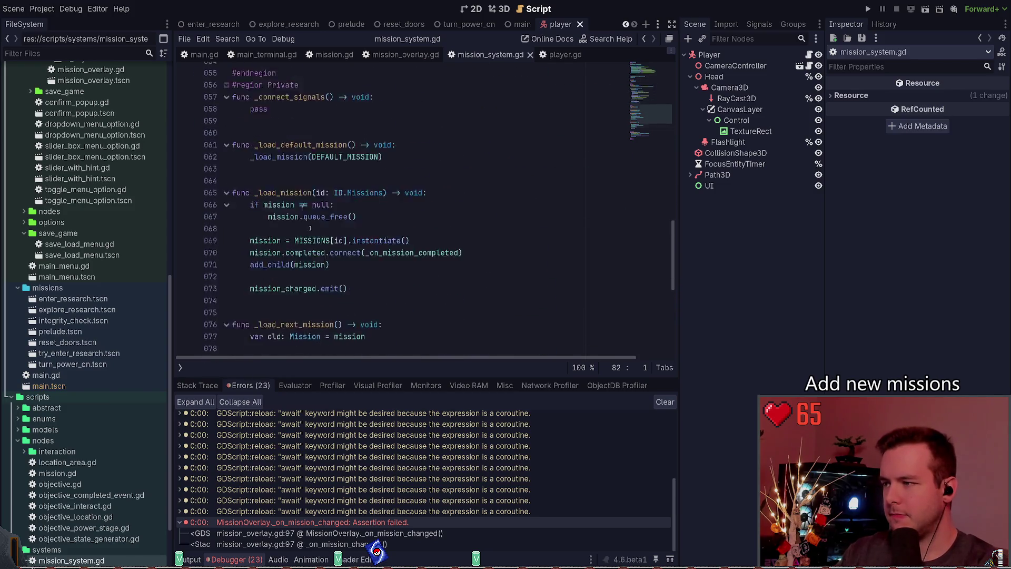
scroll(310, 228, "down", 3)
left_click_drag(380, 167, 234, 155)
scroll(335, 219, "up", 3)
scroll(336, 227, "up", 6)
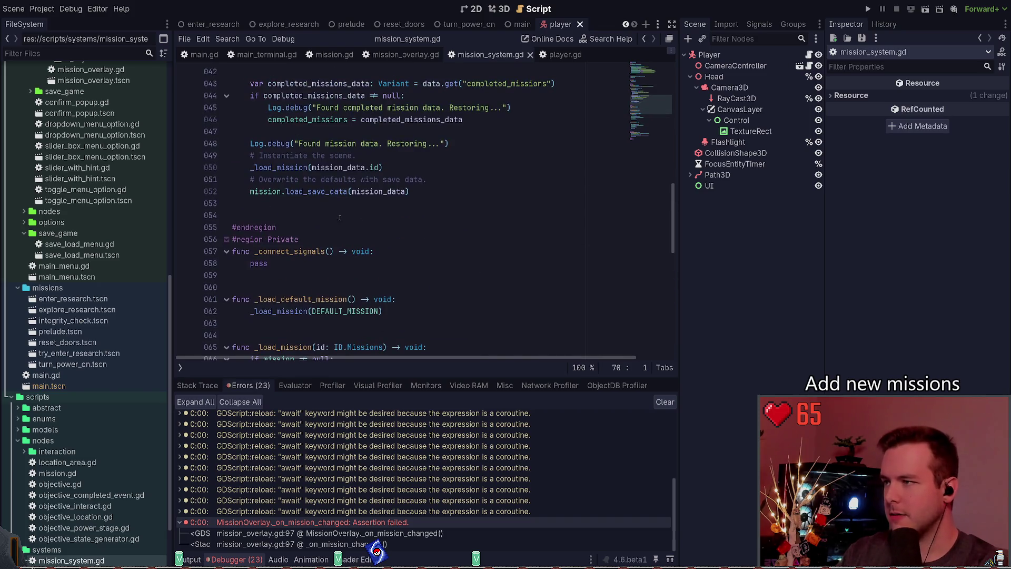
left_click(360, 287)
left_click_drag(384, 240, 234, 228)
left_click(291, 239)
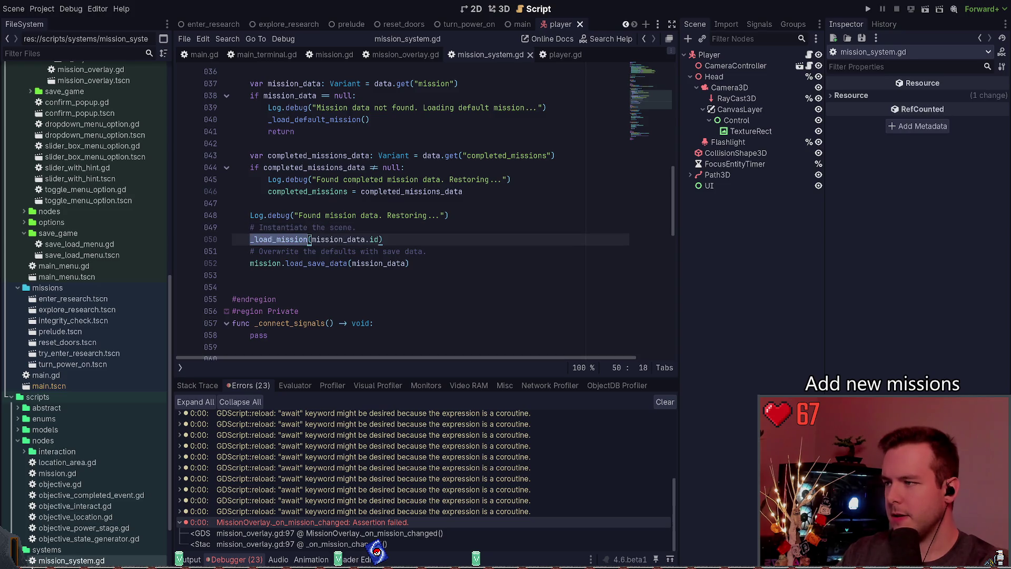
scroll(291, 239, "down", 5)
scroll(302, 230, "down", 1)
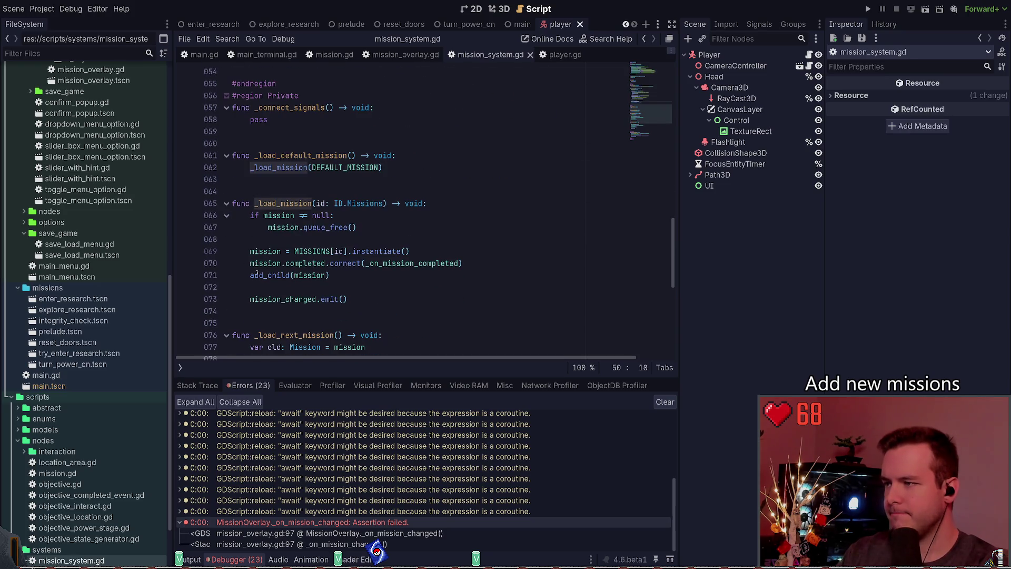
scroll(403, 300, "up", 6)
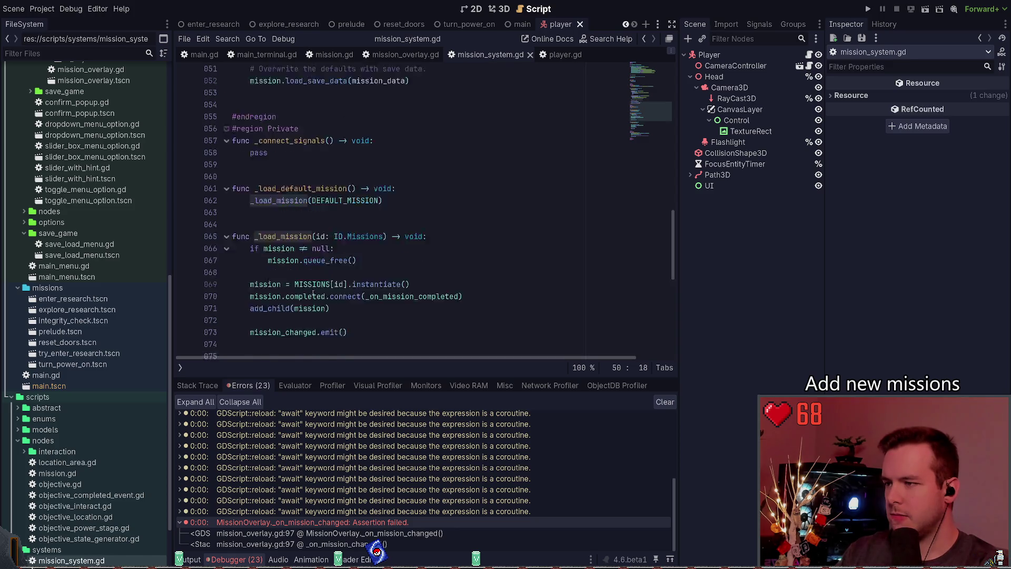
scroll(453, 262, "up", 3)
scroll(360, 247, "down", 4)
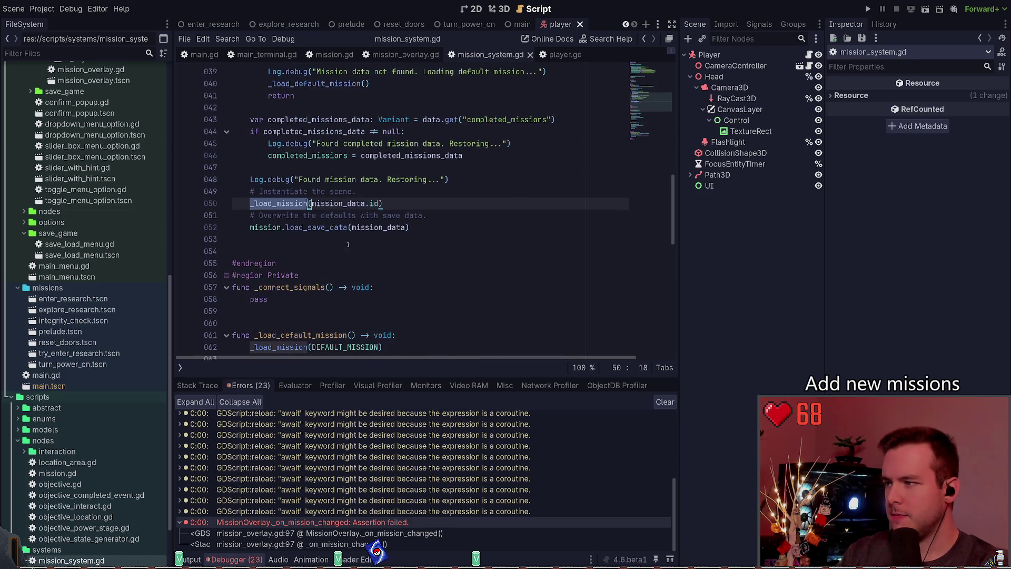
left_click(349, 228)
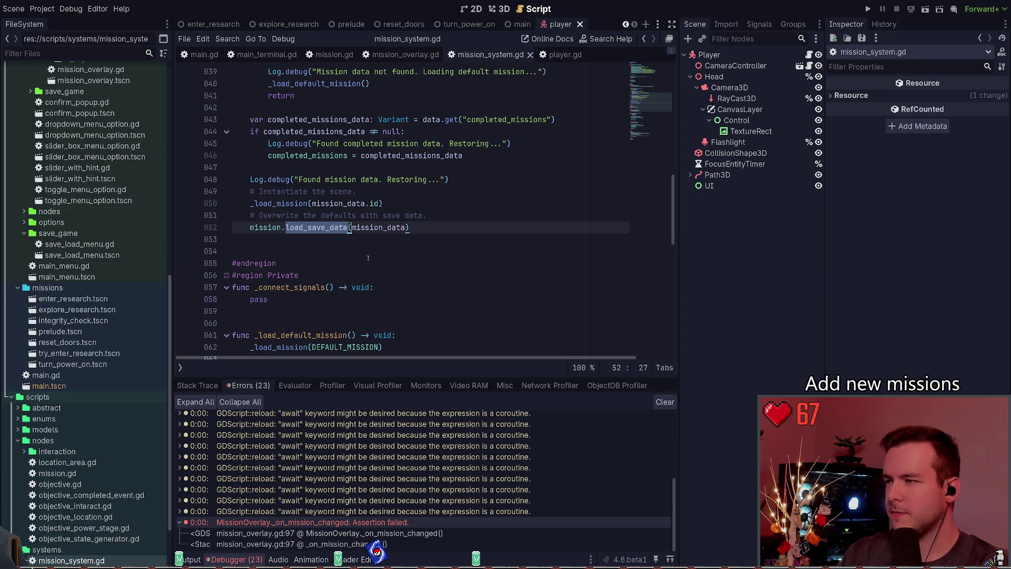
left_click(296, 237)
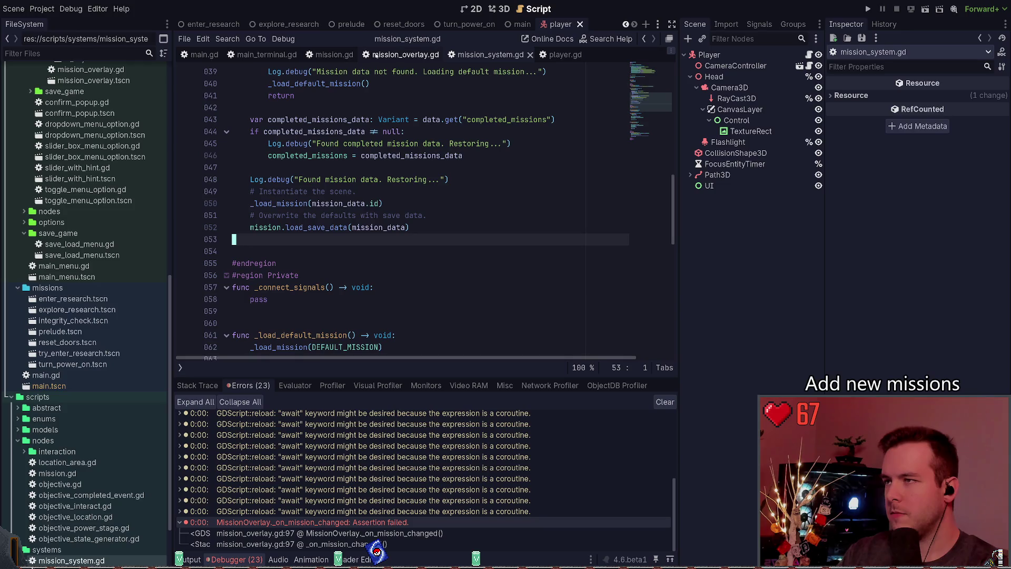
scroll(382, 272, "down", 9)
scroll(383, 273, "down", 1)
left_click(334, 54)
scroll(358, 227, "down", 12)
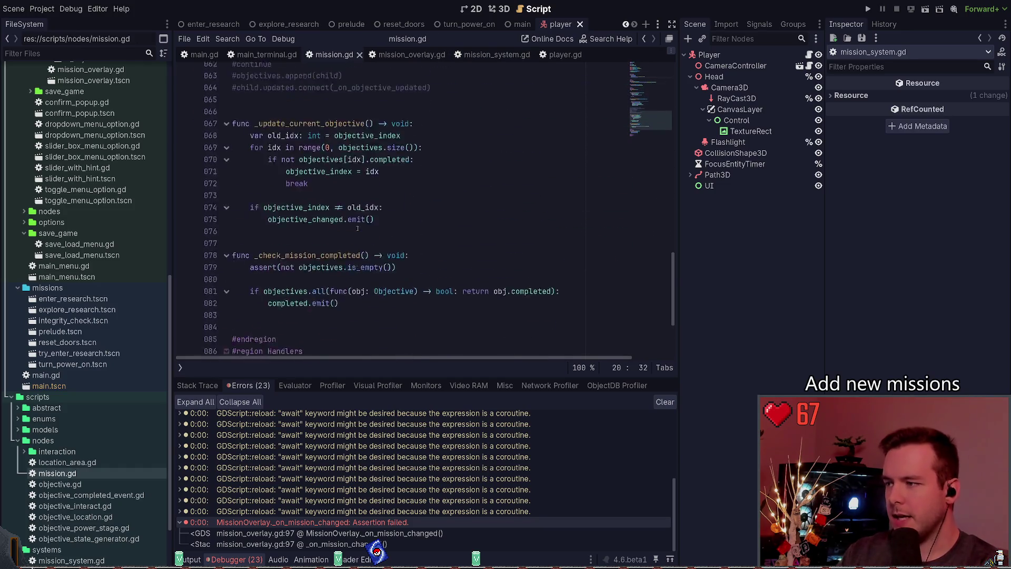
scroll(358, 227, "down", 4)
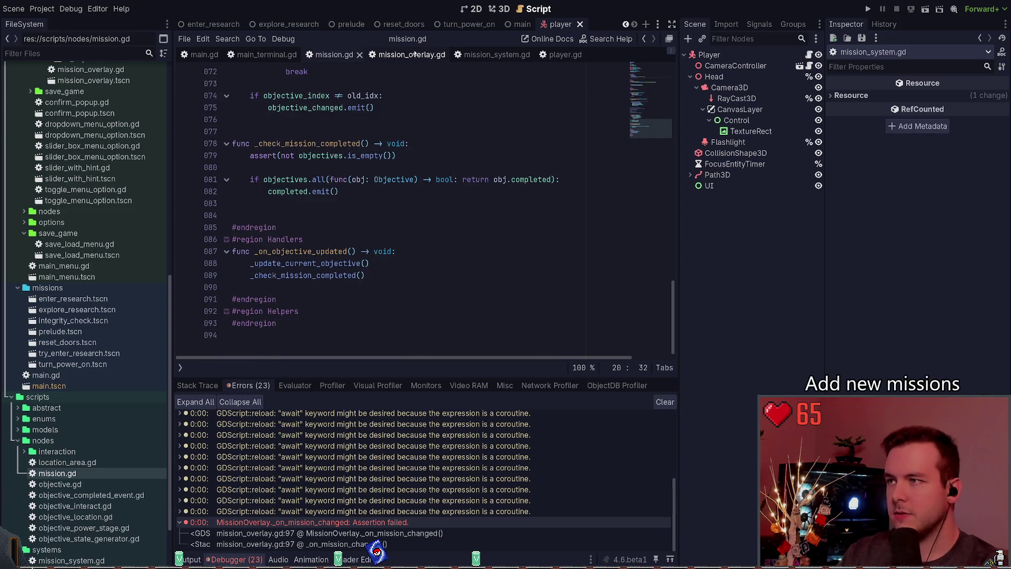
left_click(406, 54)
scroll(420, 192, "down", 8)
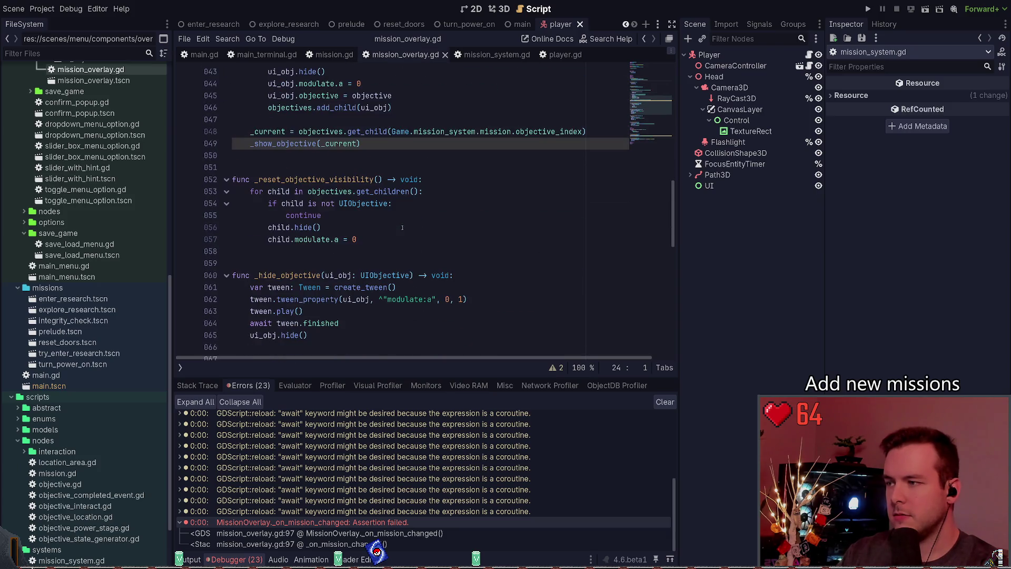
scroll(400, 206, "down", 10)
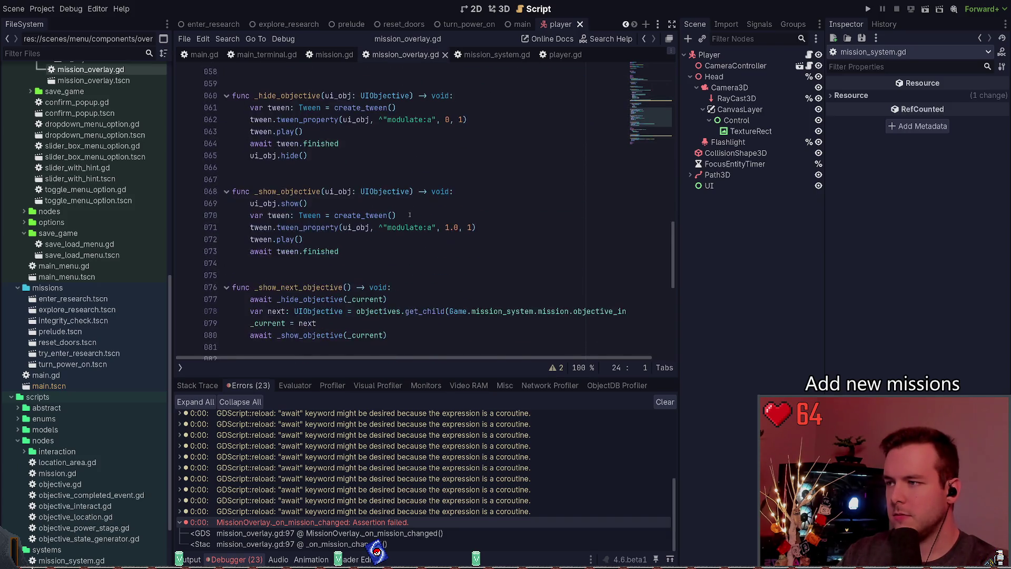
scroll(432, 223, "down", 3)
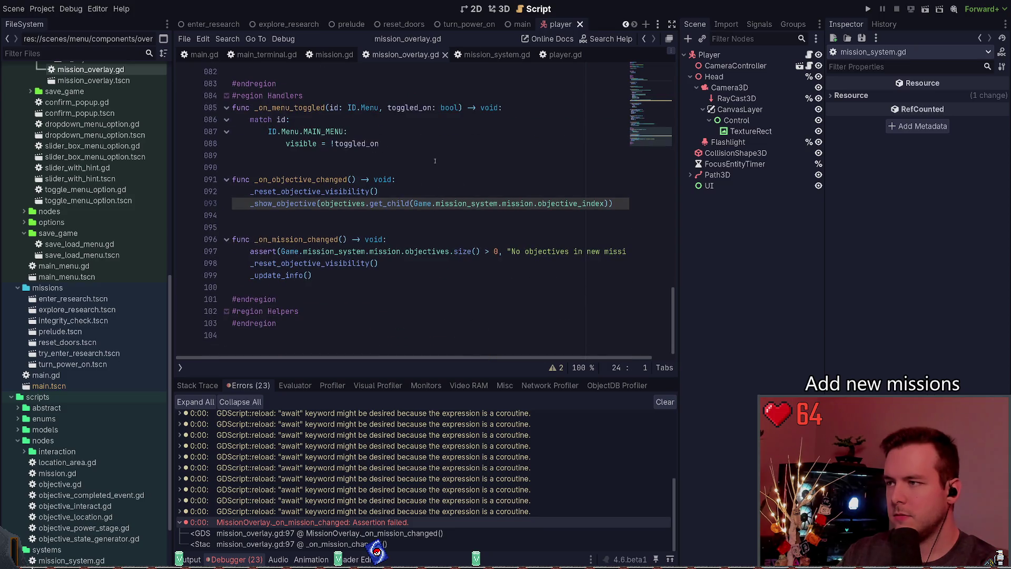
left_click(475, 55)
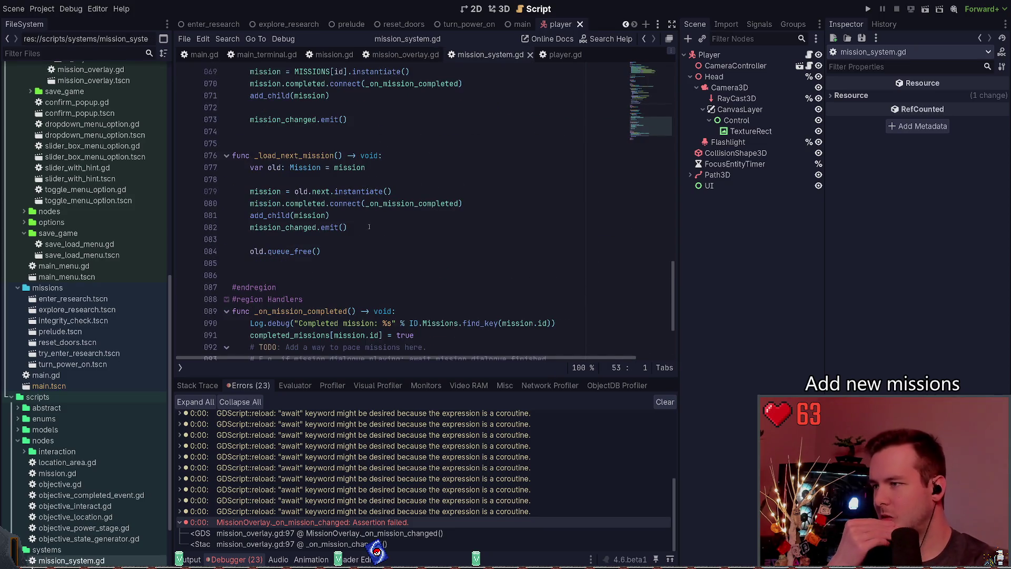
scroll(374, 237, "down", 4)
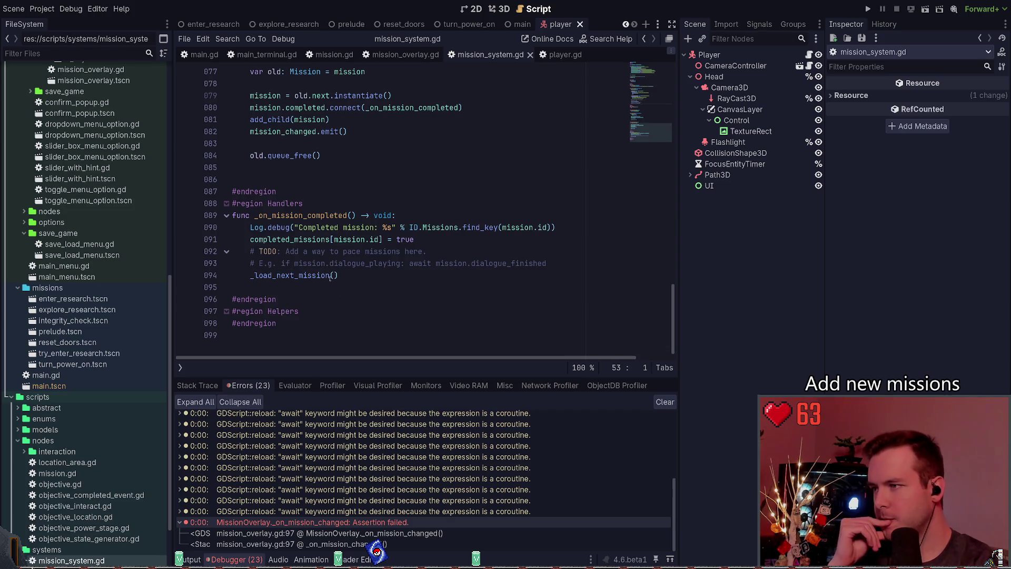
left_click(431, 240)
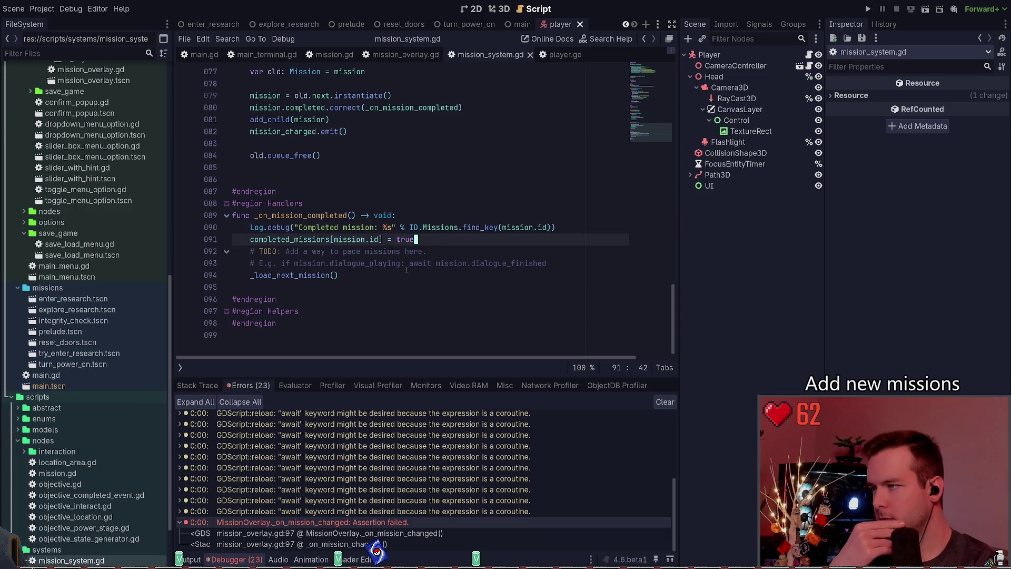
scroll(406, 269, "up", 2)
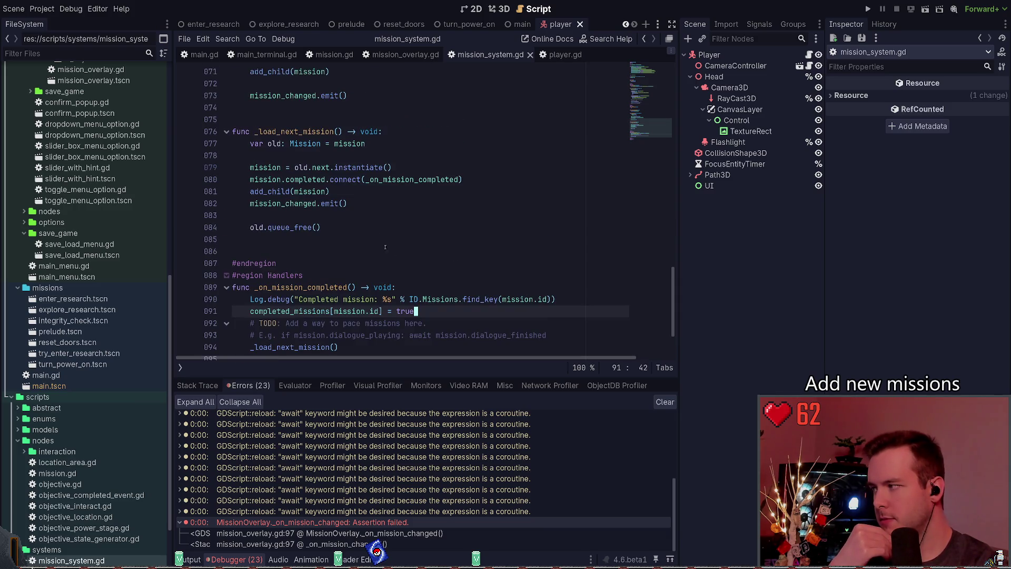
scroll(384, 246, "up", 19)
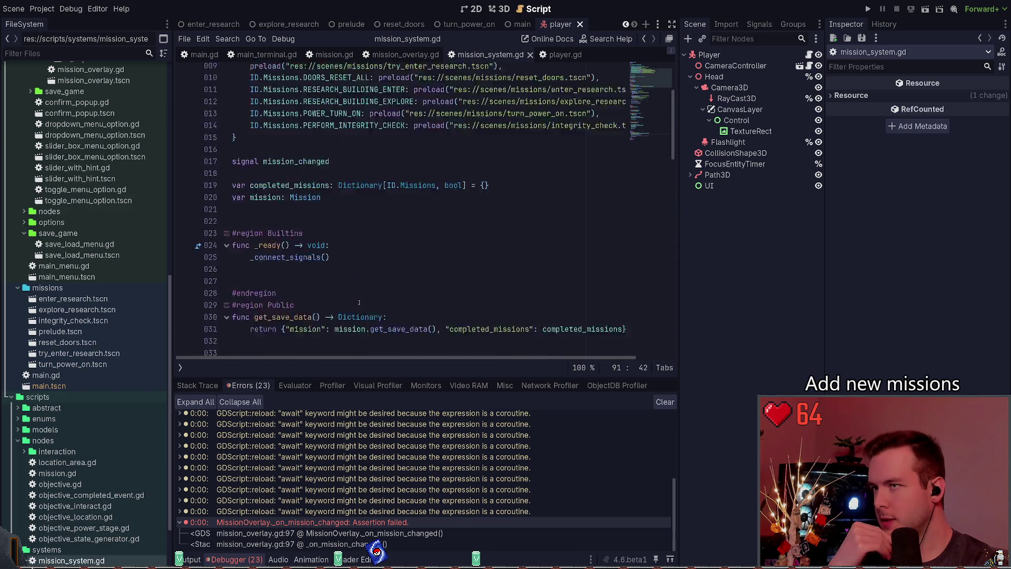
scroll(359, 294, "down", 5)
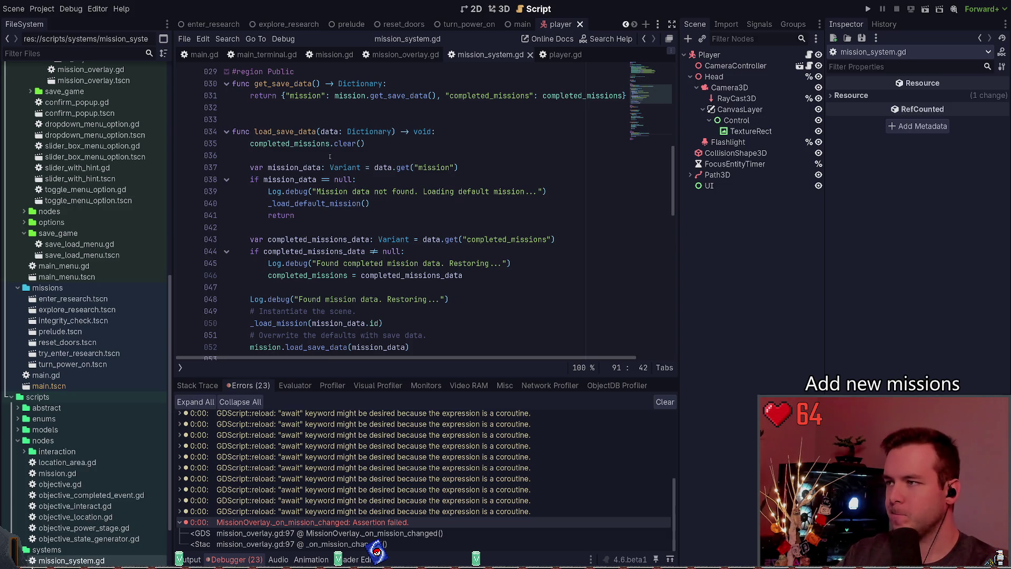
scroll(377, 200, "up", 1)
left_click_drag(424, 176, 224, 163)
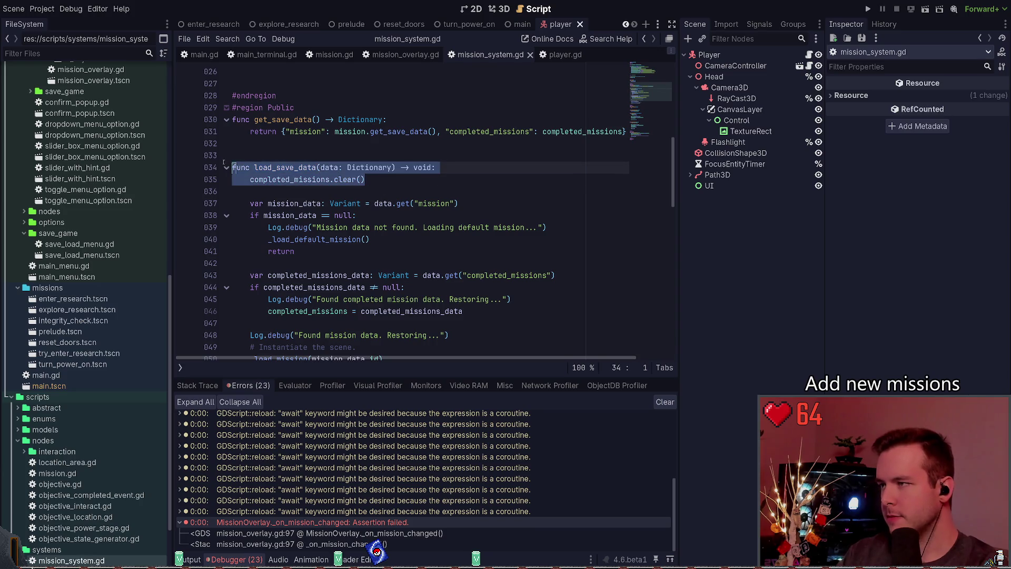
scroll(334, 192, "down", 3)
left_click(384, 96)
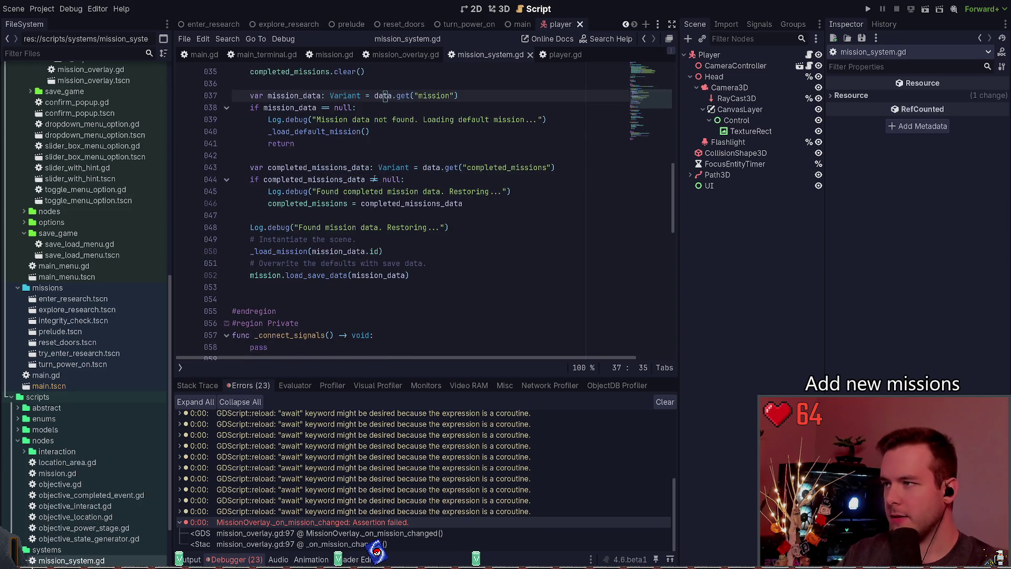
double_click(316, 132)
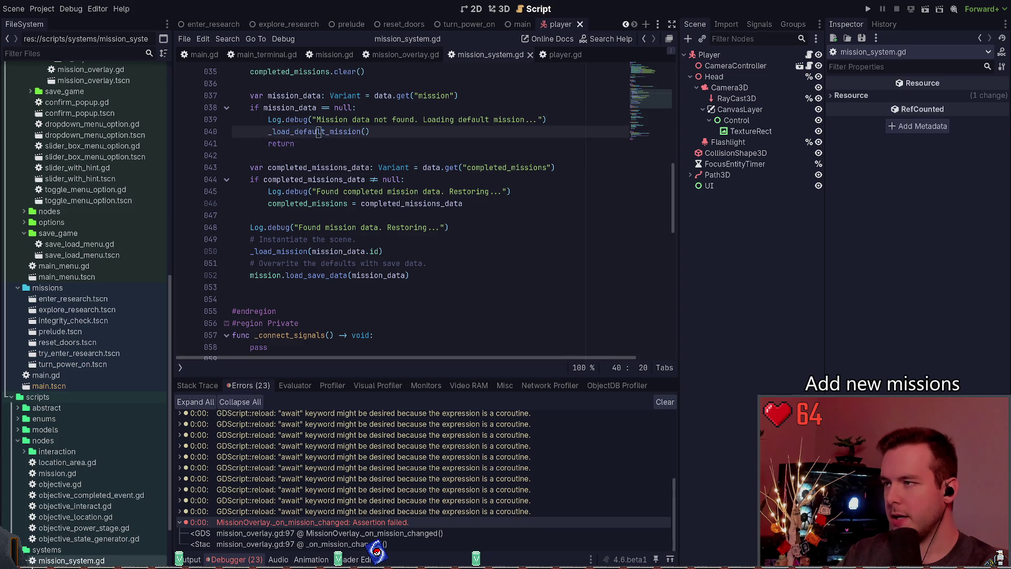
left_click(305, 156)
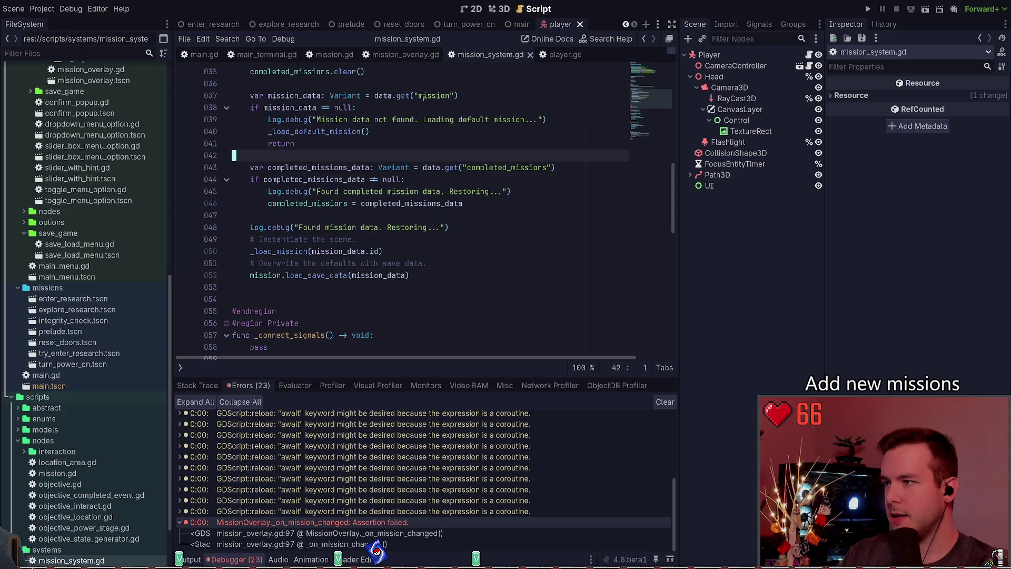
Step: Change the log call on line 45 from Log.debug to Log.error
left_click(442, 168)
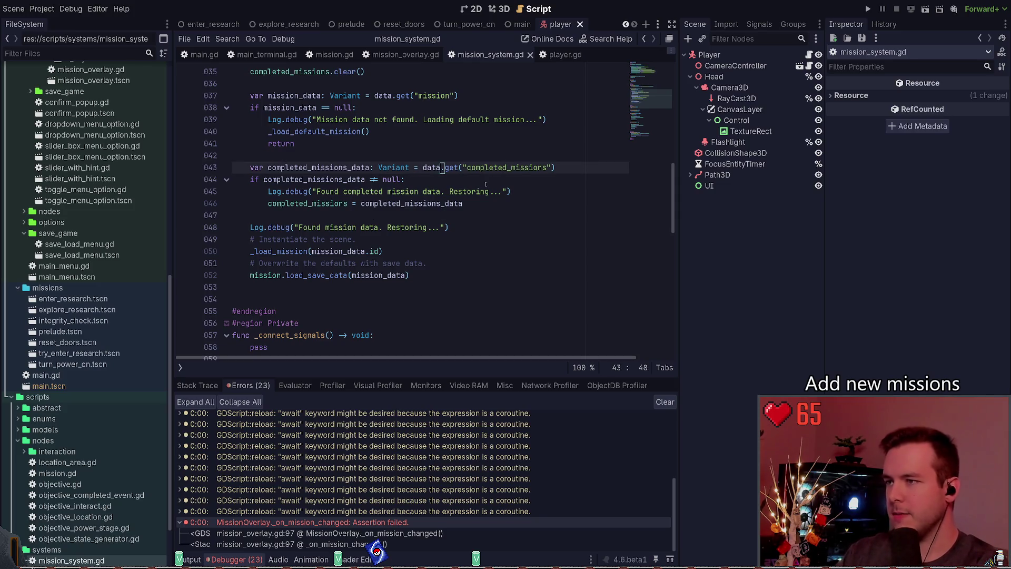
key("Down")
key("Down")
key("Right")
key("ctrl+Left")
key("ctrl+Left")
key("ctrl+Left")
key("ctrl+Delete")
type("er")
key("Return")
key("Right")
key("Right")
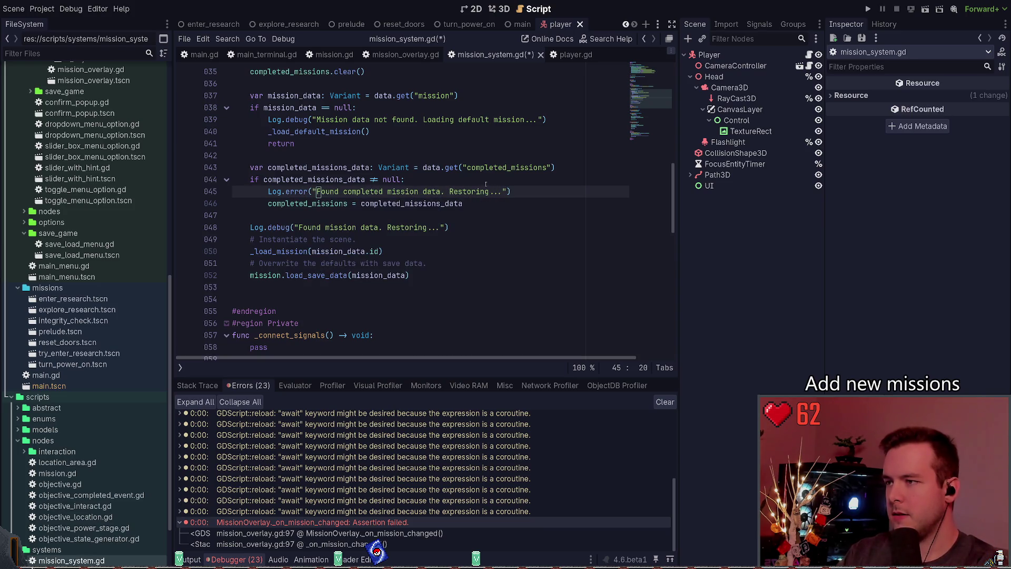
Step: Unindent the completed_missions assignment on line 46 out of the null-check if block
key("Up")
key("ctrl+Right")
key("Left")
key("Down")
key("ctrl+Left")
key("Up")
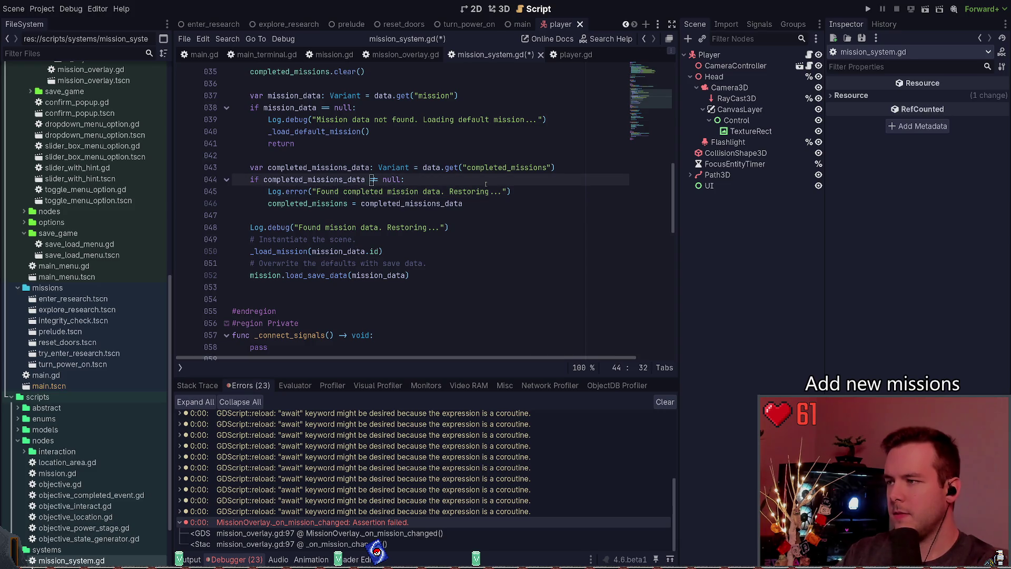
key("Down")
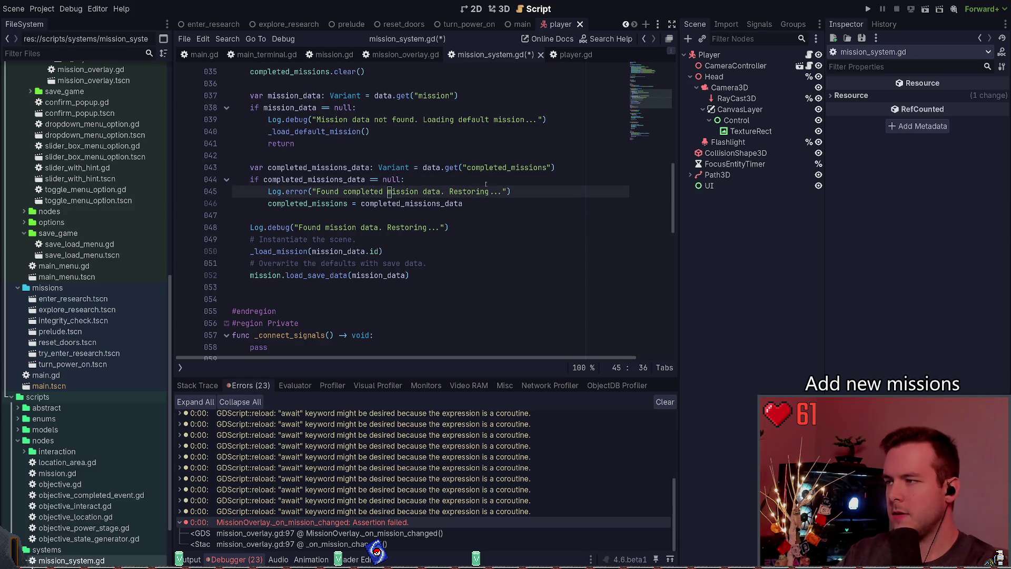
key("Down")
key("End")
key("shift+Home")
key("shift+Home")
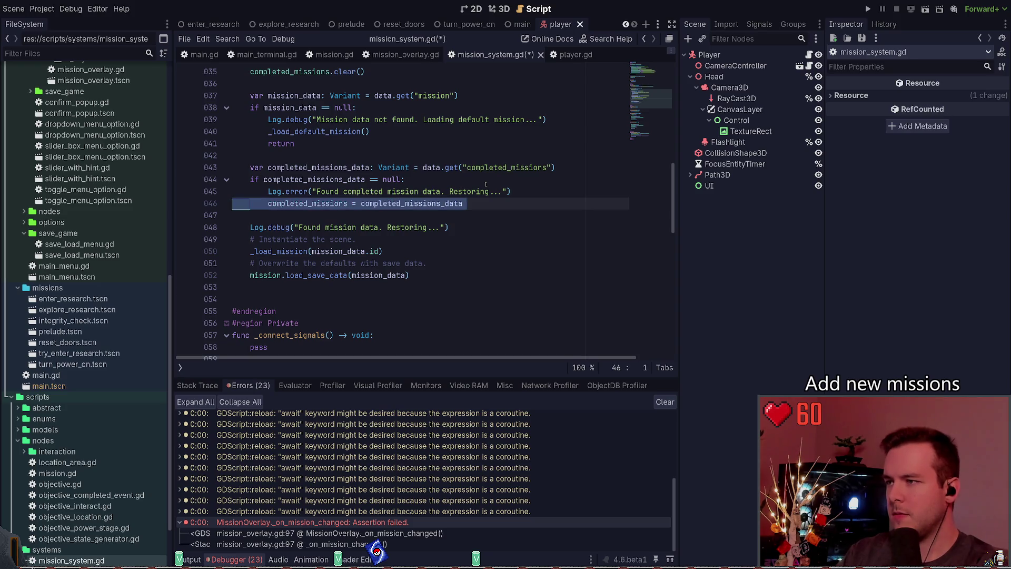
key("Left")
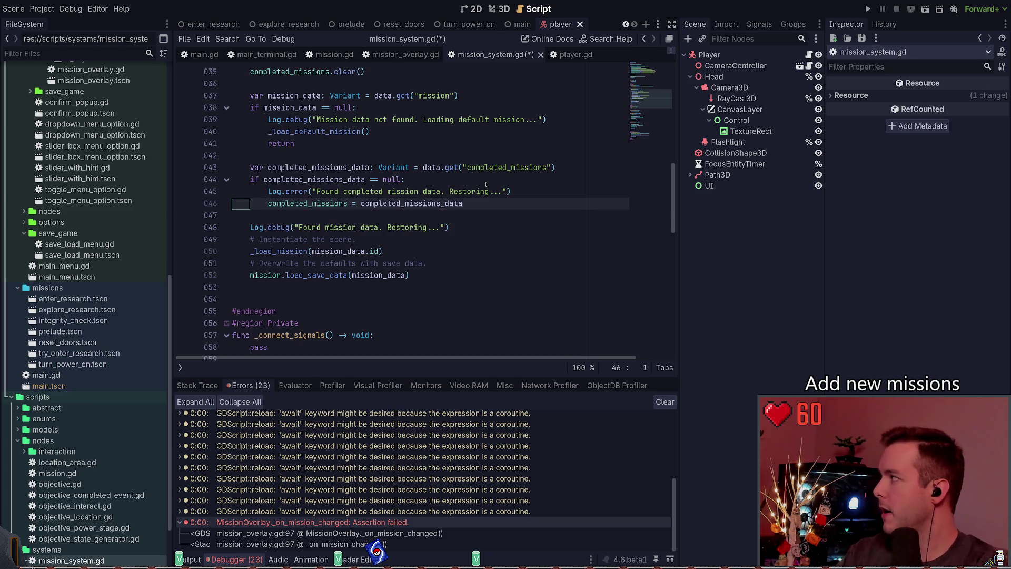
key("shift+End")
key("shift+Tab")
key("Up")
key("Up")
key("Up")
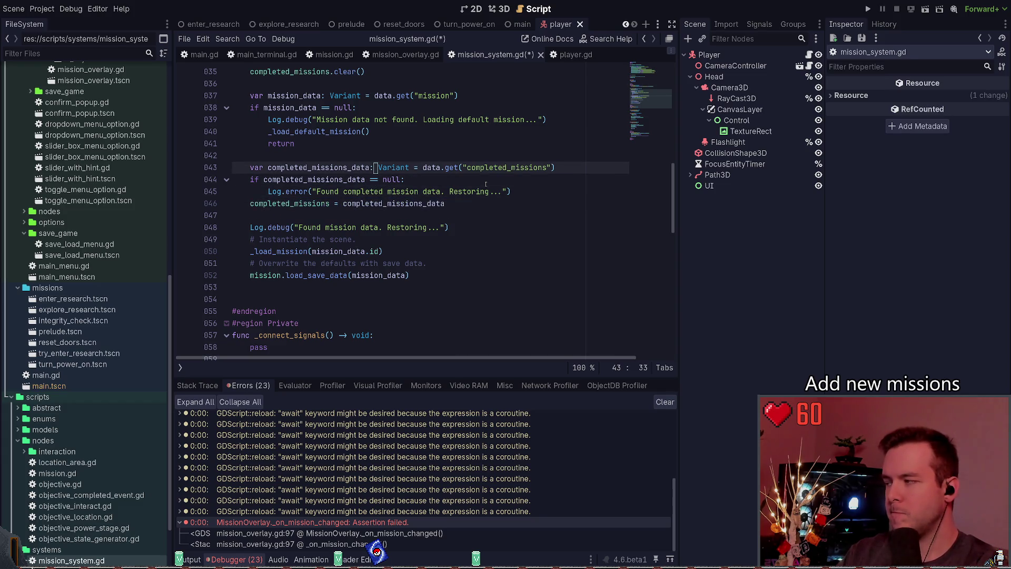
Step: Move the caret to the start of the error message text on line 45
key("ctrl+Right")
key("ctrl+Right")
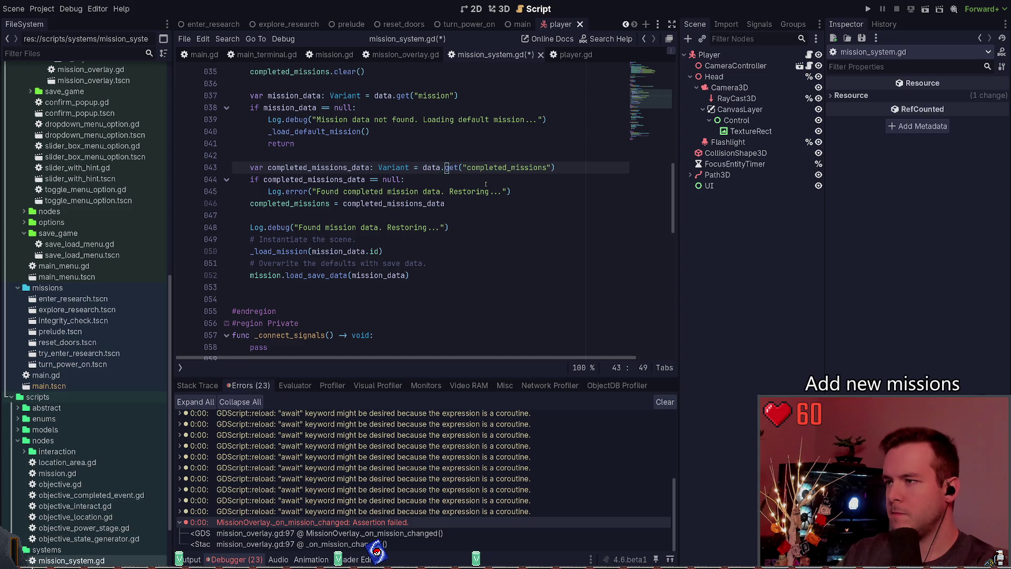
key("Left")
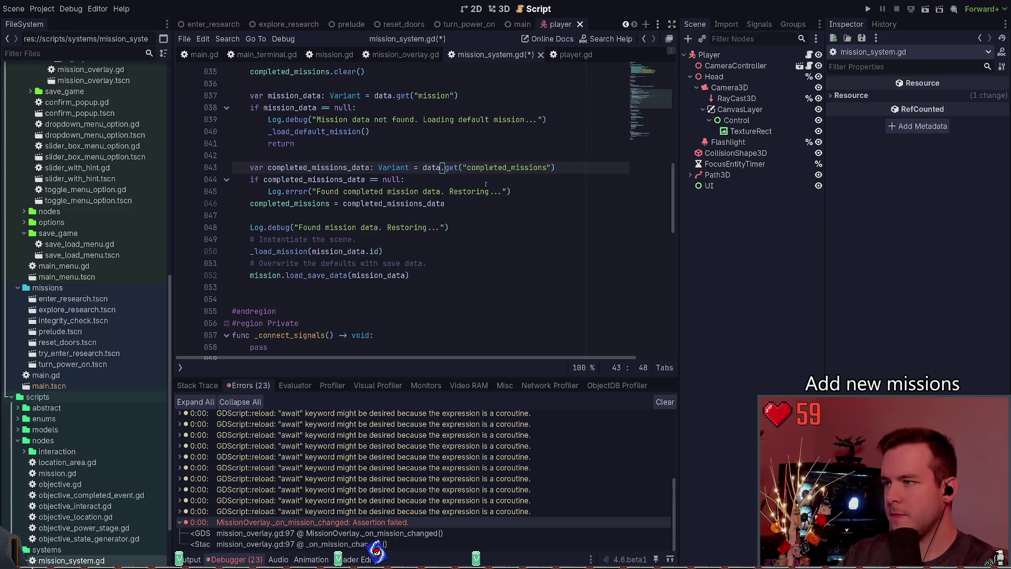
key("Down")
key("Down")
key("ctrl+Left")
key("ctrl+Left")
key("ctrl+Left")
Step: Reword the error to 'Completed mission data must exist if mission data exists' and save
key("ctrl+Delete")
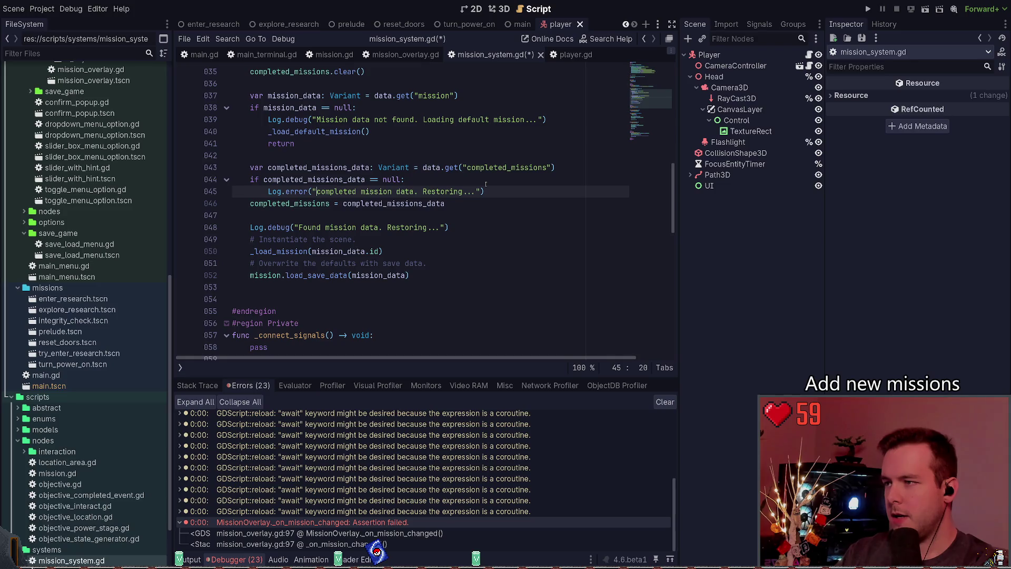
key("Delete")
type("C")
key("ctrl+Right")
type("should exist if mission data ")
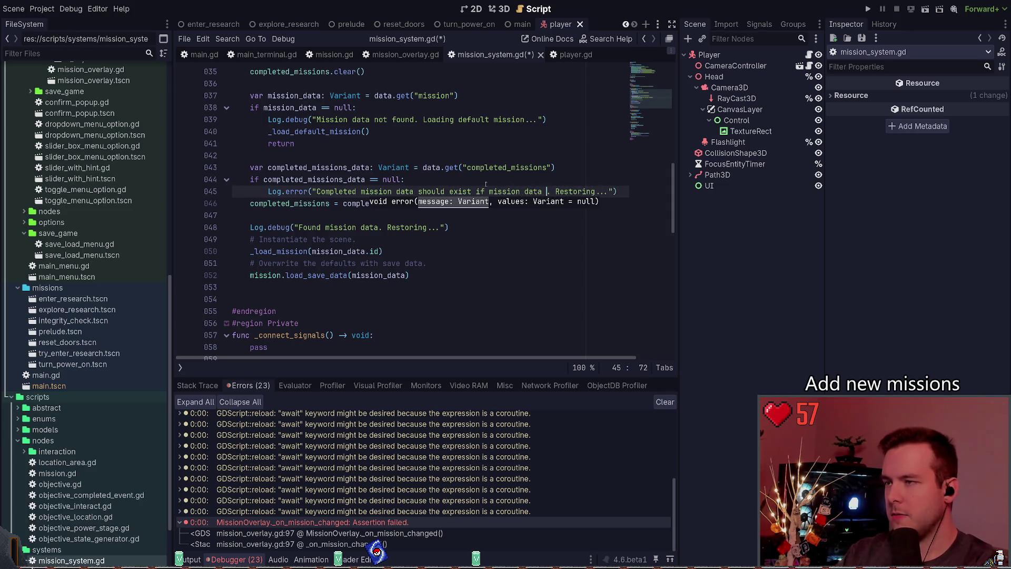
type("exist")
type("s")
key("ctrl+Left")
key("ctrl+Left")
key("ctrl+Left")
key("ctrl+Delete")
type("must")
key("ctrl+s")
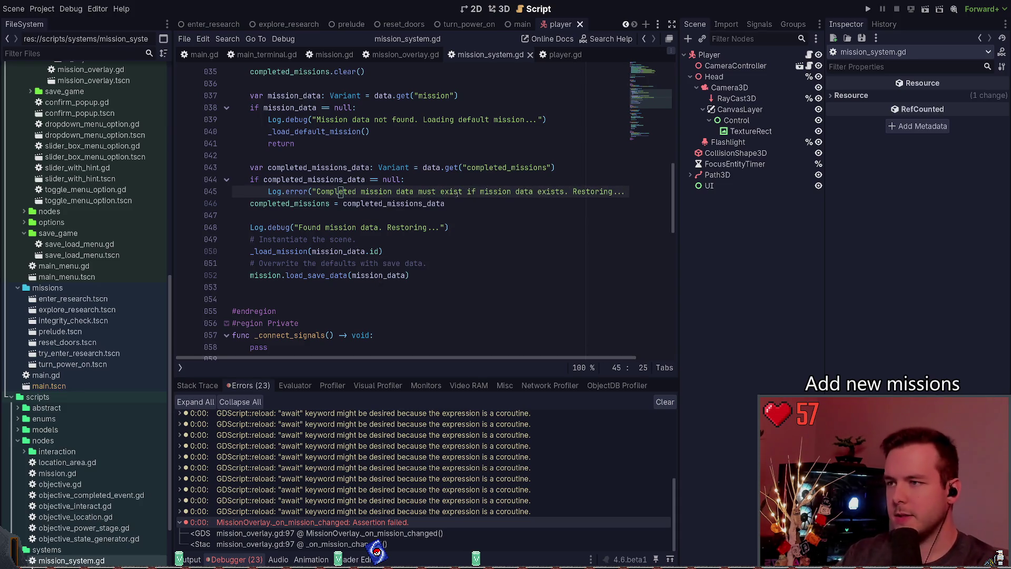
Step: Delete the trailing 'Restoring...' from the message, add a blank line after it, and save
left_click(566, 191)
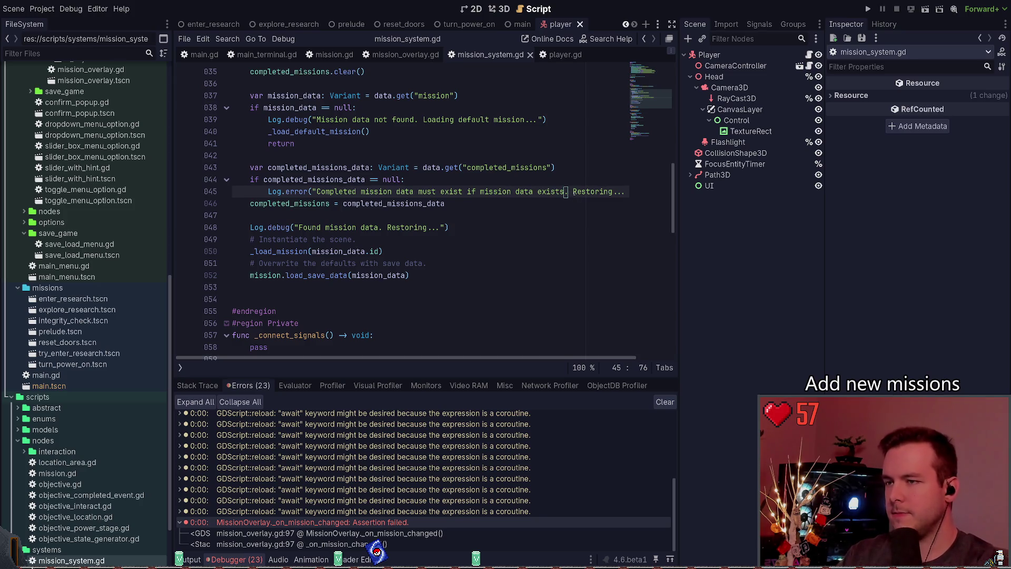
key("ctrl+Delete")
key("ctrl+Delete")
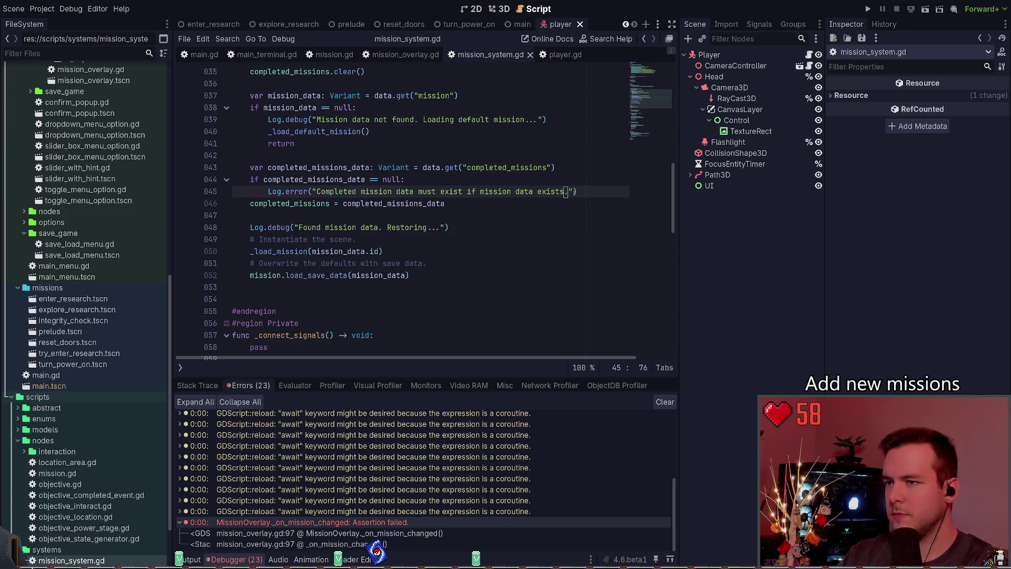
left_click(340, 192)
key("ctrl+Return")
key("ctrl+s")
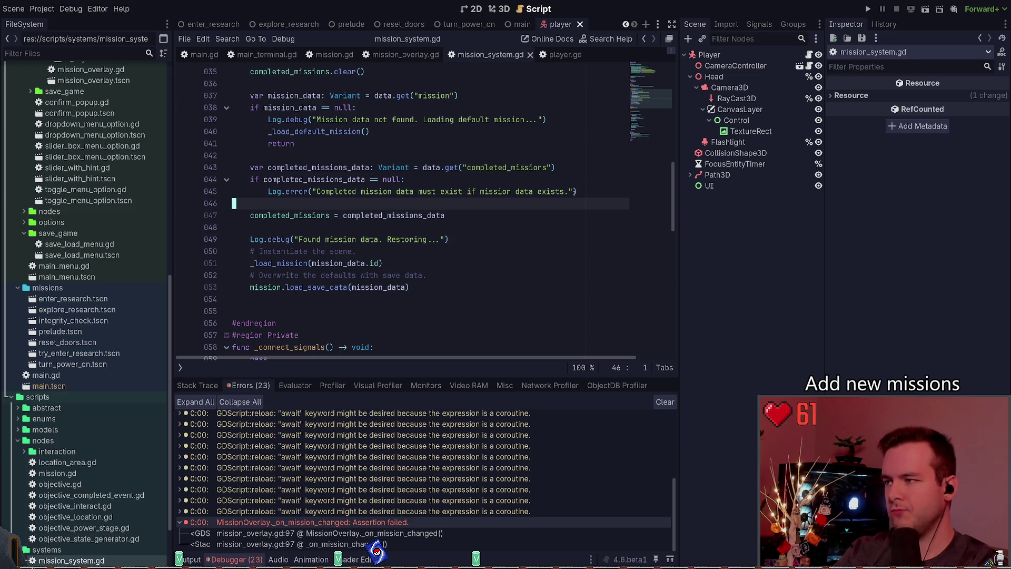
Step: Locate the 'Found mission data. Restoring...' Log.debug line in load_save_data
left_click(234, 191)
key("Home")
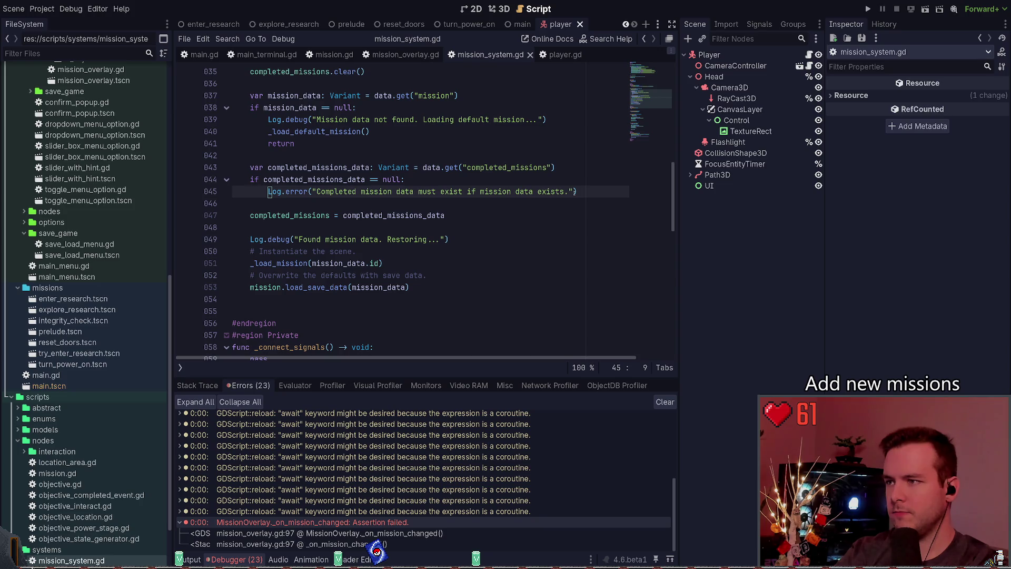
left_click(235, 203)
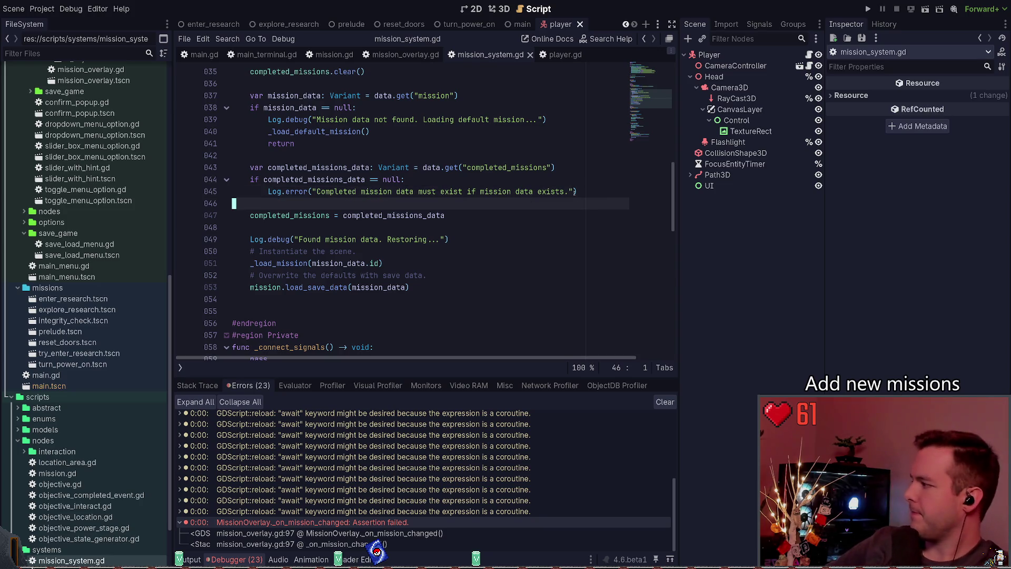
left_click(335, 215)
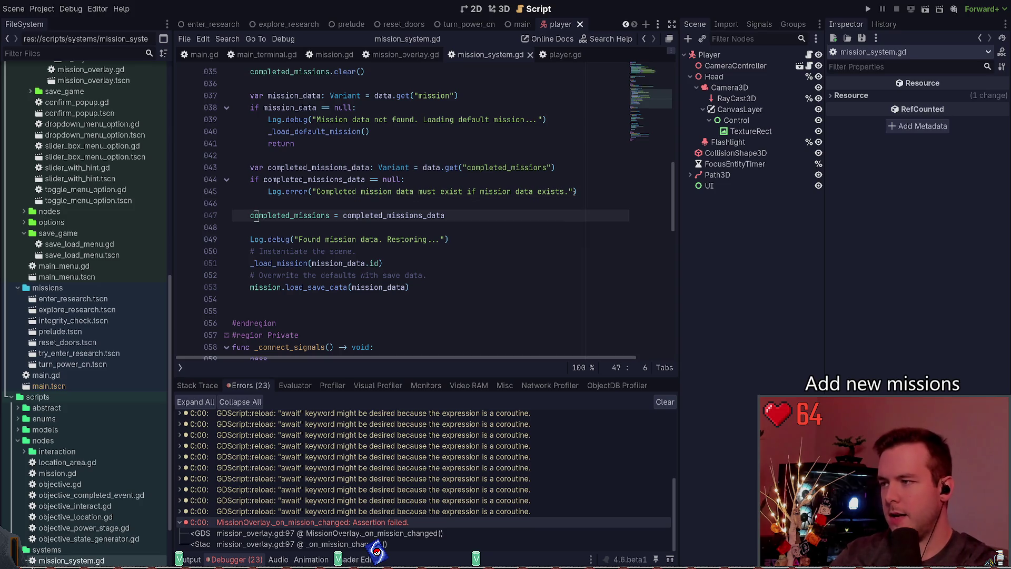
left_click(234, 227)
left_click(237, 239)
left_click(264, 251)
key("Up")
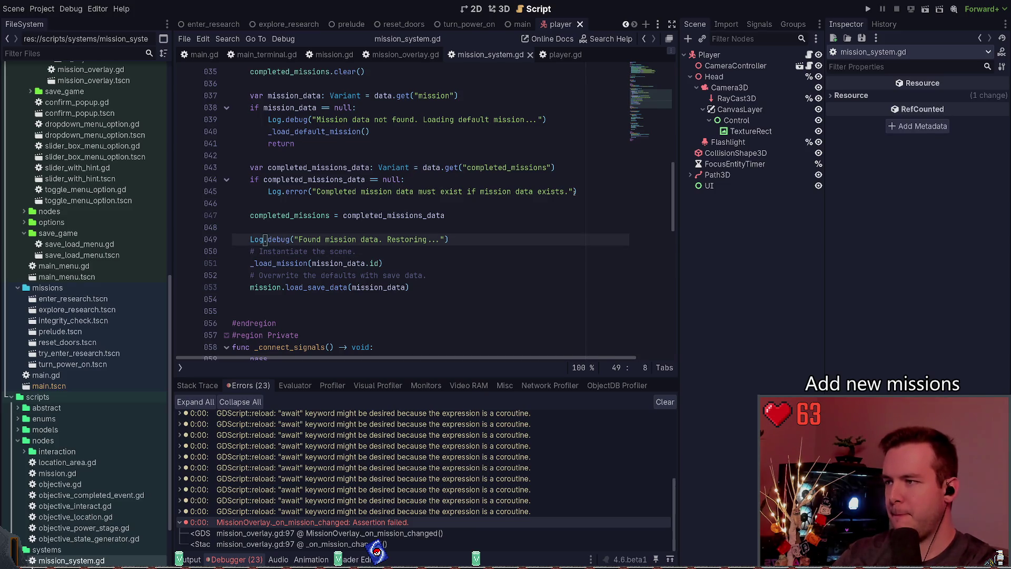
key("End")
key("shift+Home")
key("shift+Home")
key("Escape")
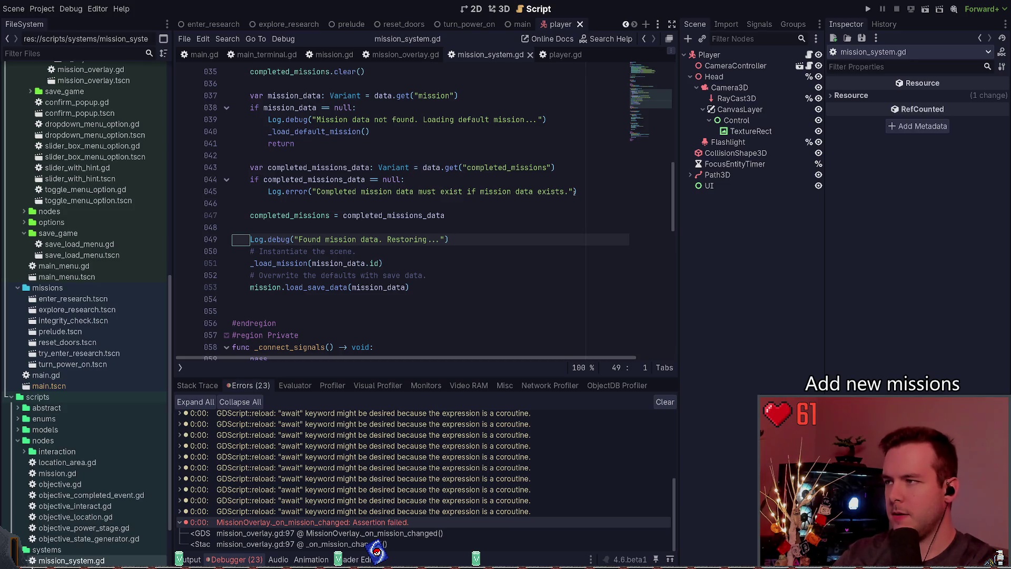
Step: Move that debug line up to directly follow the mission data null check, and save
key("alt+Up")
key("alt+Up")
key("alt+Up")
key("End")
key("ctrl+s")
key("Down")
key("Down")
key("Down")
key("Home")
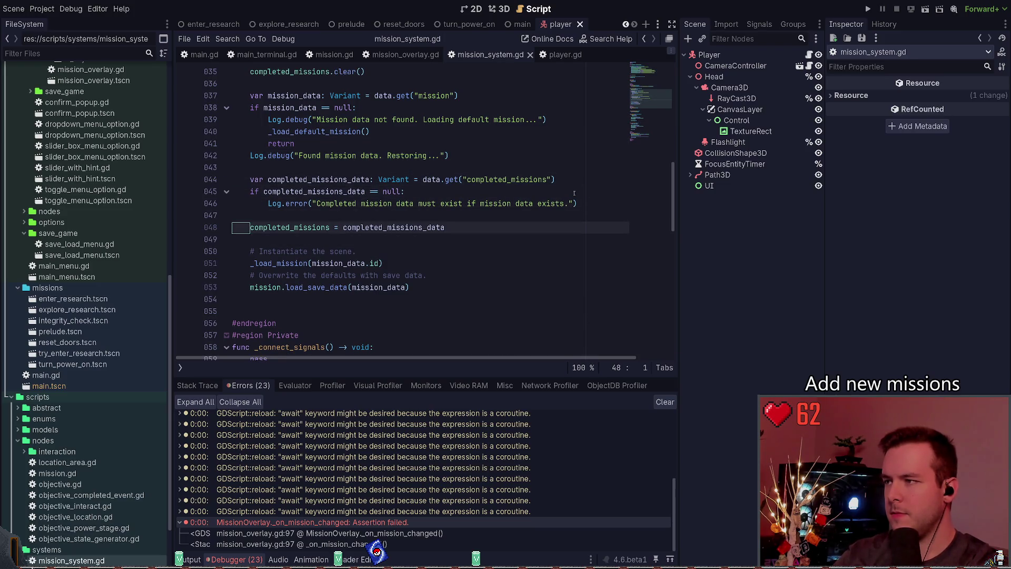
key("Down")
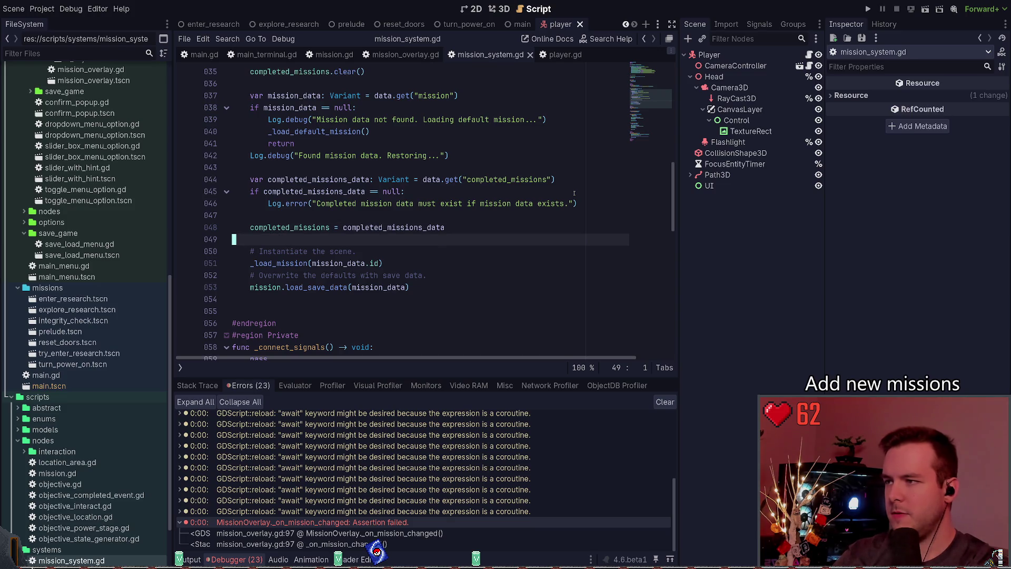
key("Down")
key("Down")
key("Home")
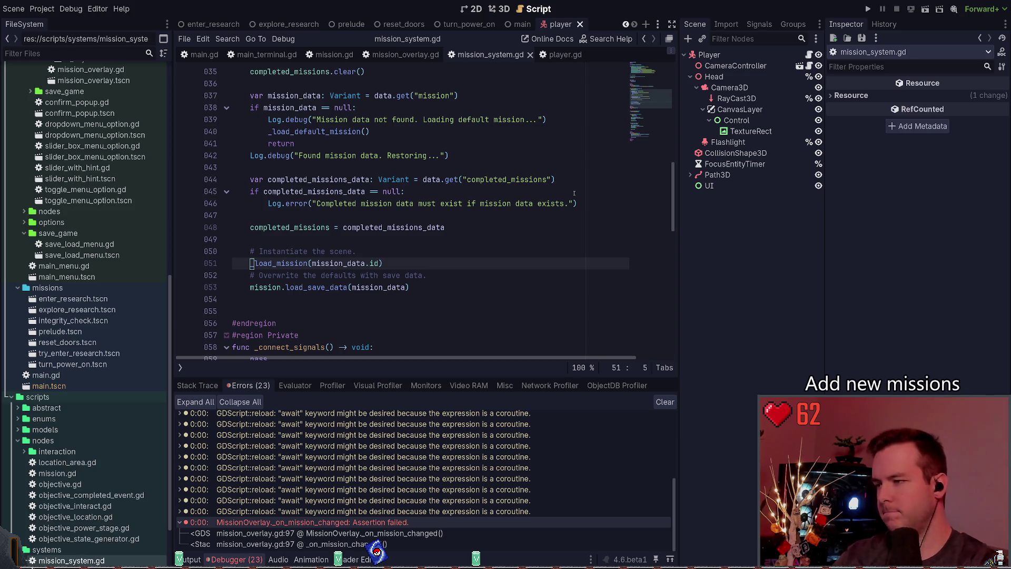
left_click(284, 263, "ctrl")
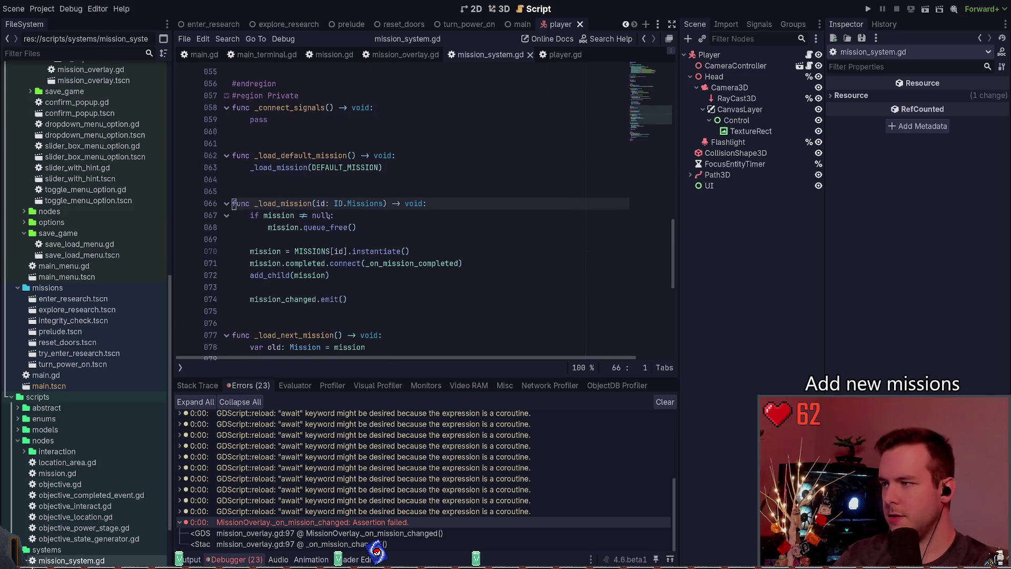
scroll(337, 209, "down", 1)
scroll(342, 223, "up", 6)
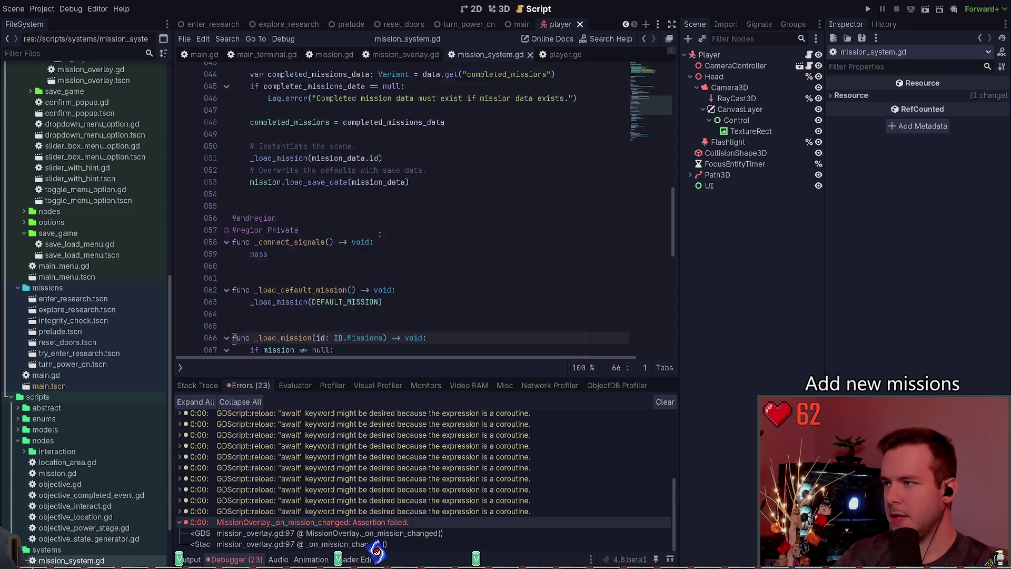
left_click_drag(410, 227, 188, 216)
left_click(409, 227)
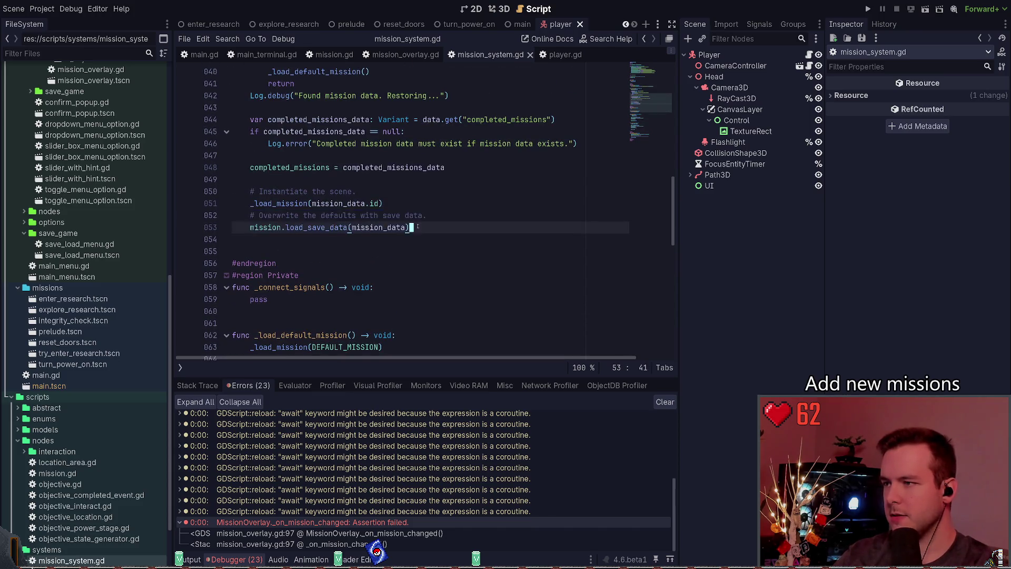
scroll(376, 116, "up", 3)
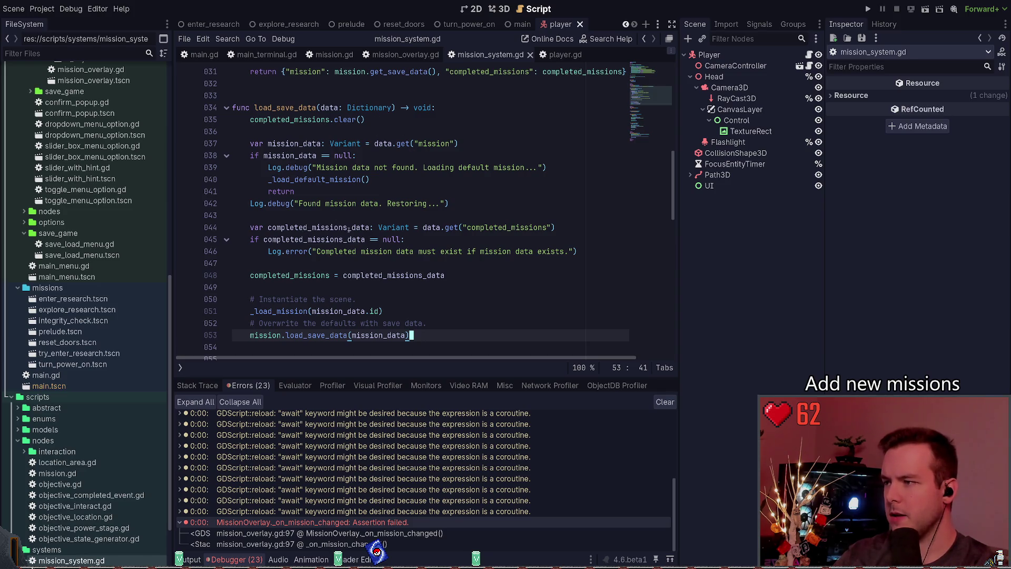
scroll(344, 232, "down", 3)
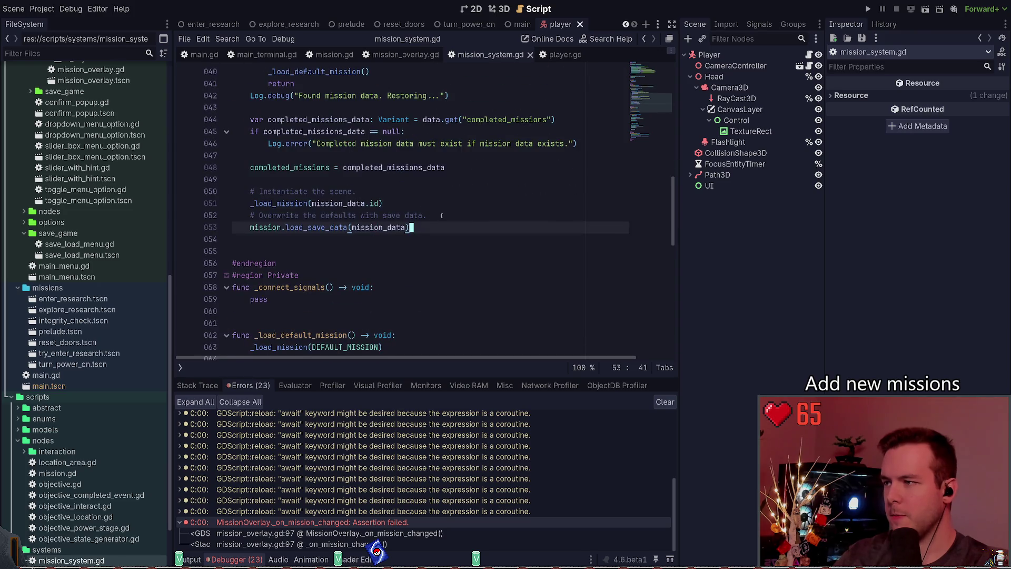
left_click(279, 203)
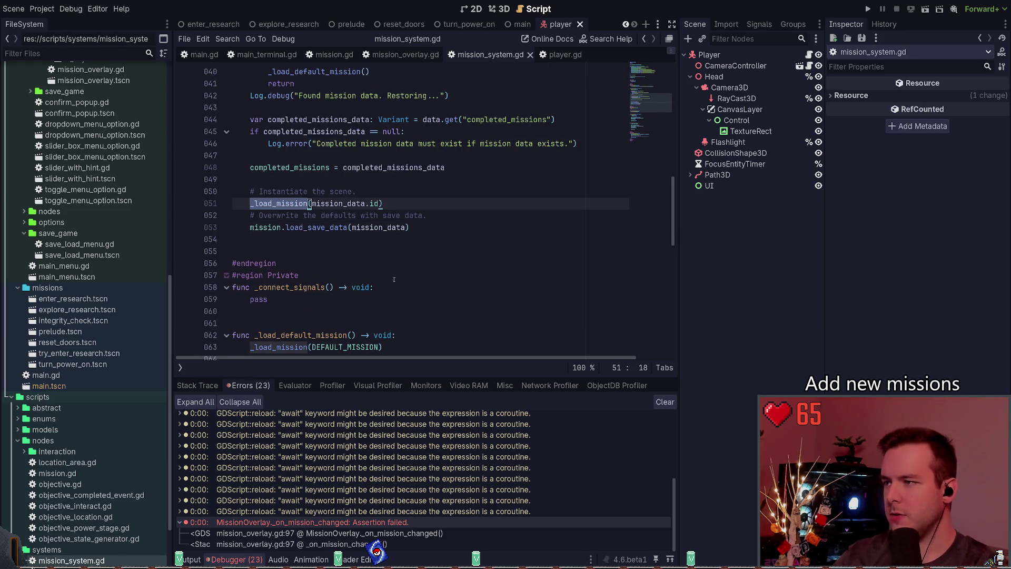
left_click(421, 228)
left_click(279, 204)
left_click(380, 204)
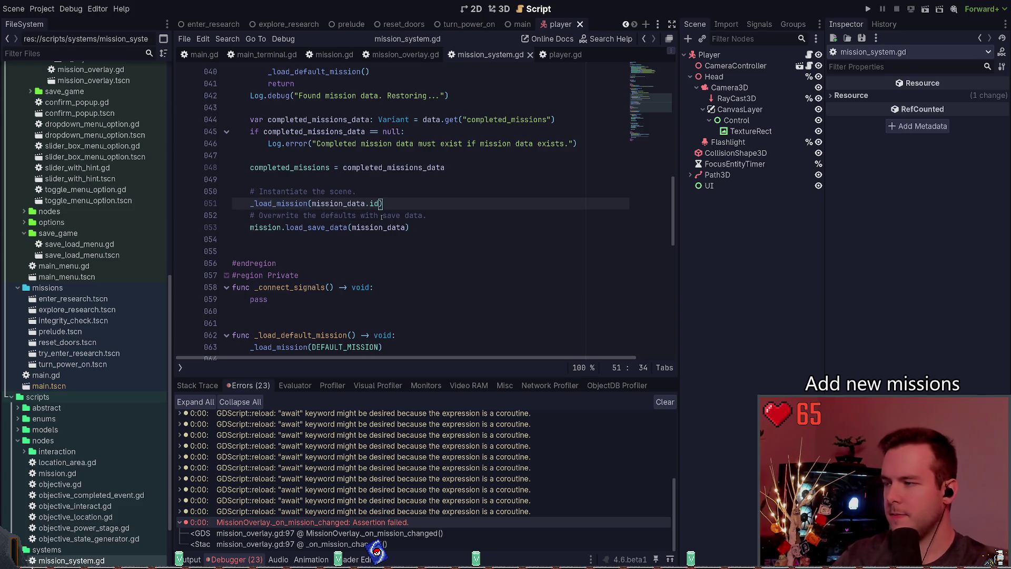
scroll(387, 217, "down", 1)
key("ctrl+s")
key("Left")
key("Left")
key("Left")
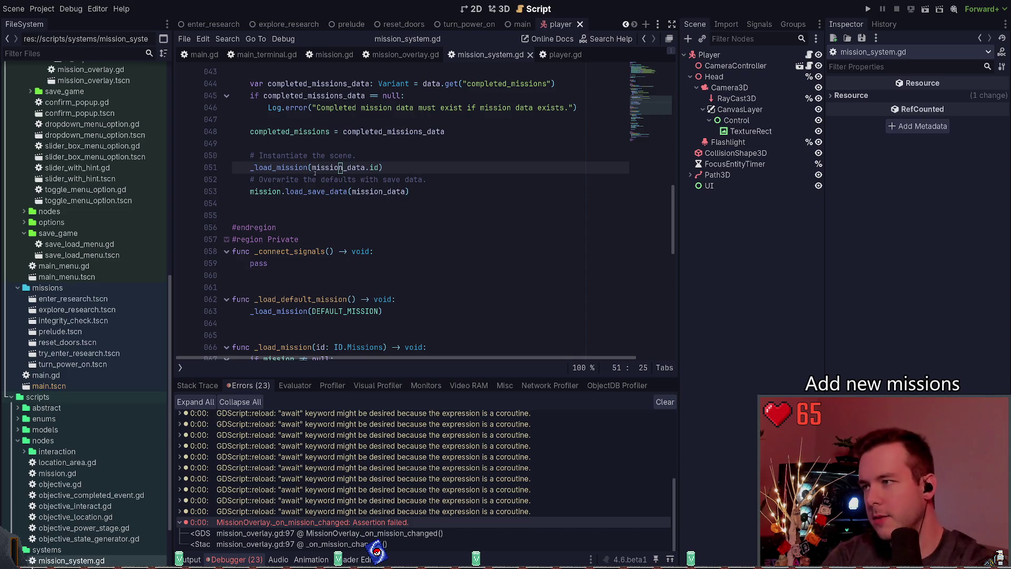
left_click_drag(387, 311, 255, 311)
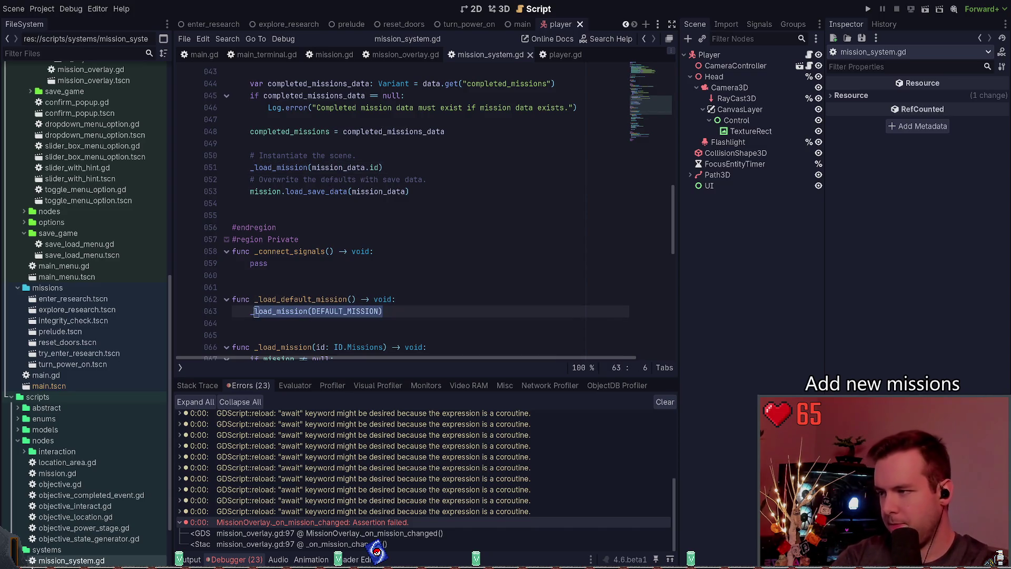
left_click(255, 311)
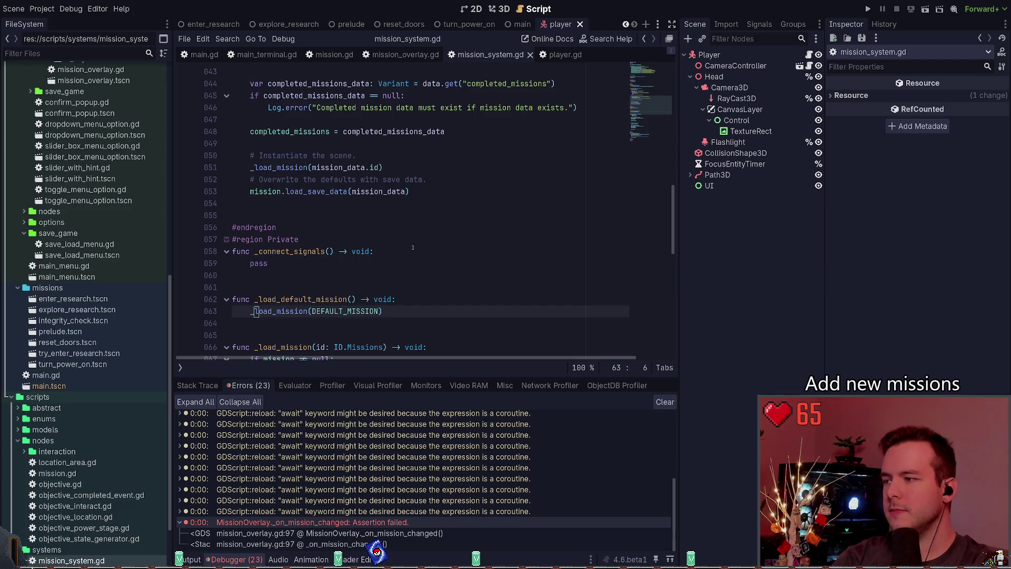
scroll(389, 228, "down", 3)
double_click(303, 191)
scroll(396, 247, "up", 6)
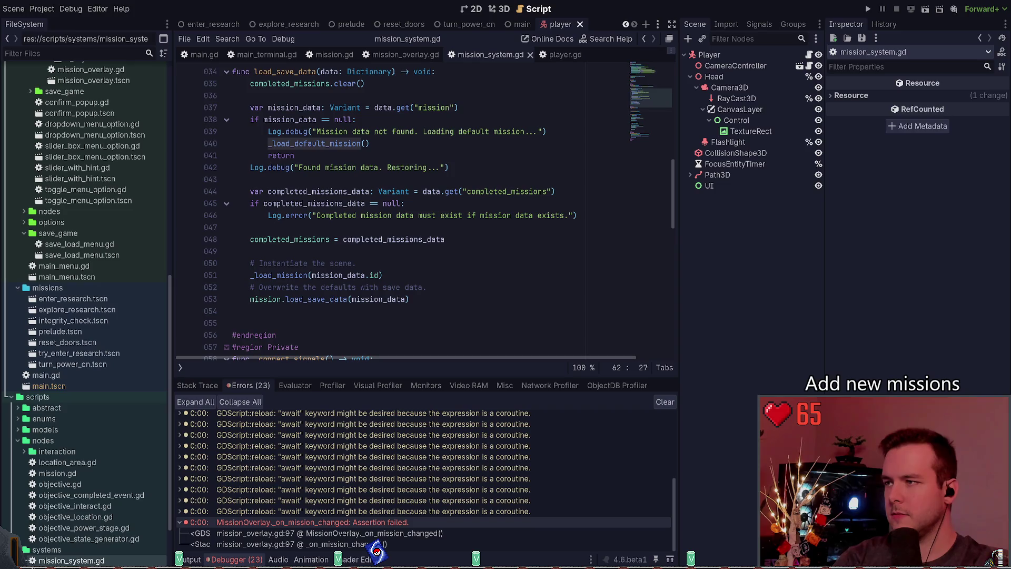
scroll(330, 183, "down", 4)
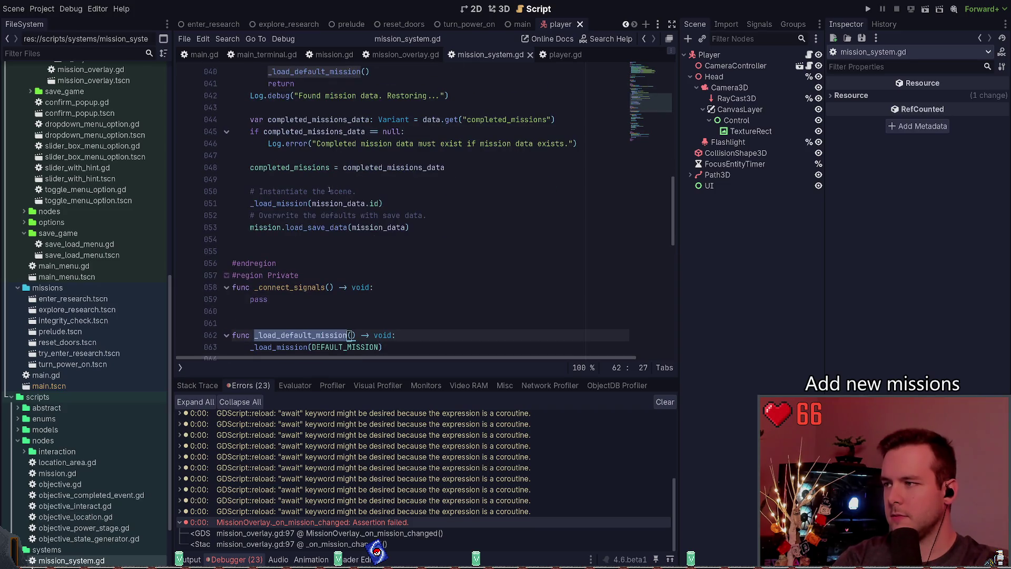
left_click(310, 132)
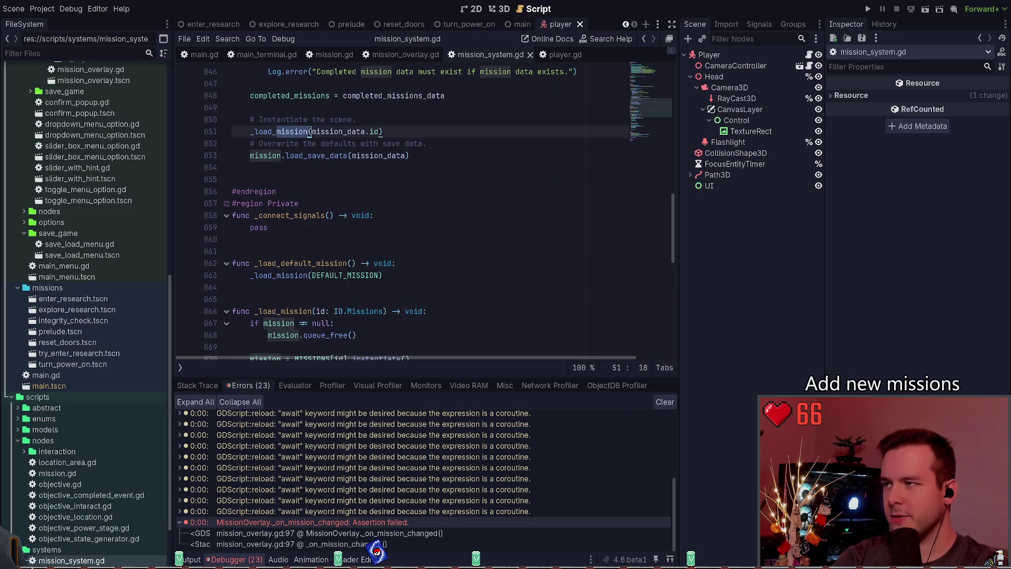
left_click(310, 180)
key("Up")
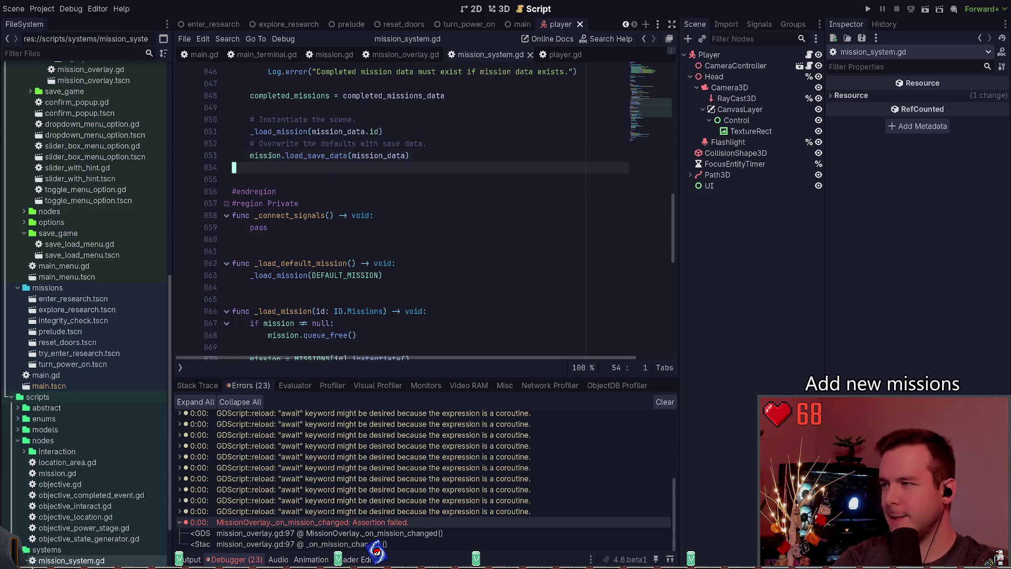
double_click(316, 155)
double_click(378, 156)
scroll(312, 199, "up", 1)
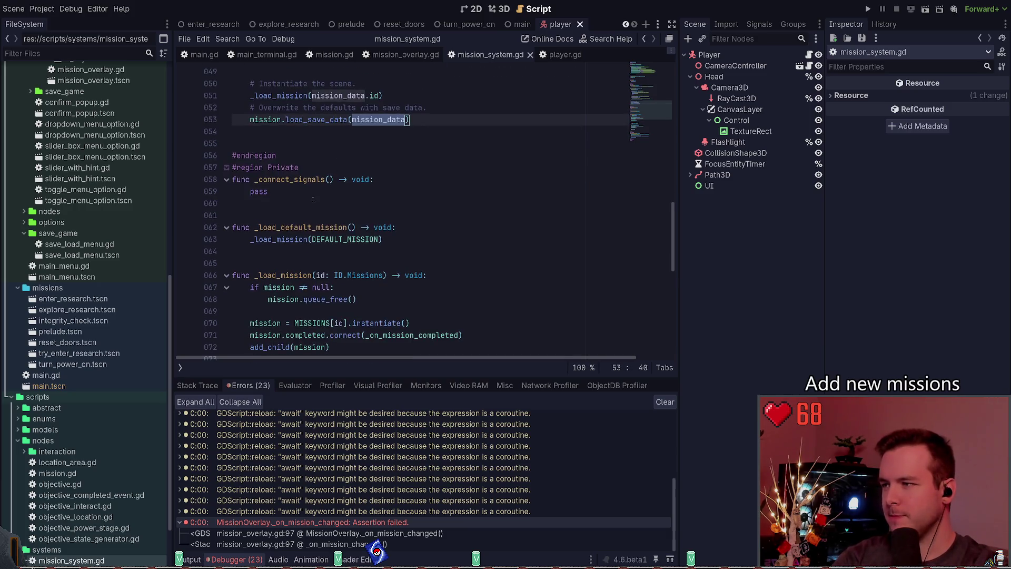
scroll(315, 199, "down", 2)
left_click_drag(312, 204, 386, 203)
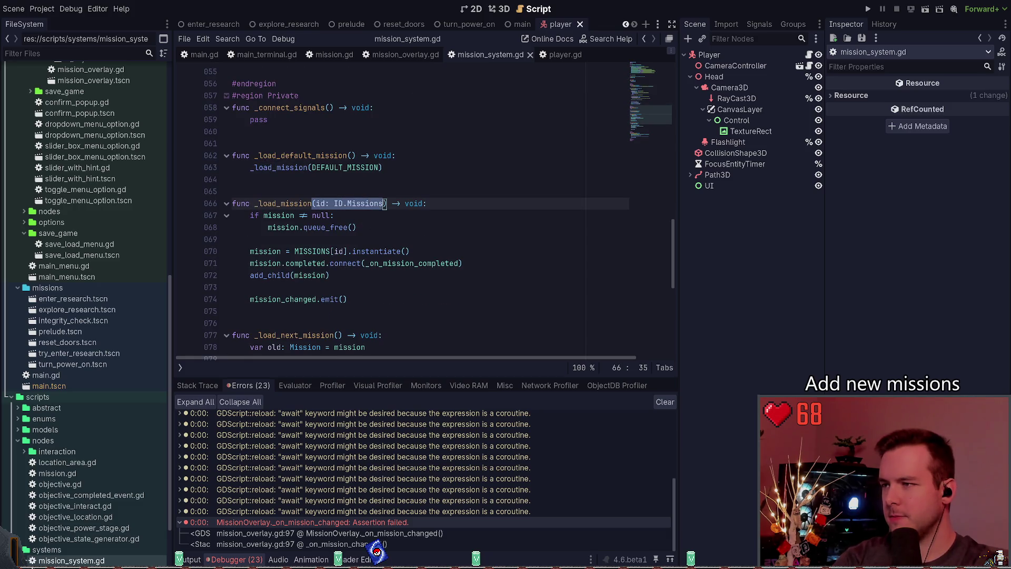
left_click(368, 235)
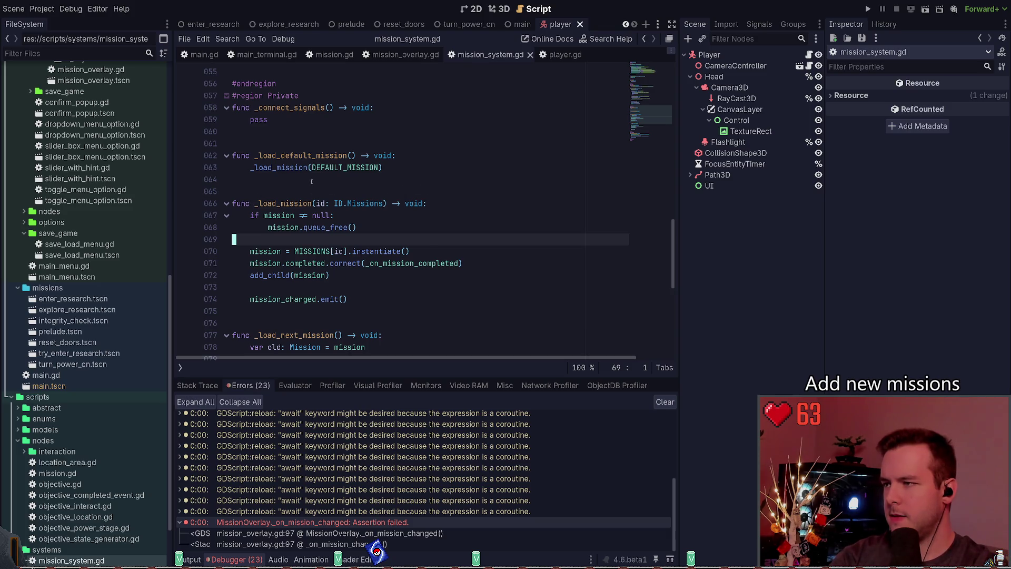
scroll(311, 181, "down", 3)
scroll(461, 223, "up", 2)
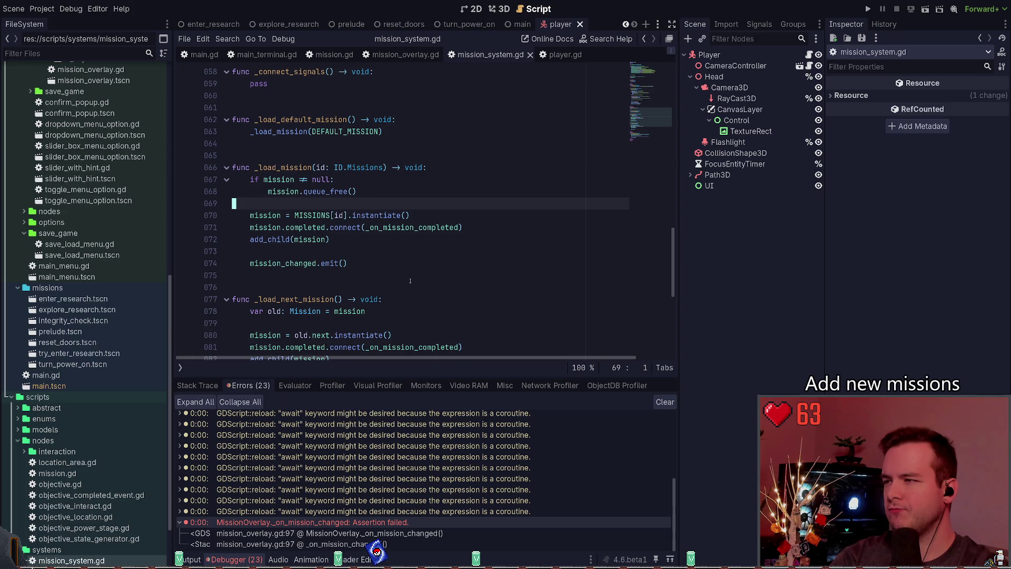
scroll(398, 279, "up", 3)
scroll(395, 282, "up", 1)
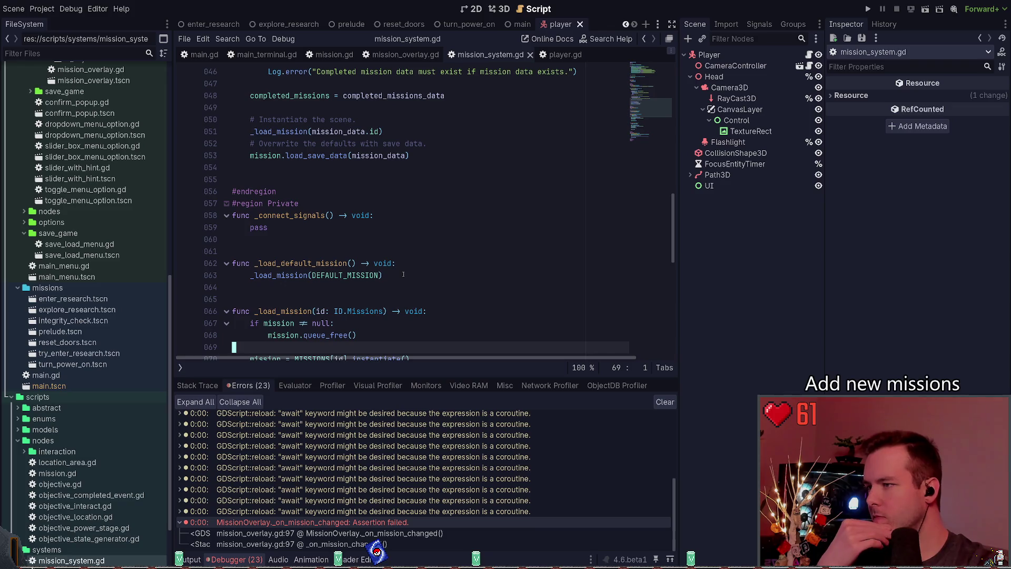
Step: Replace the _load_default_mission() call on line 40 with _load_mission(DEFAULT_MISSION)
left_click_drag(404, 274, 251, 275)
key("ctrl+x")
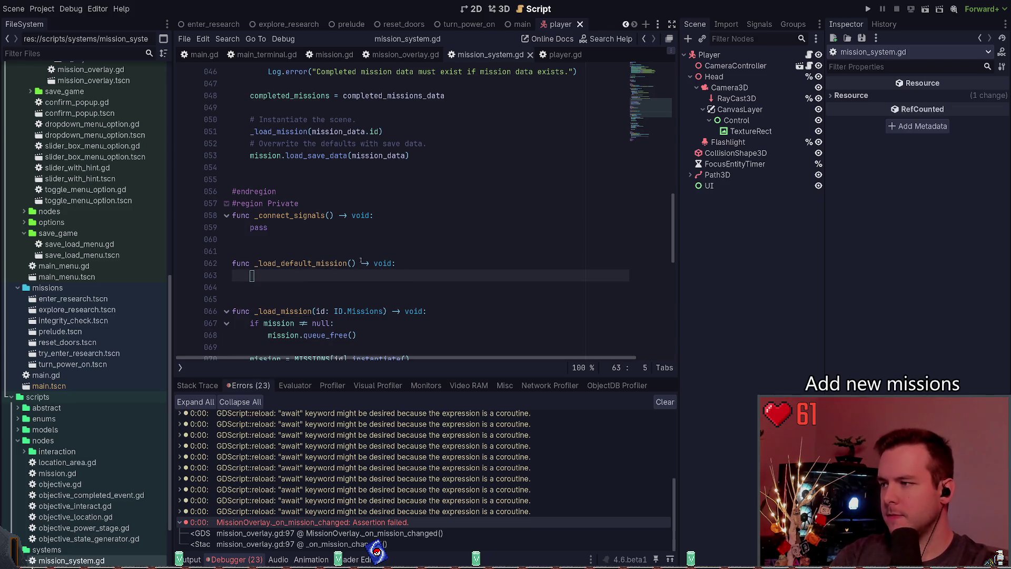
scroll(315, 211, "up", 4)
left_click_drag(370, 143, 266, 143)
key("ctrl+v")
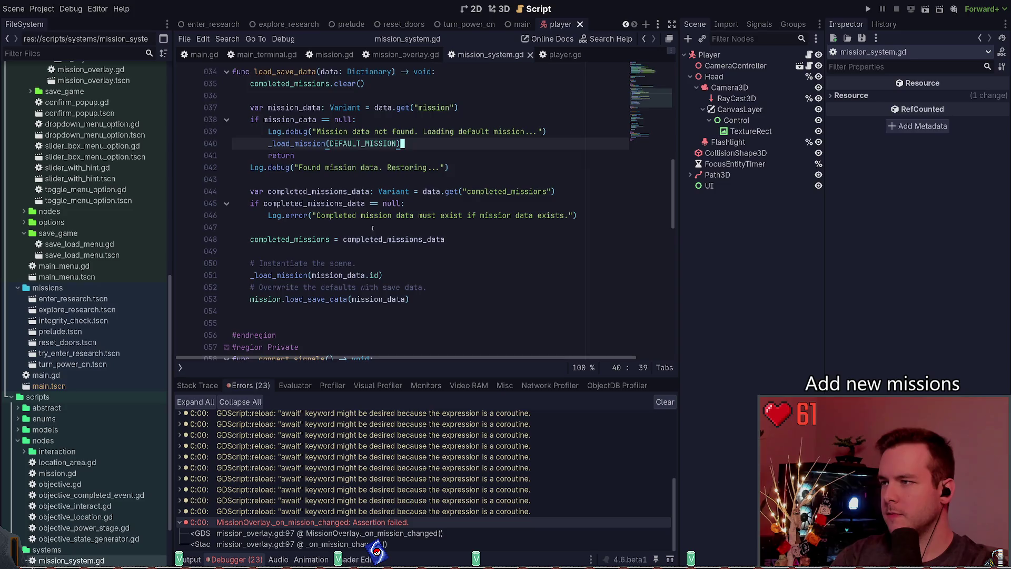
Step: Delete the now-empty _load_default_mission function and save mission_system.gd
scroll(352, 259, "down", 4)
left_click(352, 259)
key("ctrl+shift+k")
key("ctrl+shift+k")
key("ctrl+shift+k")
key("ctrl+s")
scroll(341, 246, "up", 4)
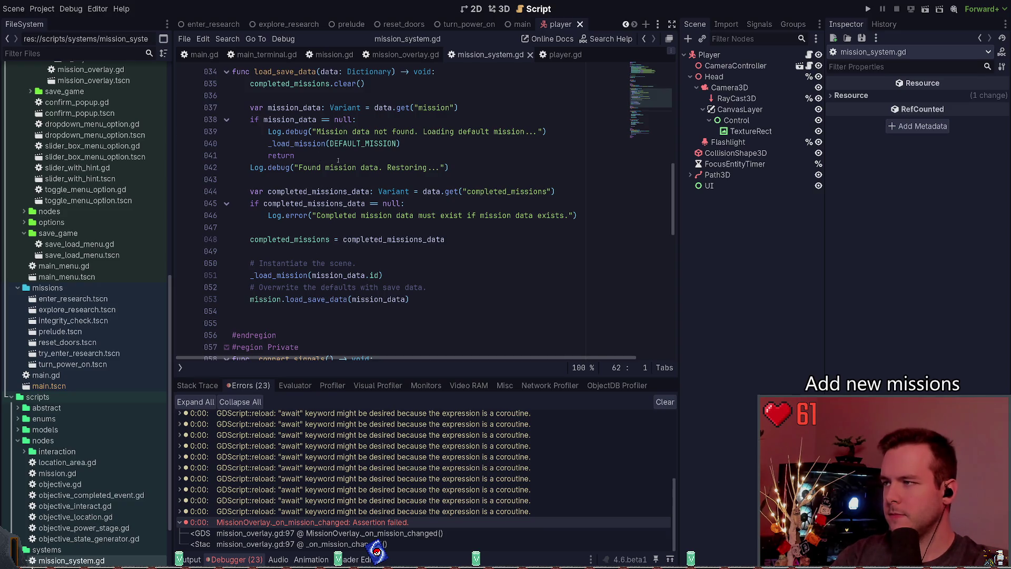
scroll(334, 161, "down", 6)
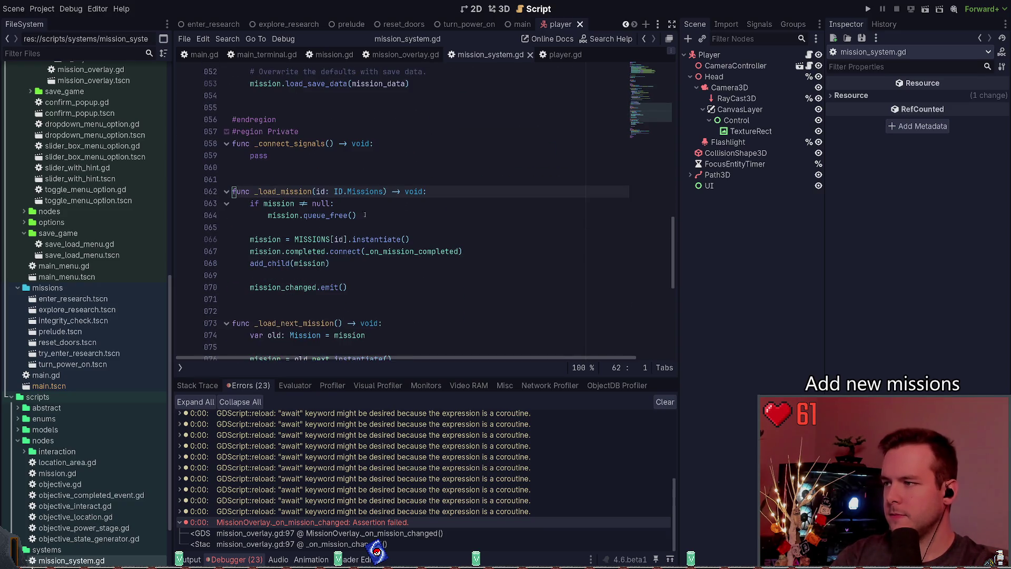
scroll(365, 194, "up", 4)
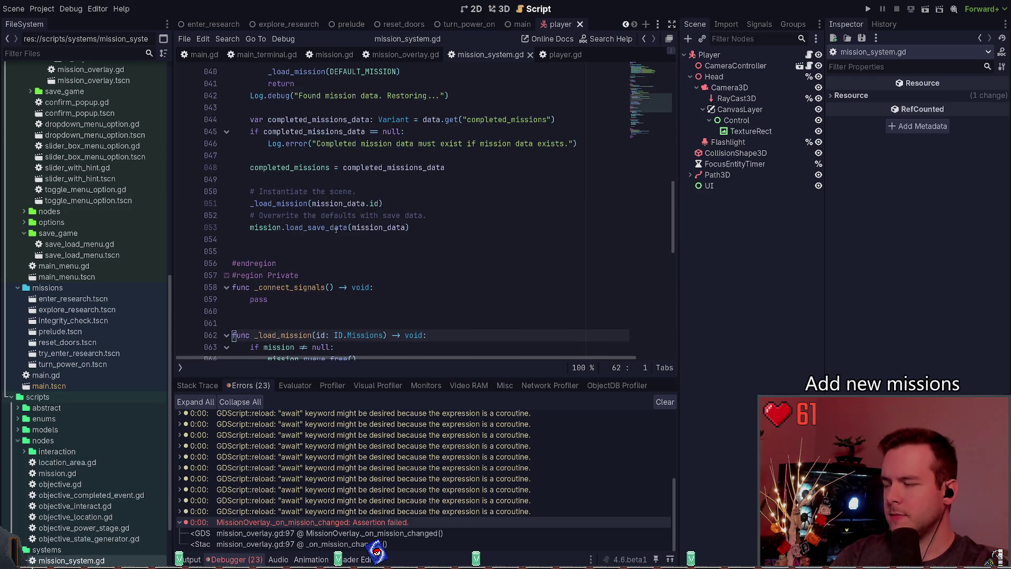
scroll(322, 222, "down", 6)
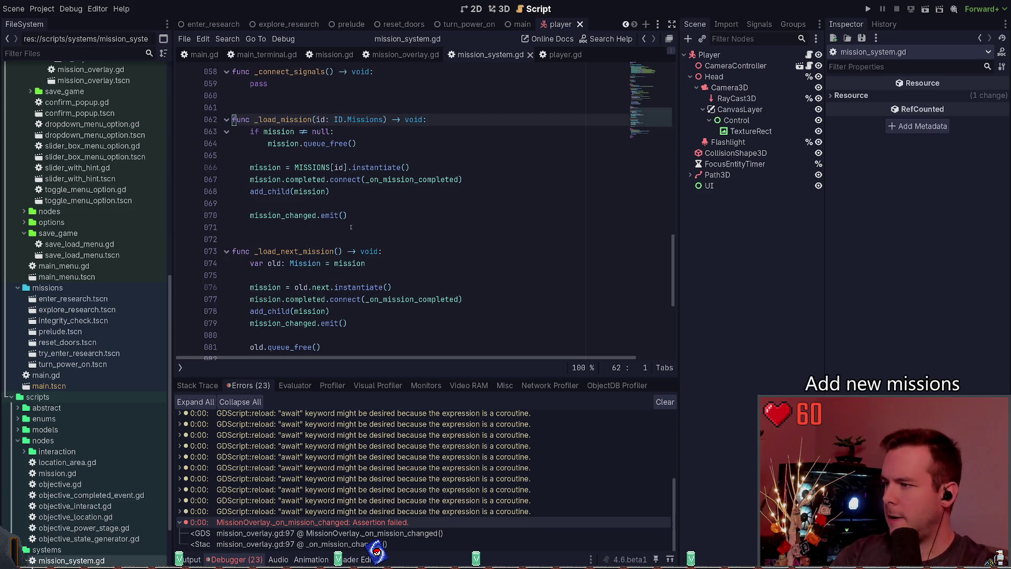
scroll(323, 206, "down", 2)
scroll(323, 205, "down", 6)
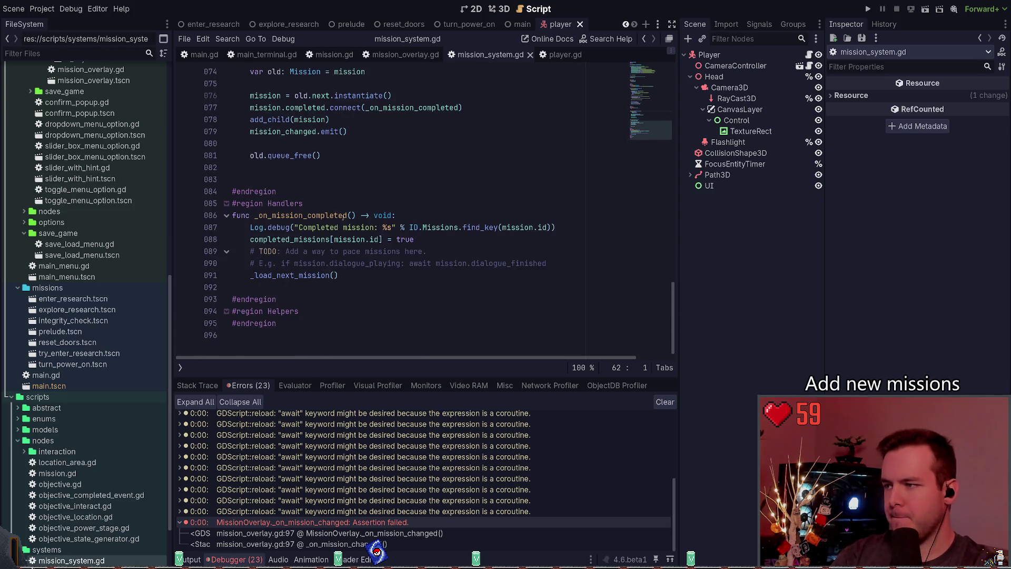
scroll(340, 252, "up", 7)
scroll(326, 205, "up", 2)
left_click(330, 211)
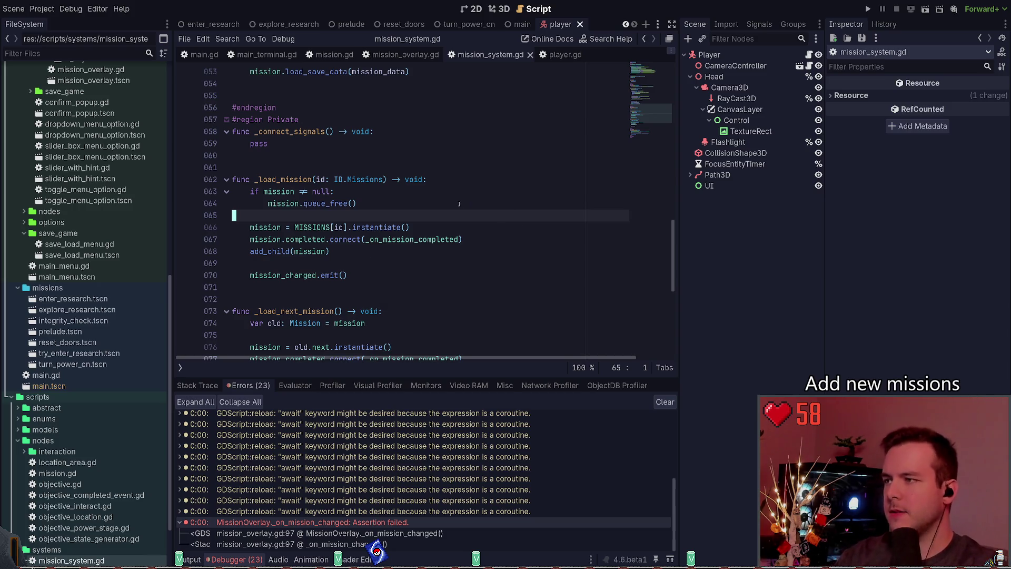
left_click(375, 209)
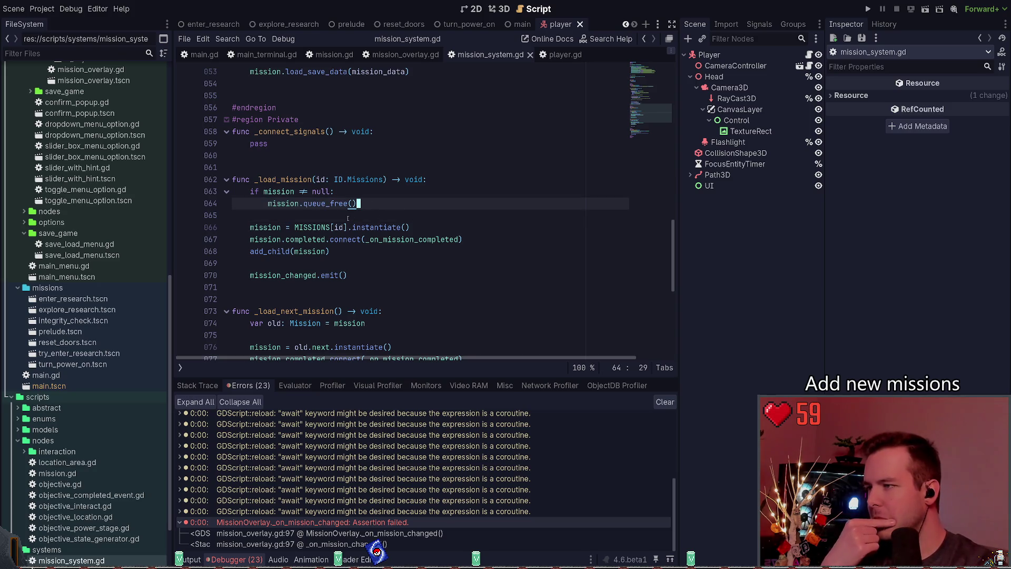
left_click(327, 203)
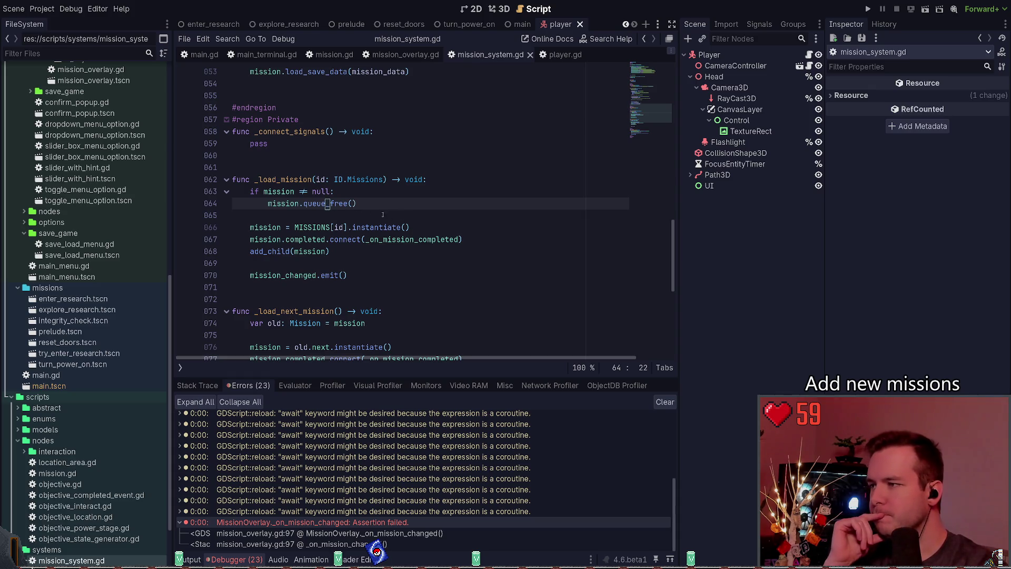
left_click(304, 203)
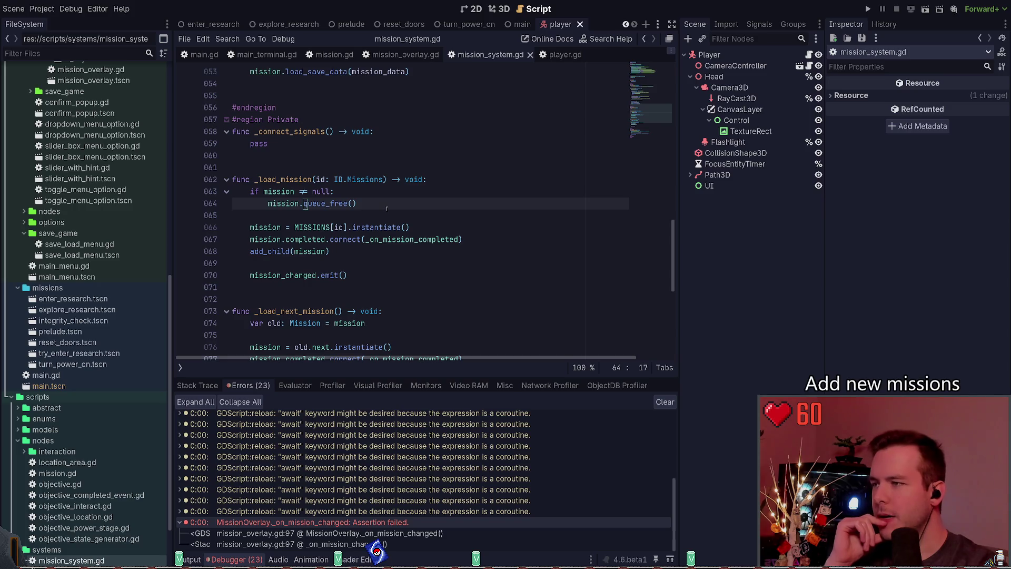
key("Delete")
key("Delete")
key("Delete")
key("ctrl+s")
Step: Save the free() change and place the caret at the end of the MISSIONS[id].instantiate() line
key("Left")
key("Left")
key("Left")
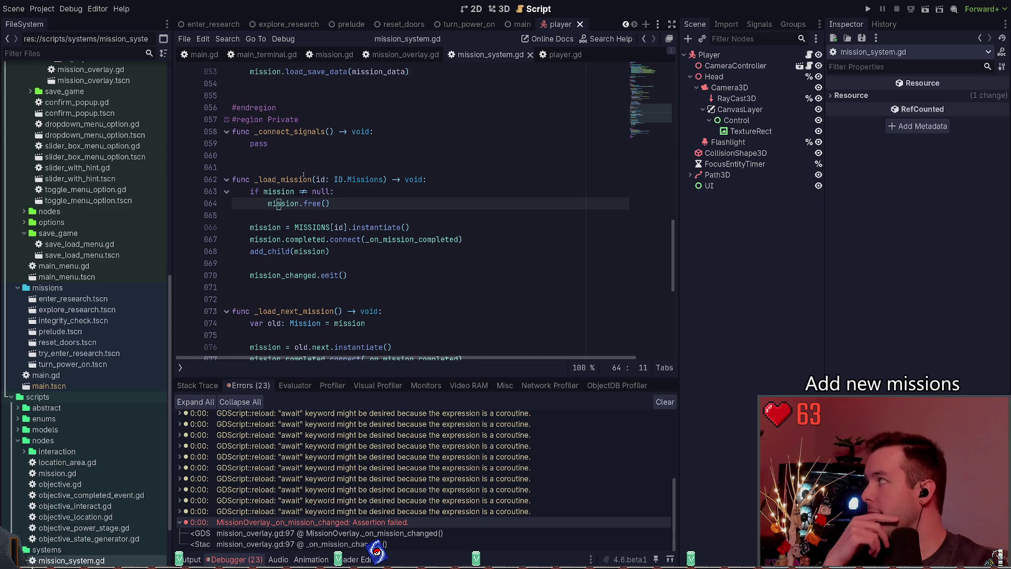
left_click(316, 211)
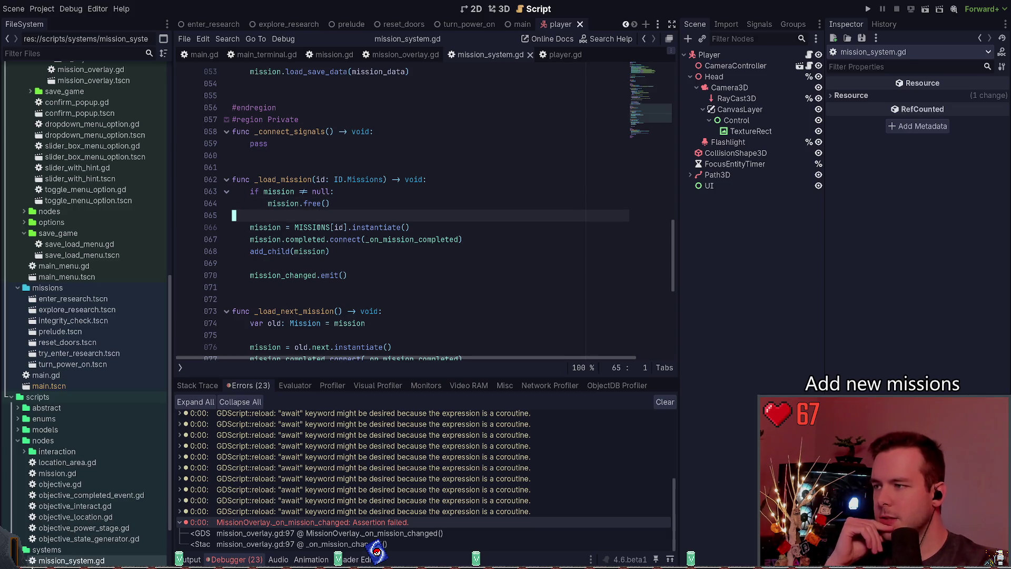
left_click_drag(421, 223, 246, 224)
left_click(430, 232)
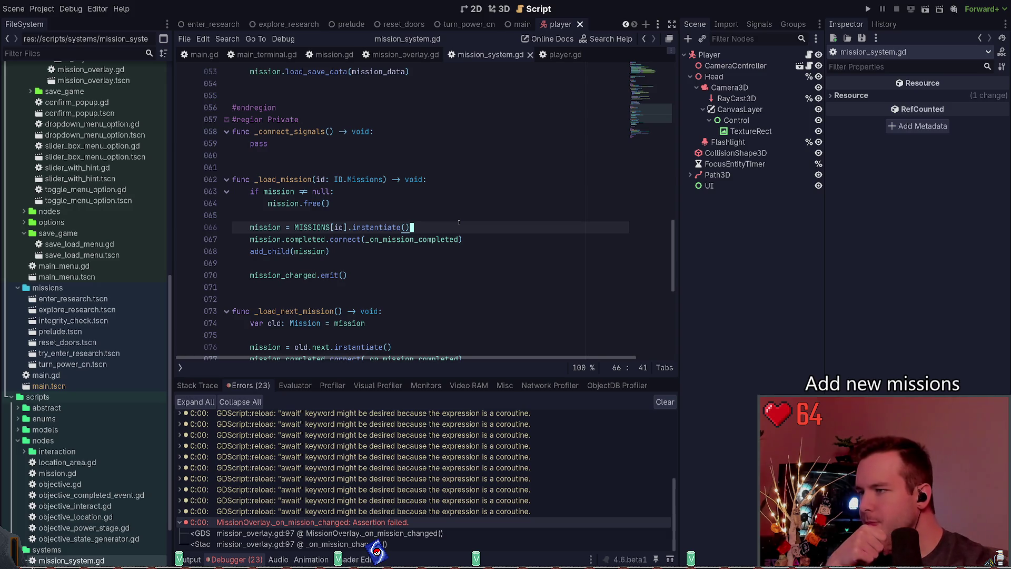
left_click(333, 54)
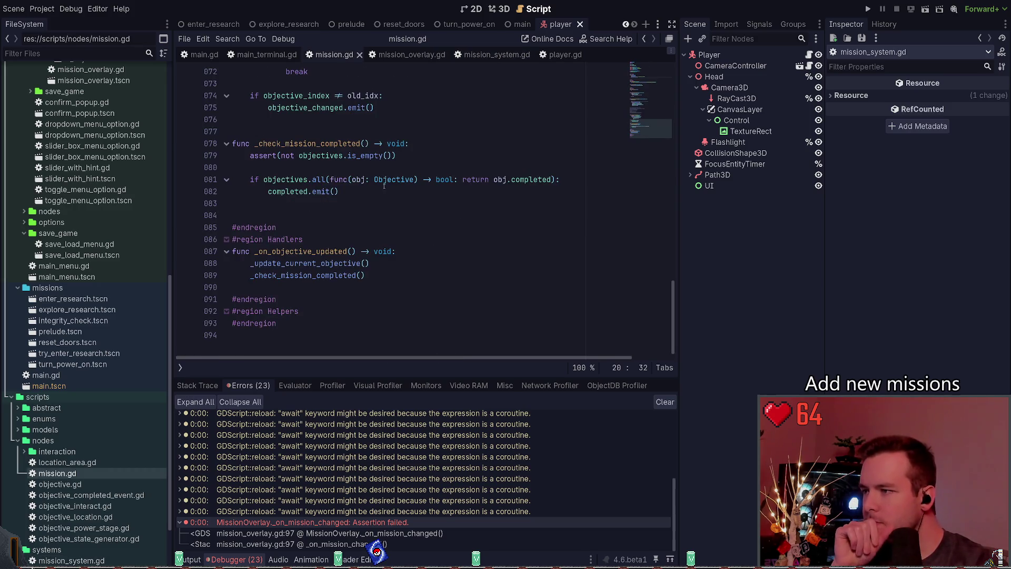
scroll(391, 252, "up", 12)
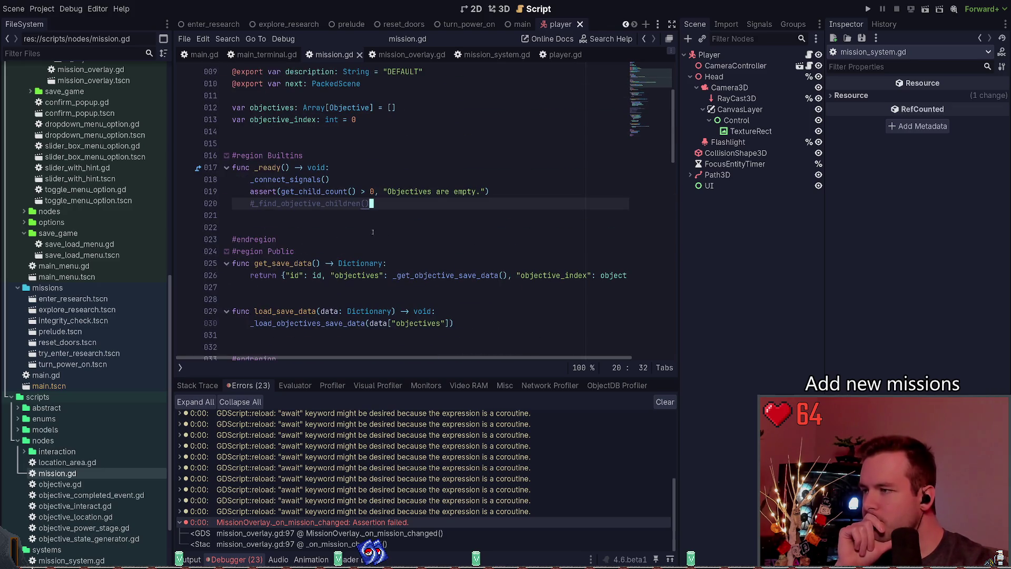
left_click(411, 55)
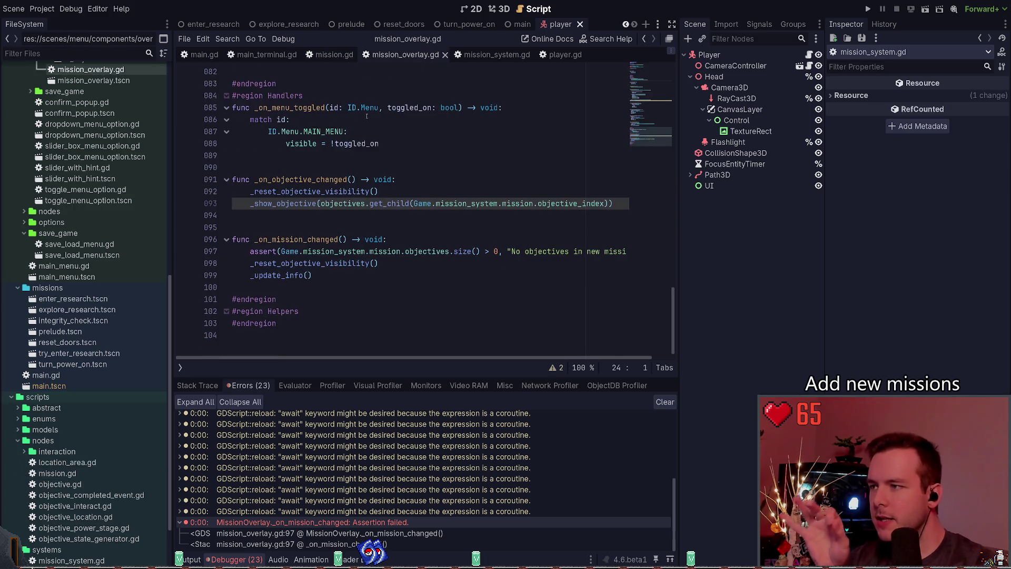
left_click(284, 55)
left_click(337, 54)
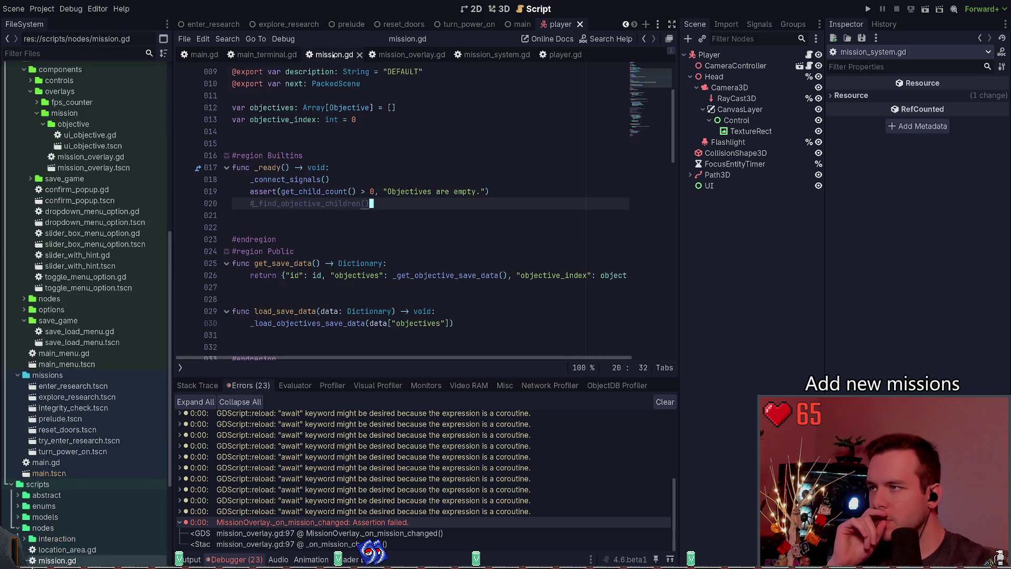
left_click(489, 55)
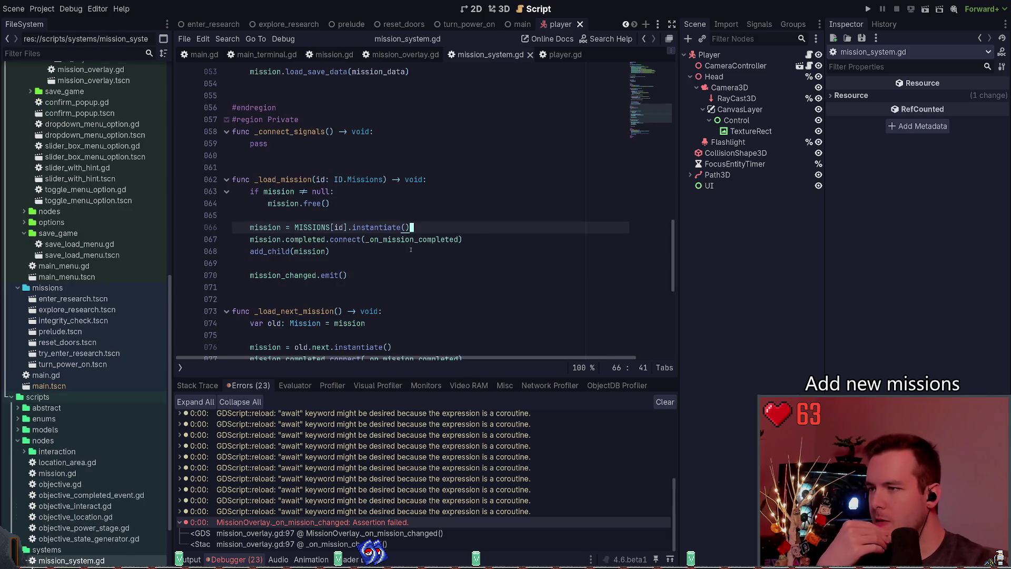
Step: Review the end of _load_mission around the mission_changed.emit() line
triple_click(358, 275)
left_click(362, 261)
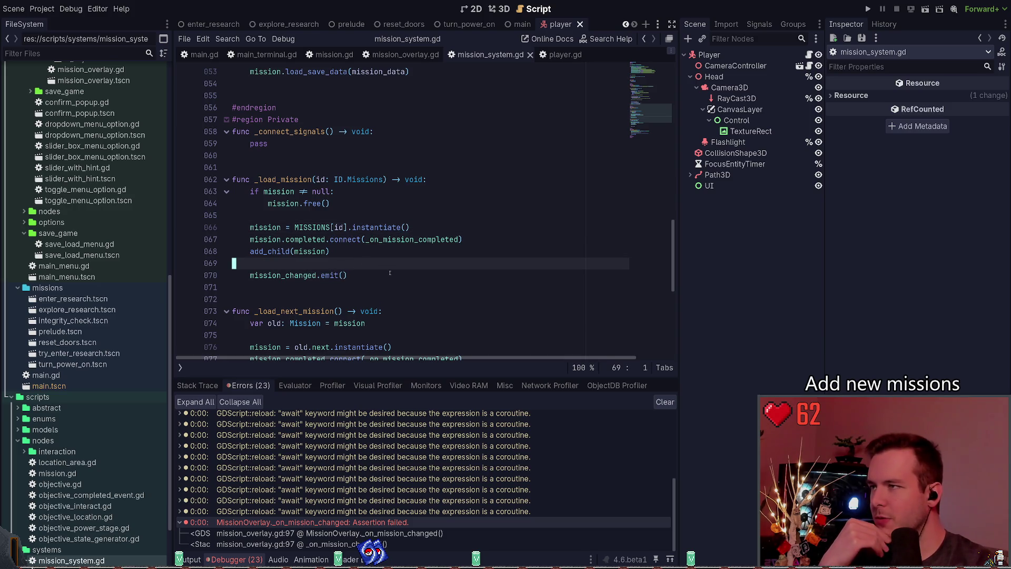
scroll(382, 276, "up", 3)
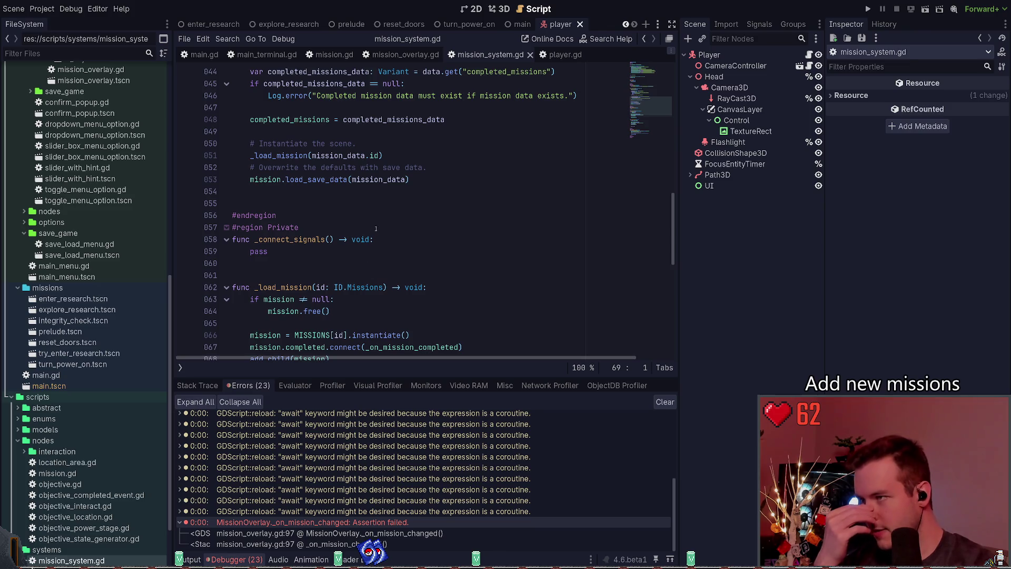
scroll(379, 292, "down", 3)
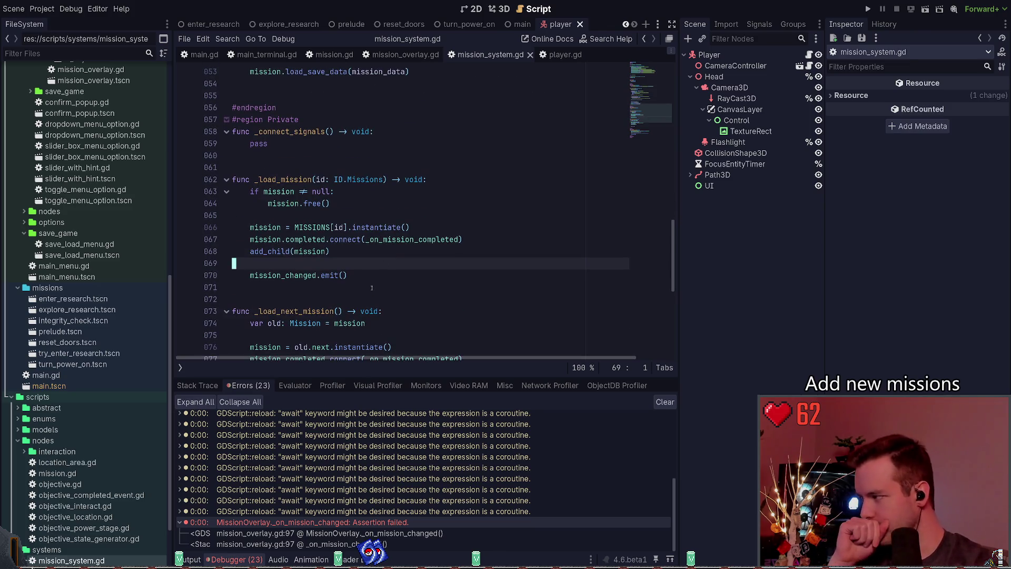
scroll(368, 284, "up", 2)
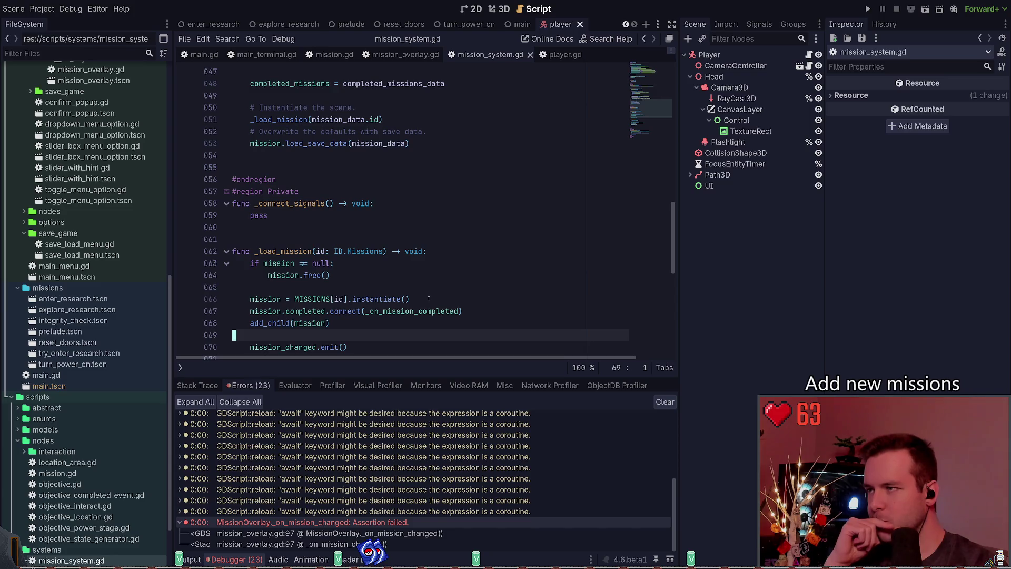
scroll(429, 298, "down", 1)
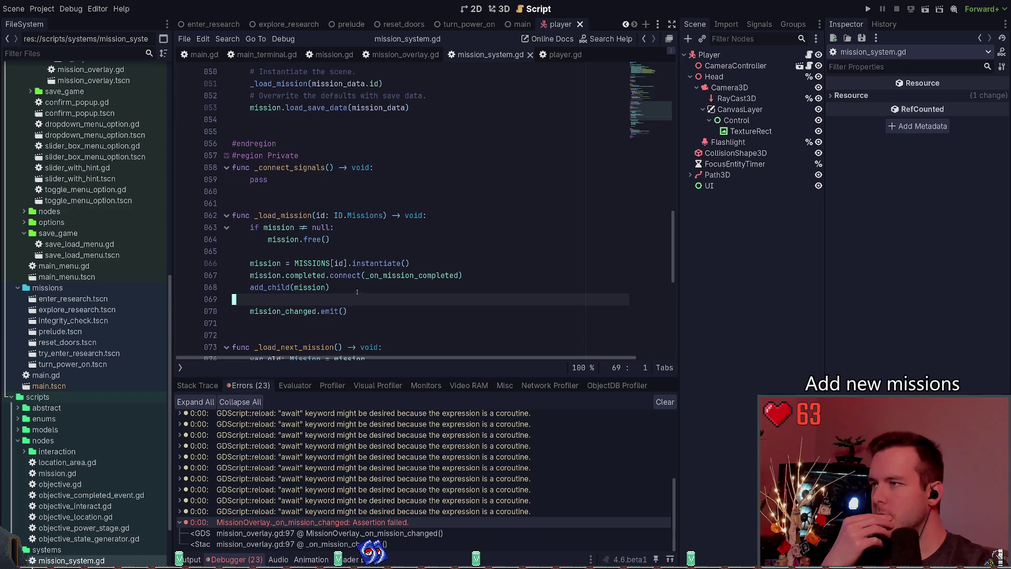
scroll(358, 299, "down", 8)
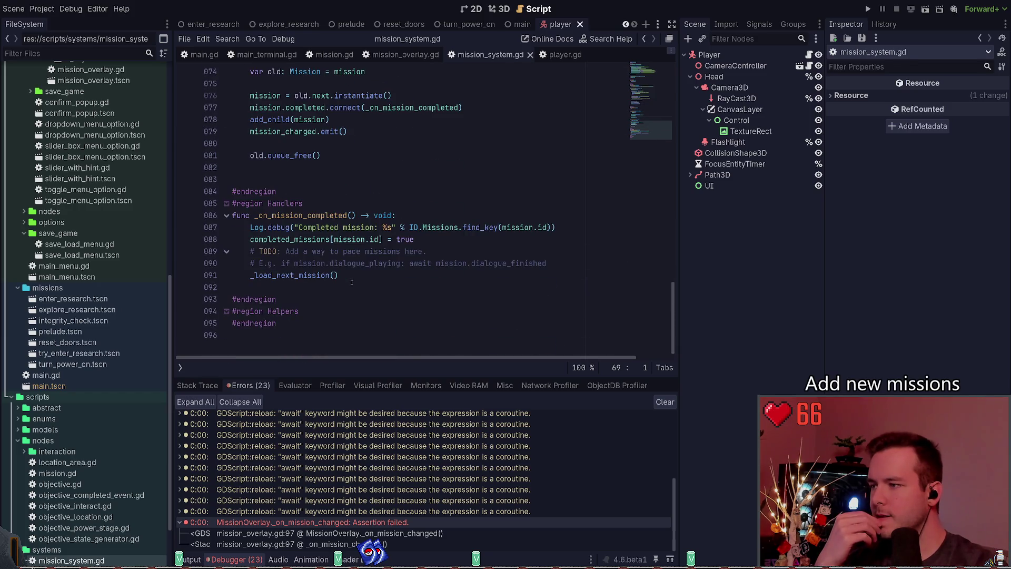
scroll(351, 282, "up", 5)
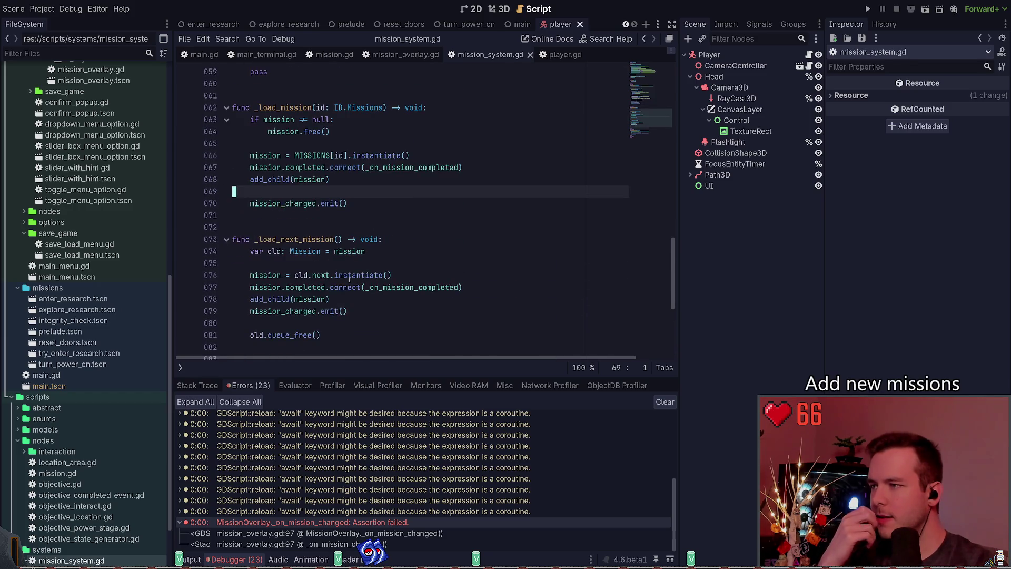
left_click(359, 207)
key("shift+Home")
scroll(359, 205, "up", 3)
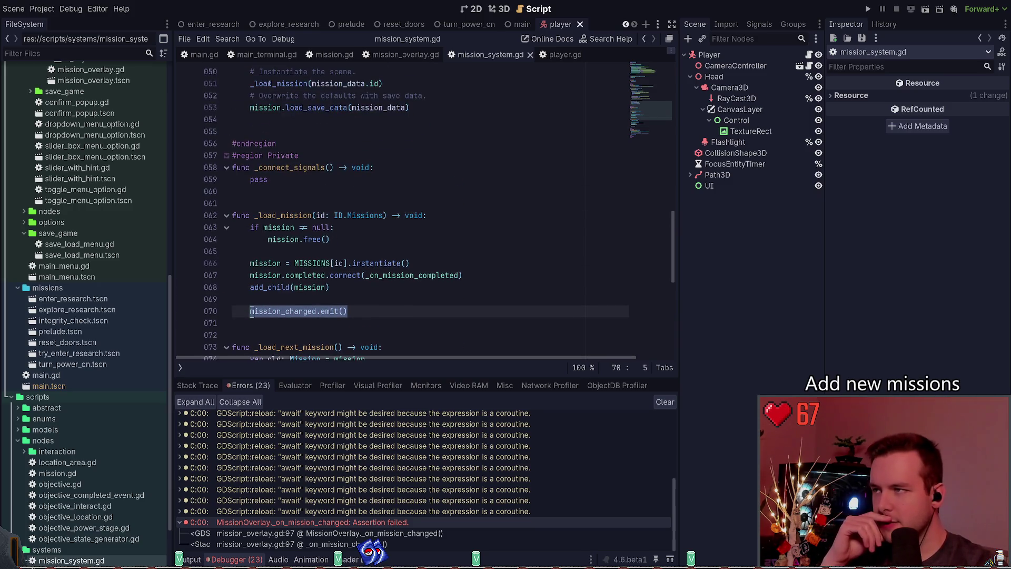
scroll(349, 265, "down", 8)
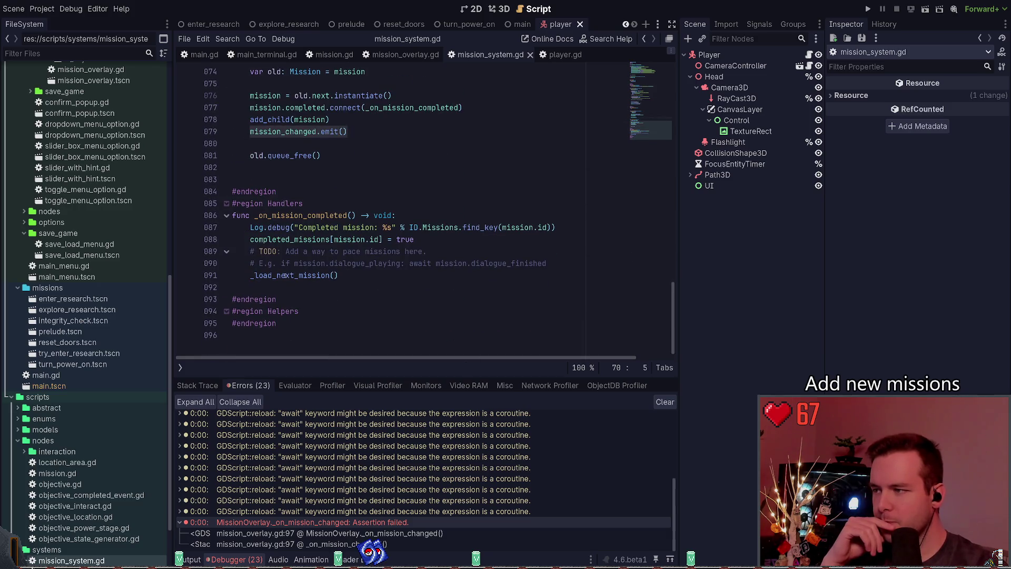
scroll(300, 277, "up", 4)
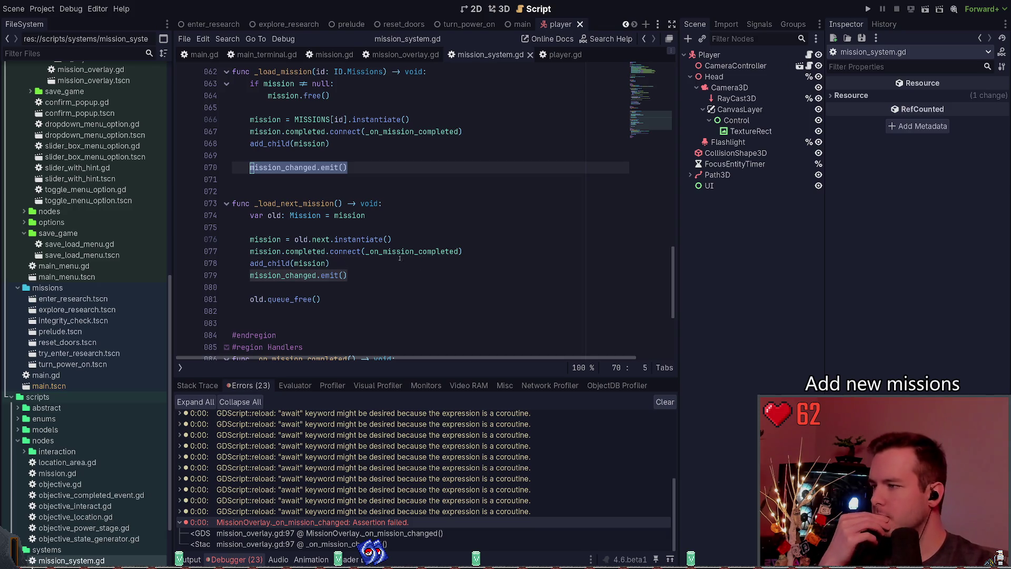
scroll(390, 255, "up", 4)
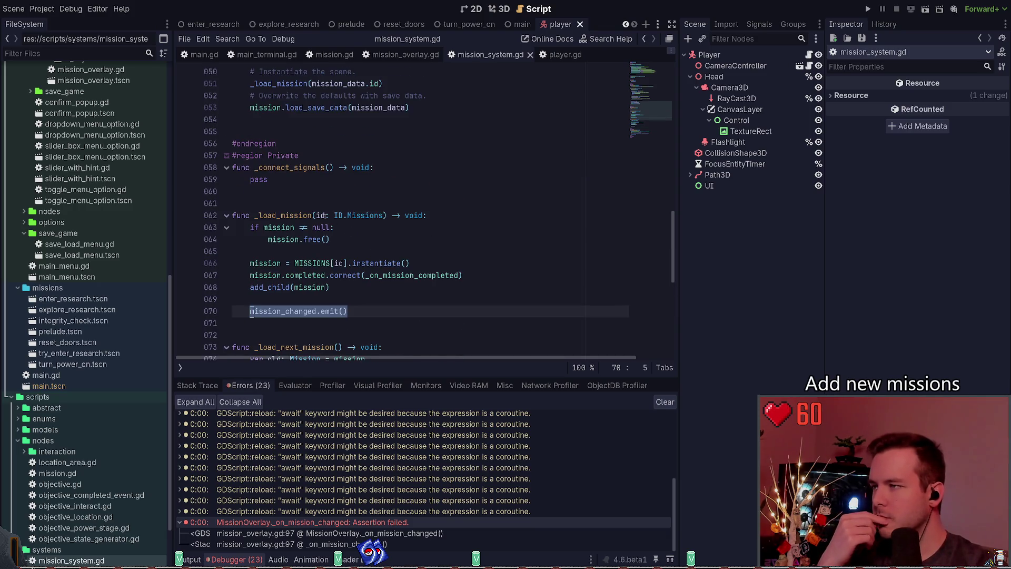
scroll(325, 216, "up", 1)
scroll(325, 216, "up", 2)
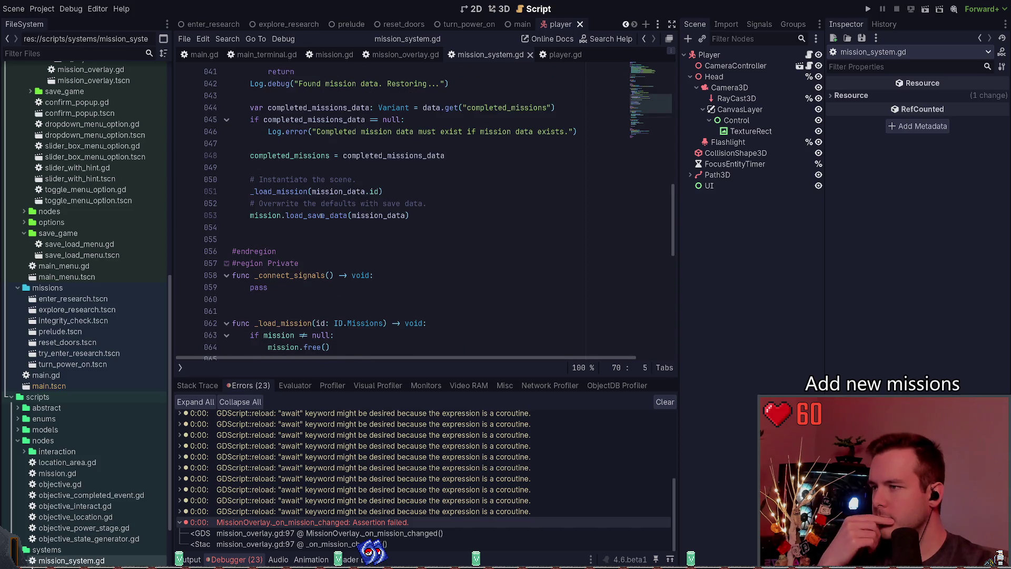
scroll(322, 216, "down", 3)
scroll(413, 249, "down", 2)
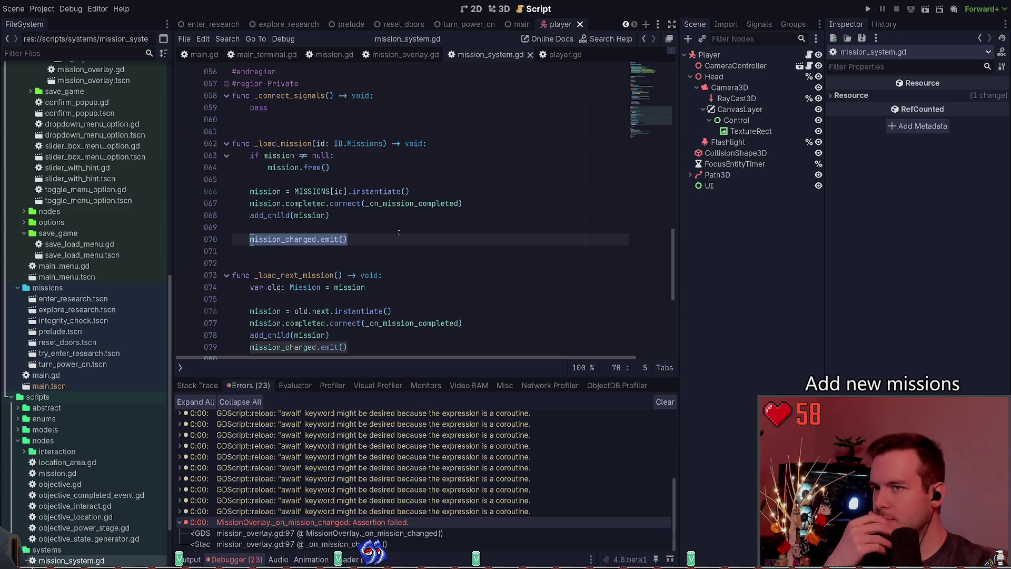
left_click(383, 239)
scroll(372, 243, "up", 1)
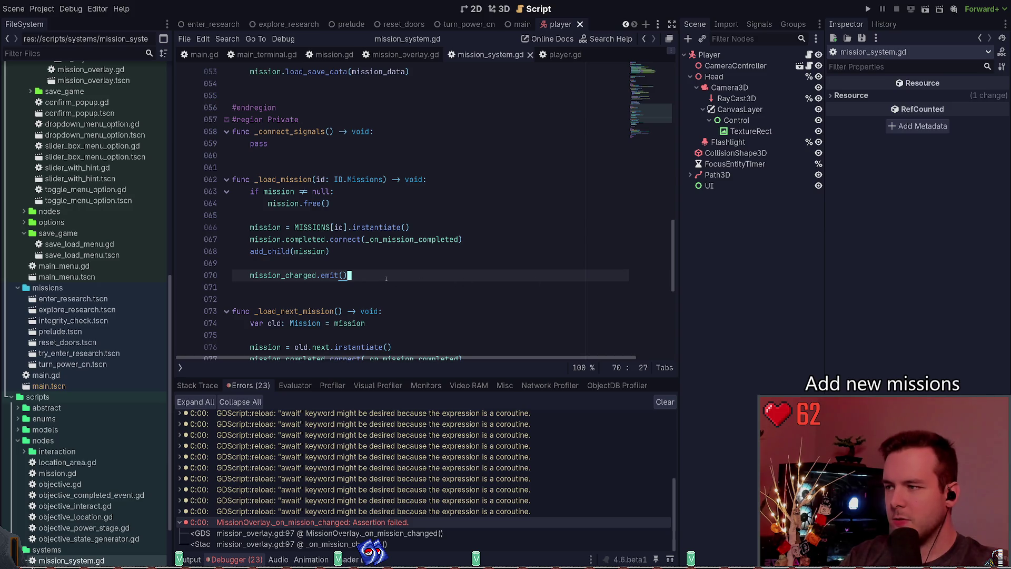
Step: Cut the mission_changed.emit() line on line 70 so _load_mission ends at add_child(mission)
triple_click(364, 256)
left_click(271, 261)
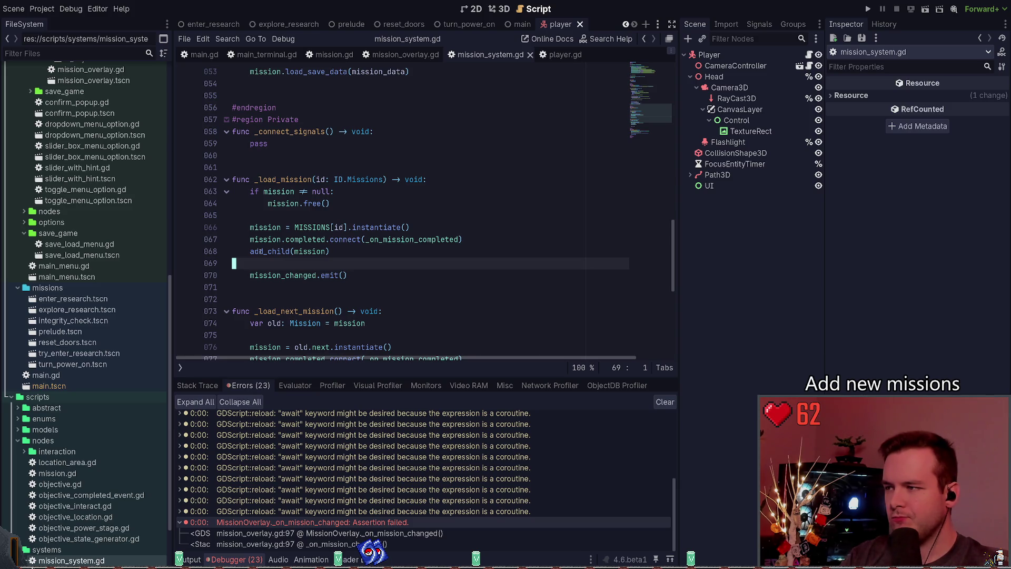
triple_click(374, 274)
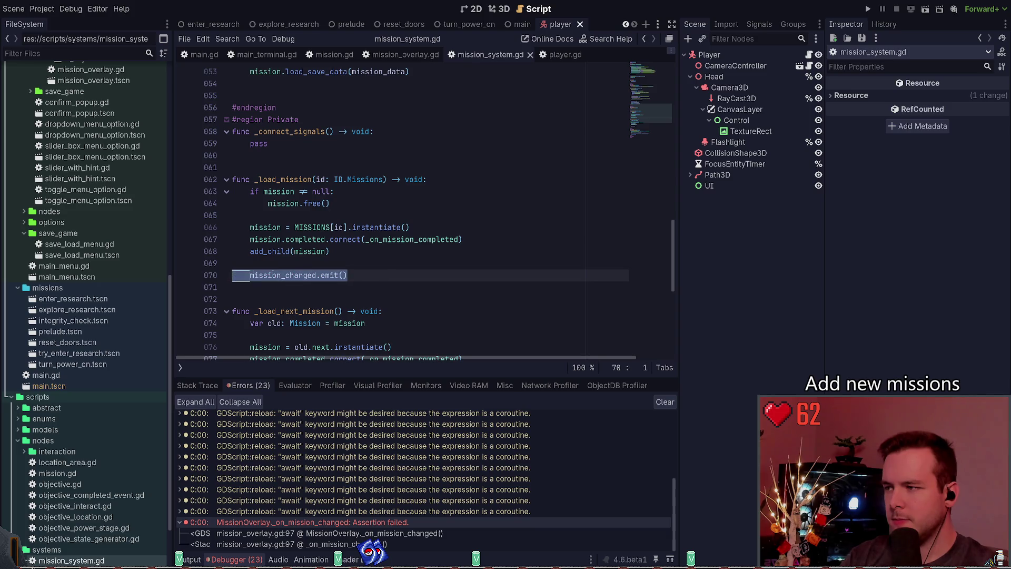
key("ctrl+x")
scroll(385, 201, "up", 1)
Step: Paste mission_changed.emit() after mission.load_save_data(mission_data) and save mission_system.gd
scroll(385, 200, "up", 1)
left_click(413, 143)
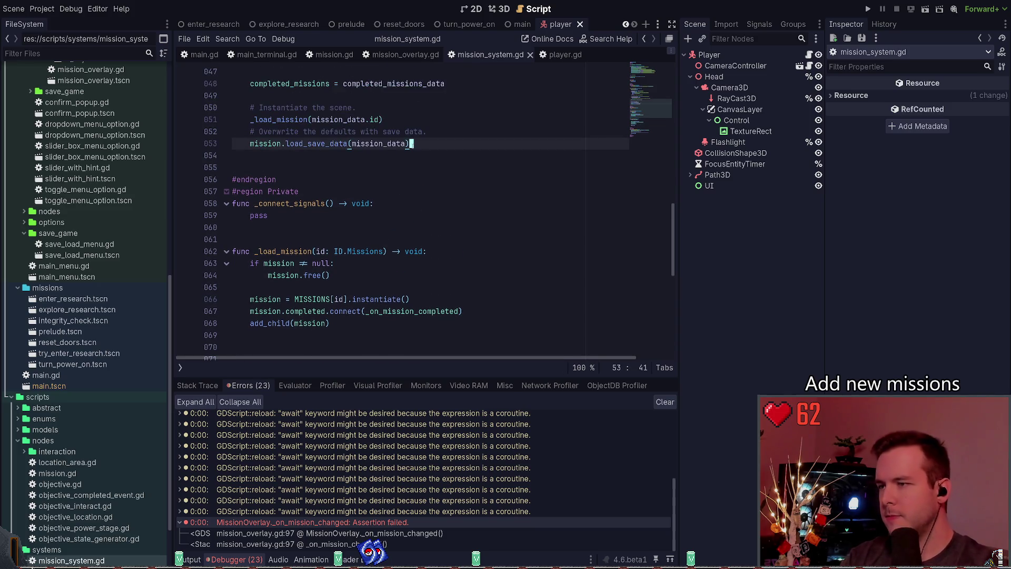
key("Return")
key("Return")
key("ctrl+v")
key("ctrl+s")
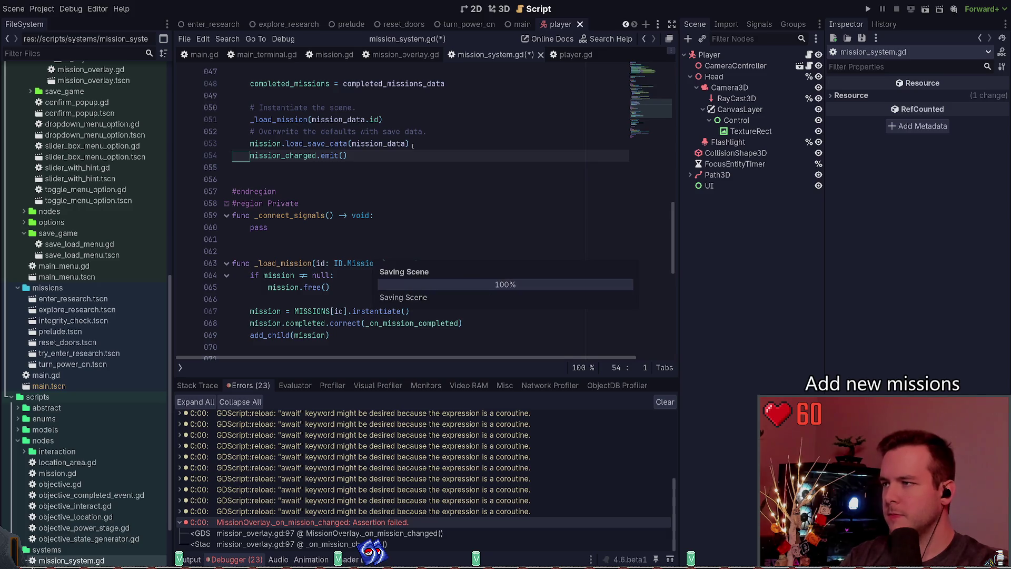
Step: Add mission_changed.emit() after _load_next_mission() in the completion handler and save
key("ctrl+End")
key("Up")
key("Up")
key("Up")
key("ctrl+v")
key("ctrl+s")
Step: Delete the extra mission_changed.emit() line from _load_next_mission, save, and run the project
key("Up")
key("Up")
key("Up")
key("Up")
key("Up")
key("Up")
key("ctrl+shift+k")
key("ctrl+s")
key("Up")
key("Up")
key("Up")
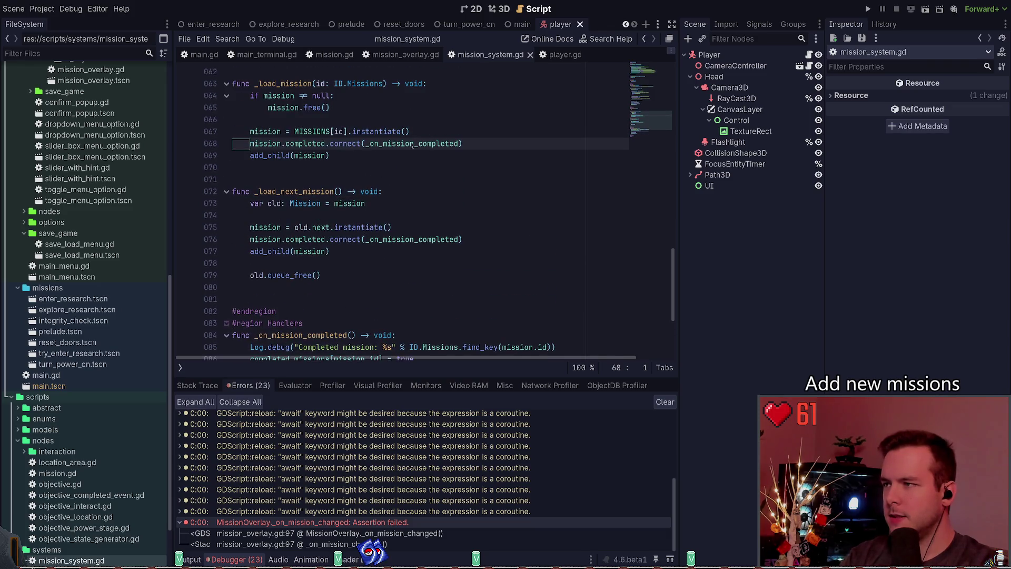
key("Up")
key("Up")
key("Up")
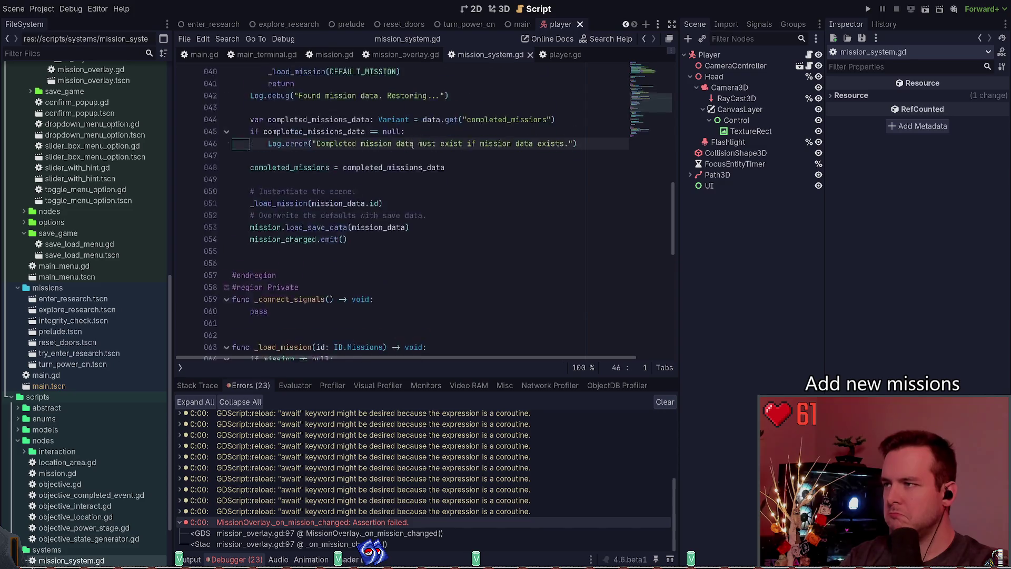
key("Up")
key("Up")
key("Up")
key("F5")
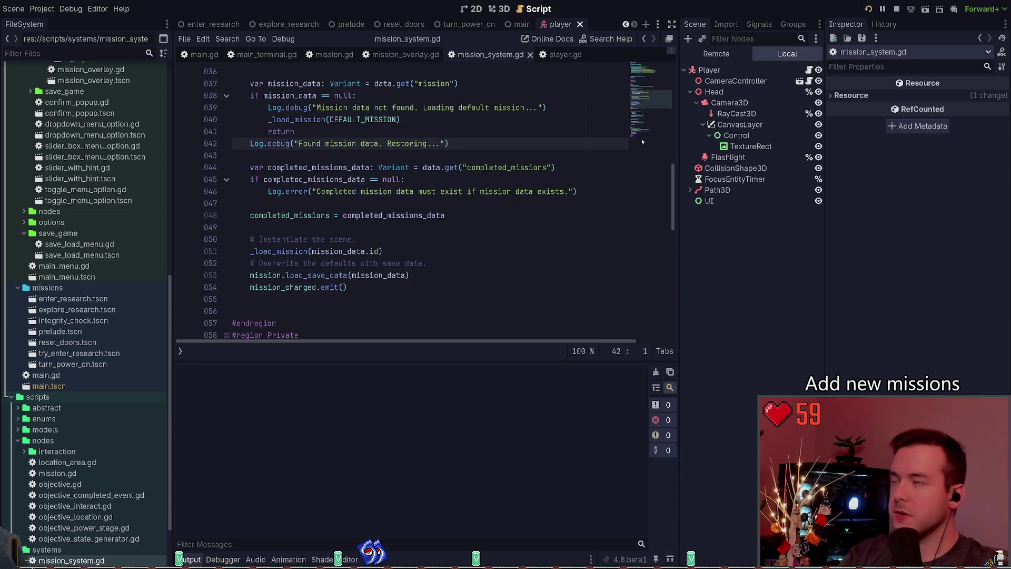
Step: Continue from the main menu into the level, then pause and resume the game
key("Return")
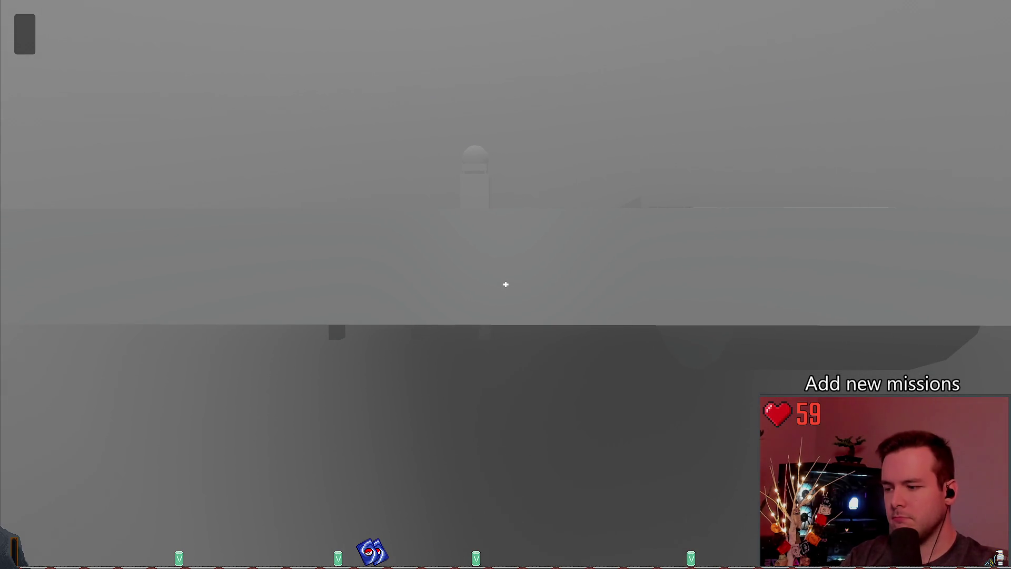
key("Escape")
key("Return")
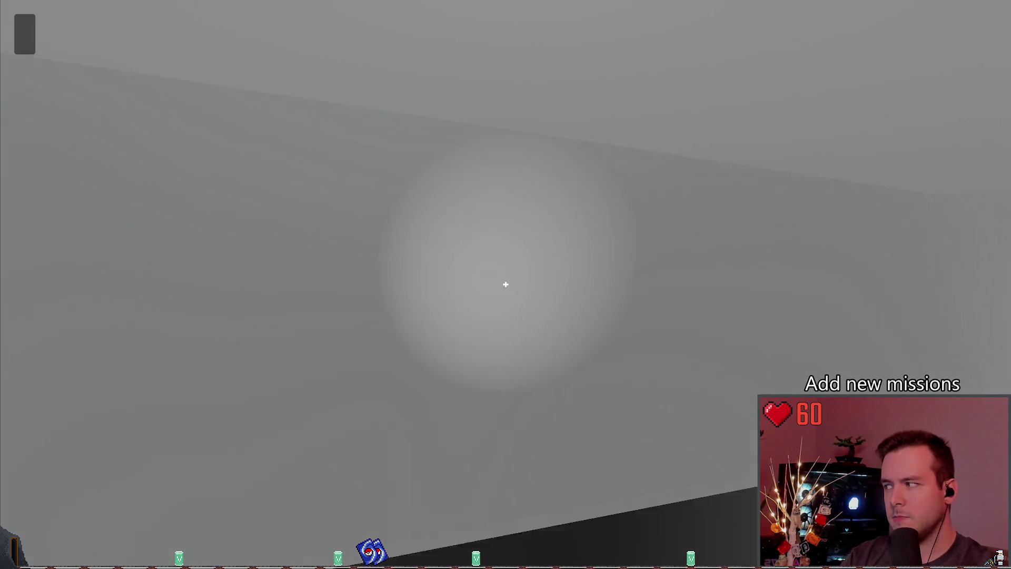
Step: Load a saved game from the pause menu, then stop the run and return to line 43
key("Escape")
left_click(109, 269)
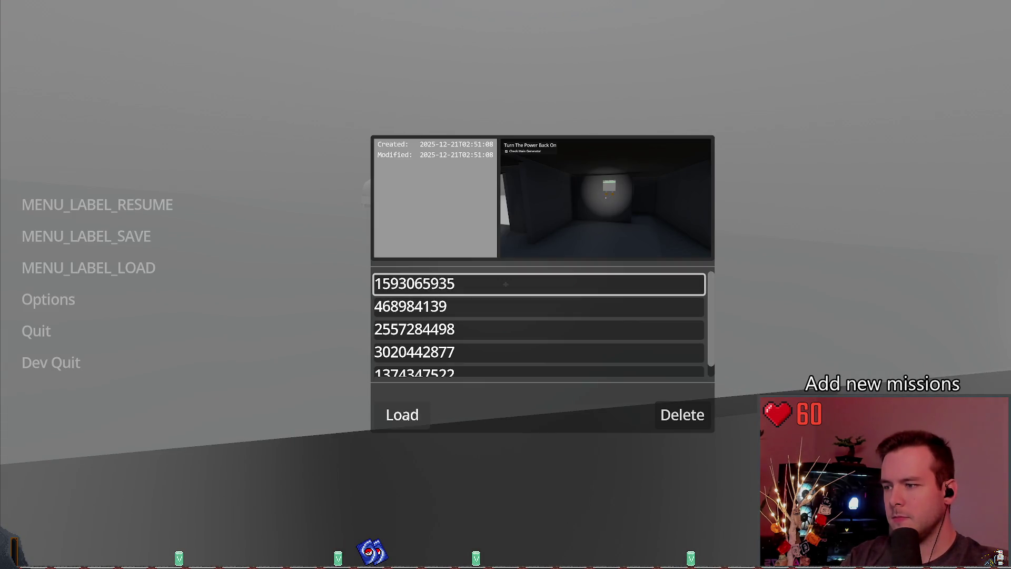
left_click(402, 414)
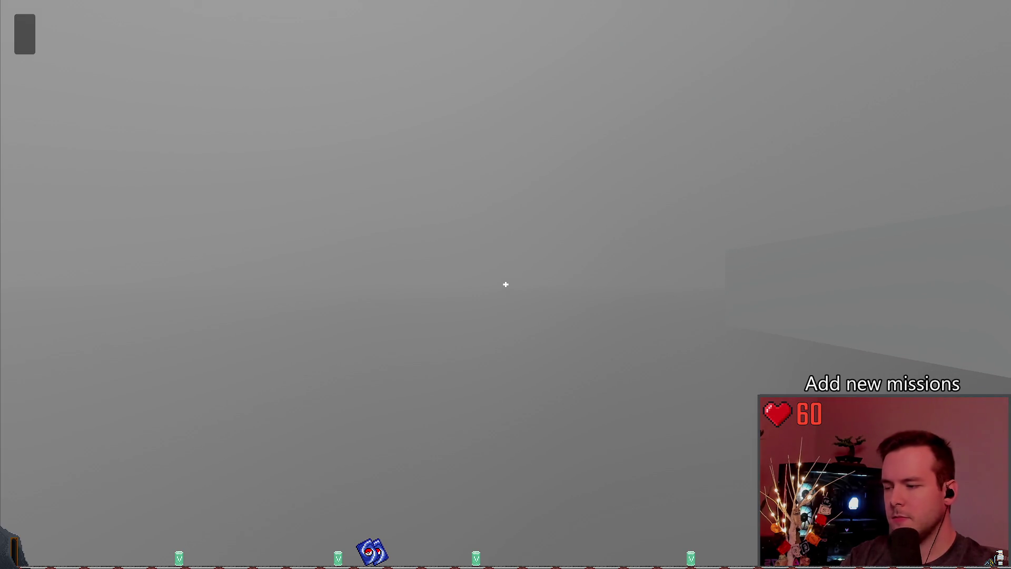
key("F8")
left_click(430, 150)
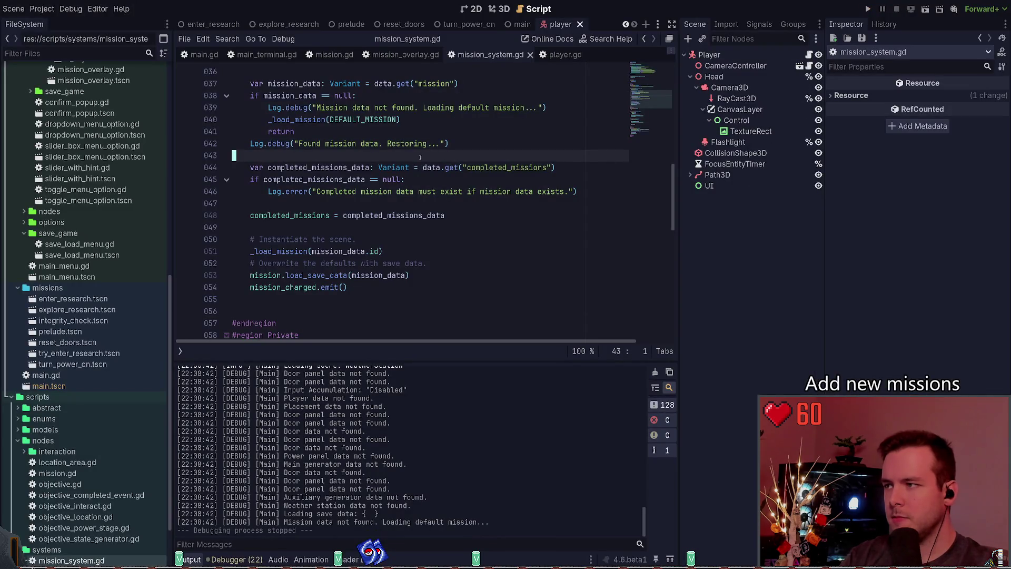
Step: Scroll down and highlight mission_changed on line 90 of mission_system.gd
scroll(408, 250, "down", 1)
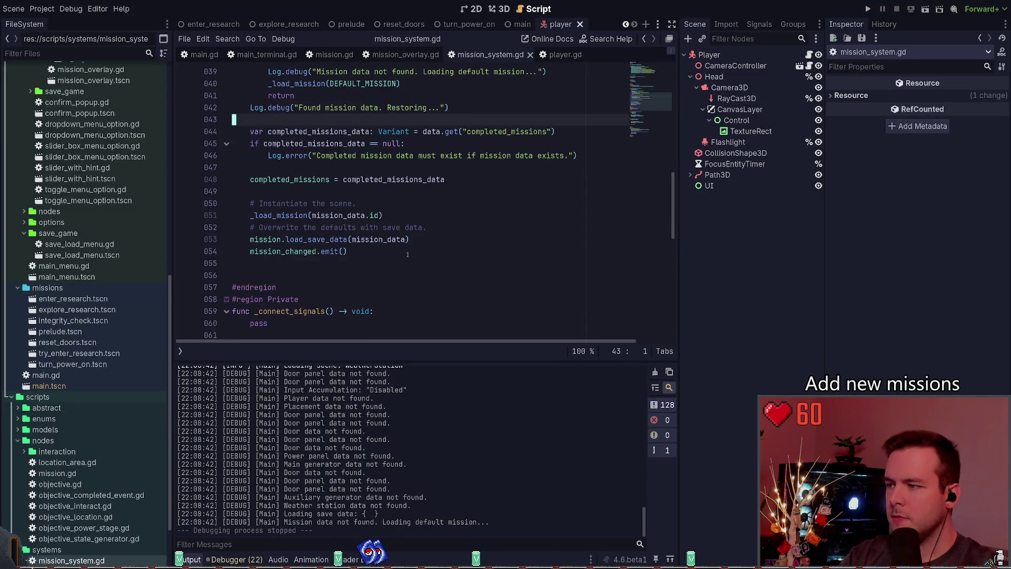
scroll(406, 253, "down", 12)
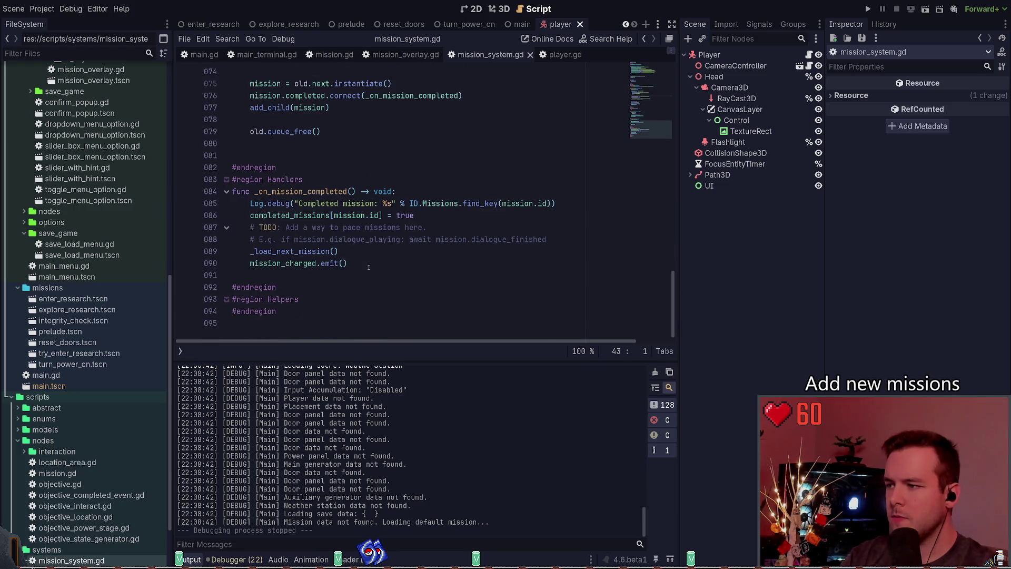
double_click(298, 264)
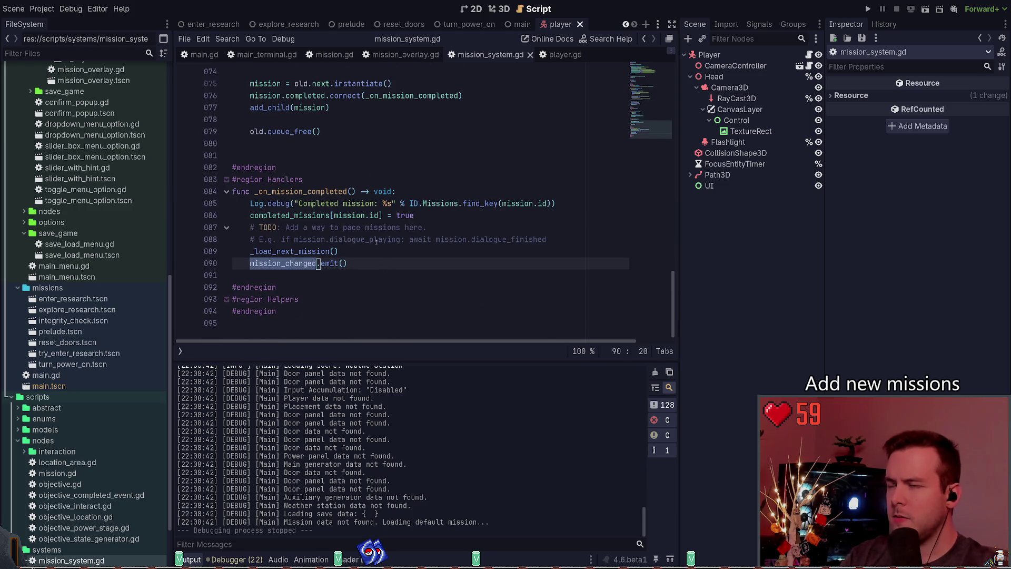
Step: Inspect the _on_mission_changed handler in mission_overlay.gd
left_click(405, 54)
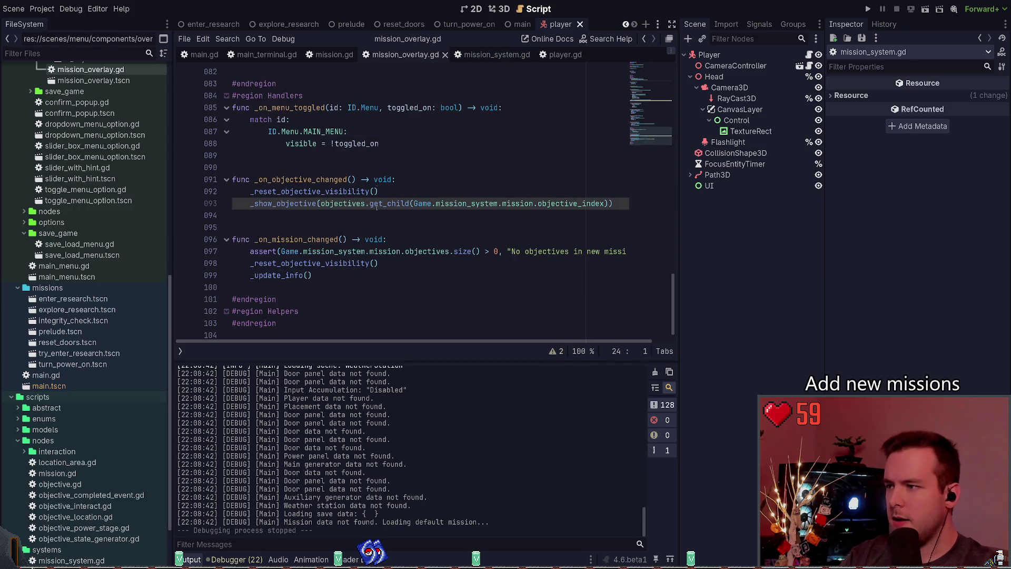
left_click(481, 227)
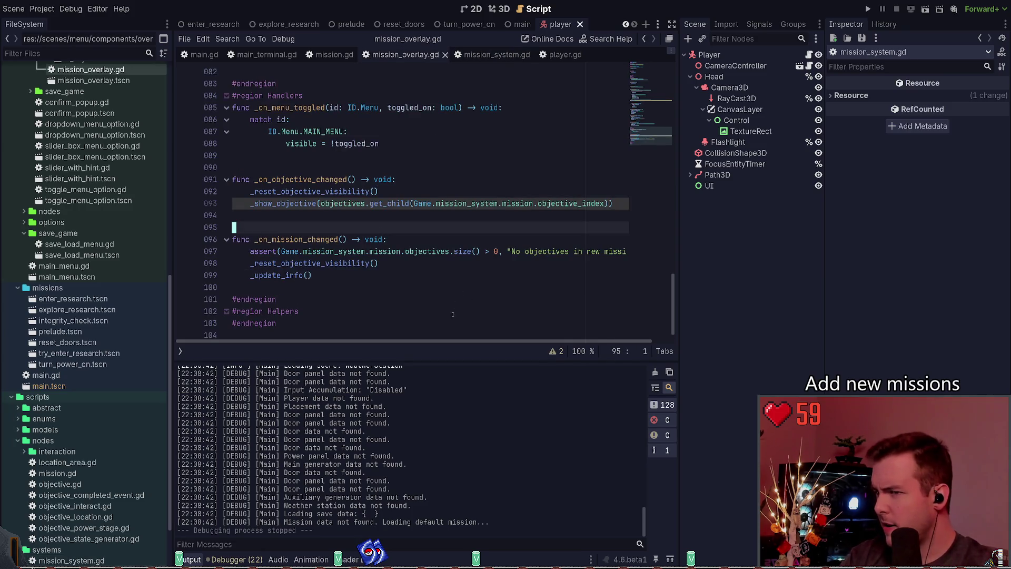
double_click(285, 240)
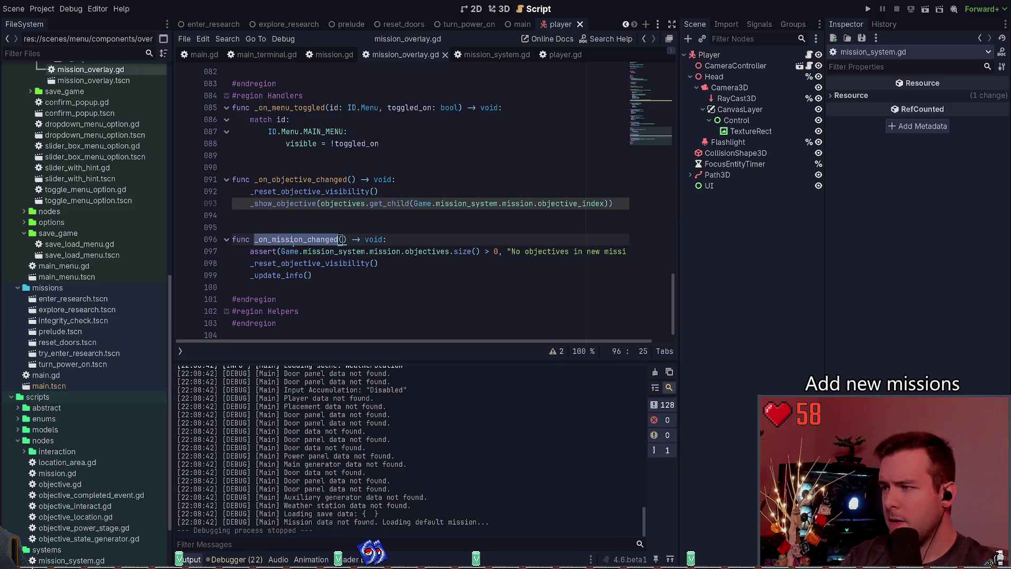
scroll(325, 267, "up", 15)
scroll(325, 267, "up", 5)
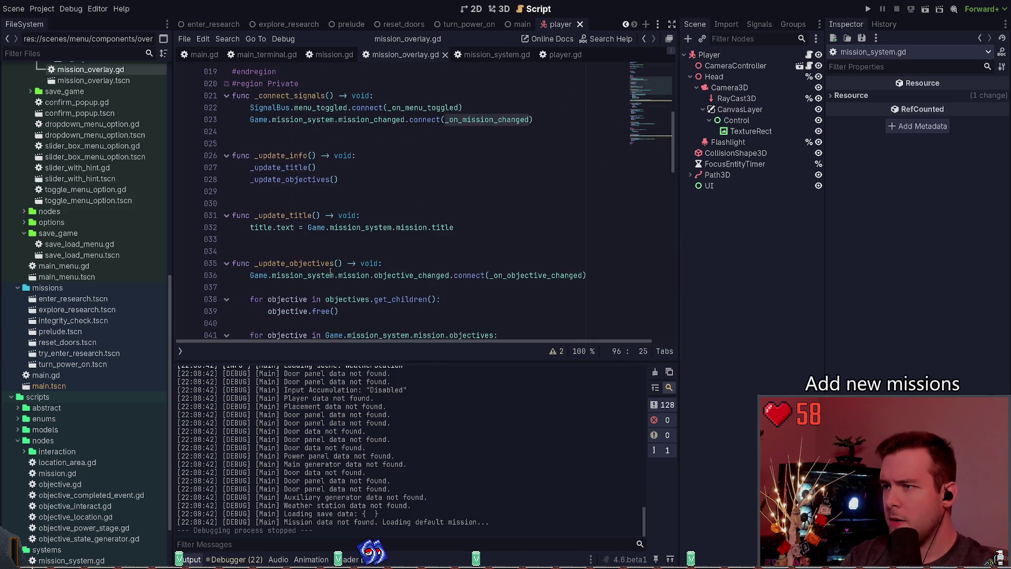
scroll(355, 168, "down", 10)
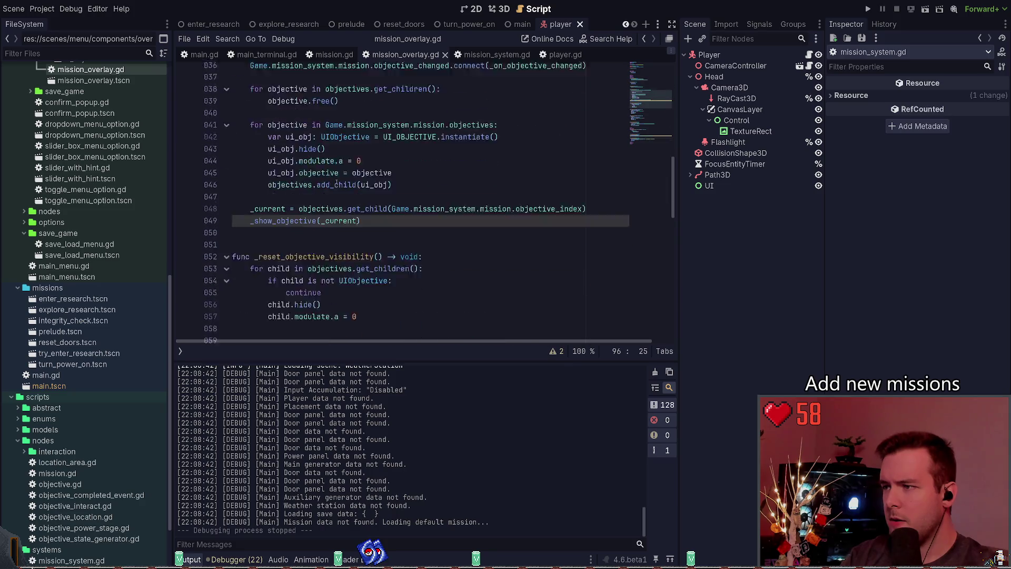
scroll(335, 197, "up", 10)
scroll(336, 198, "up", 2)
scroll(402, 221, "down", 10)
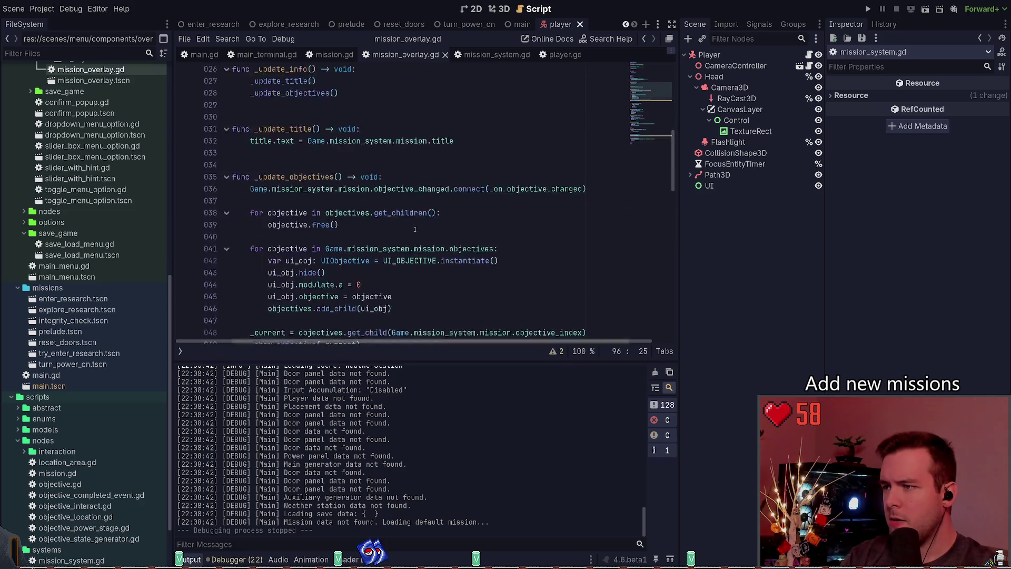
scroll(402, 222, "up", 5)
scroll(419, 224, "down", 9)
scroll(420, 224, "down", 8)
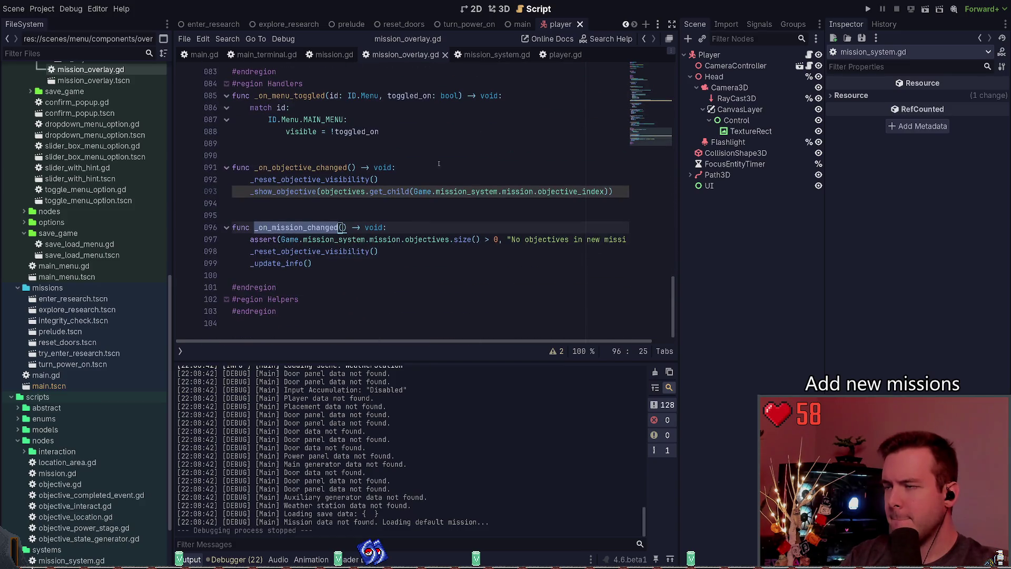
Step: Return to mission_system.gd and scroll up to the mission-loading functions
left_click(483, 54)
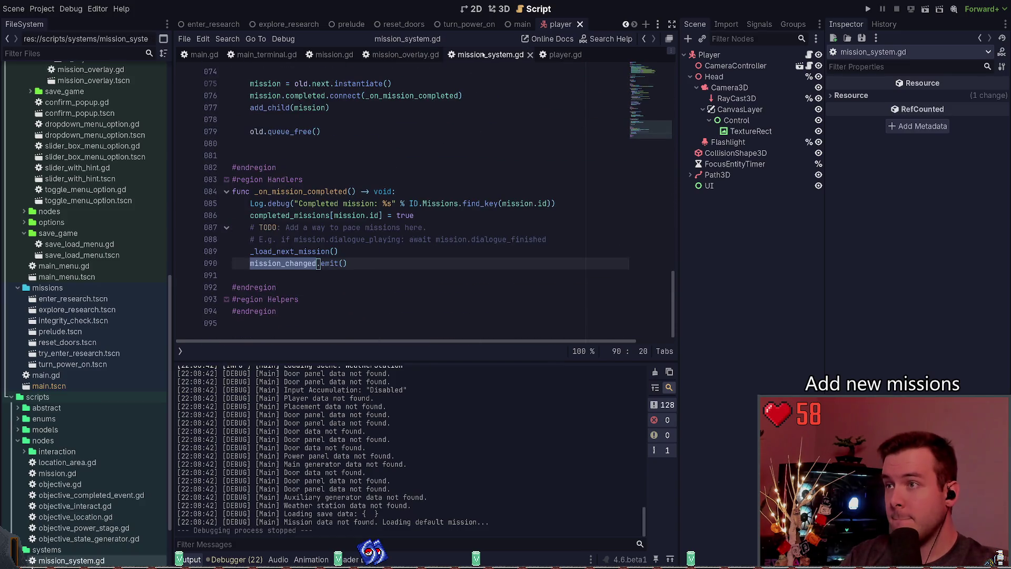
left_click(403, 56)
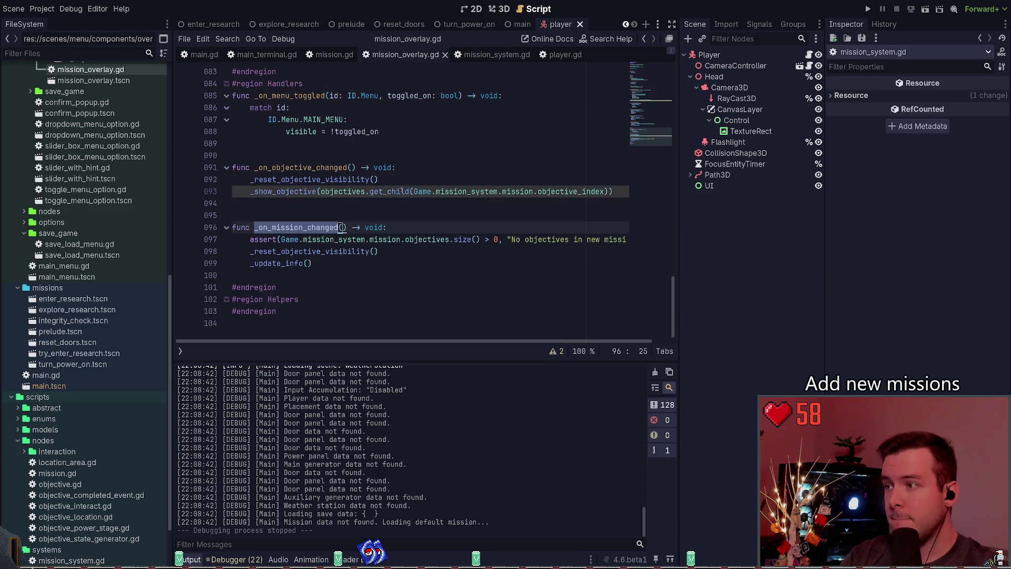
left_click(486, 55)
left_click(381, 267)
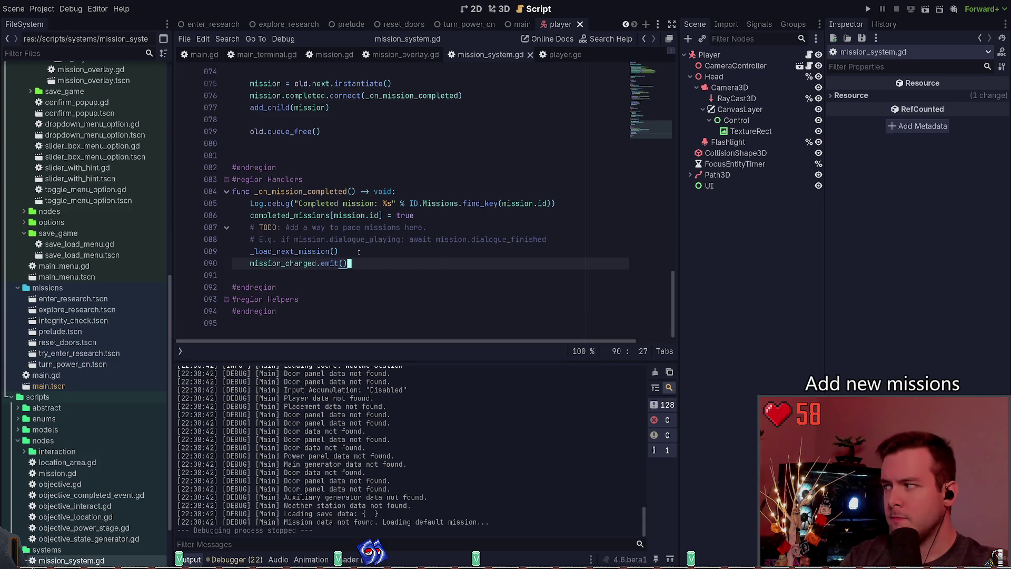
scroll(372, 270, "up", 5)
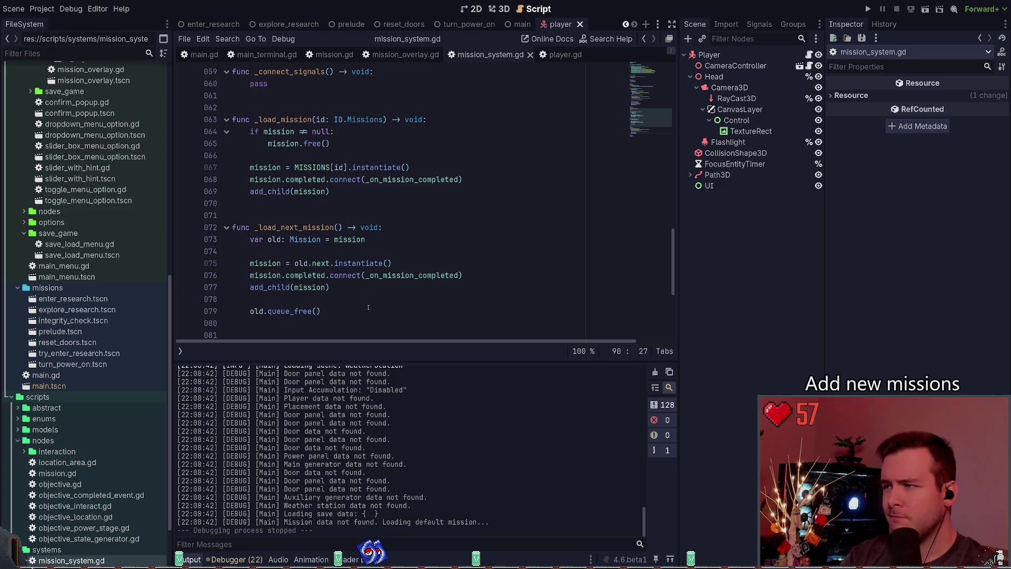
scroll(368, 307, "up", 3)
Step: Change line 65 to mission.queue_free(), then test-run by continuing the save and quitting
left_click(304, 251)
type("queue_")
key("F5")
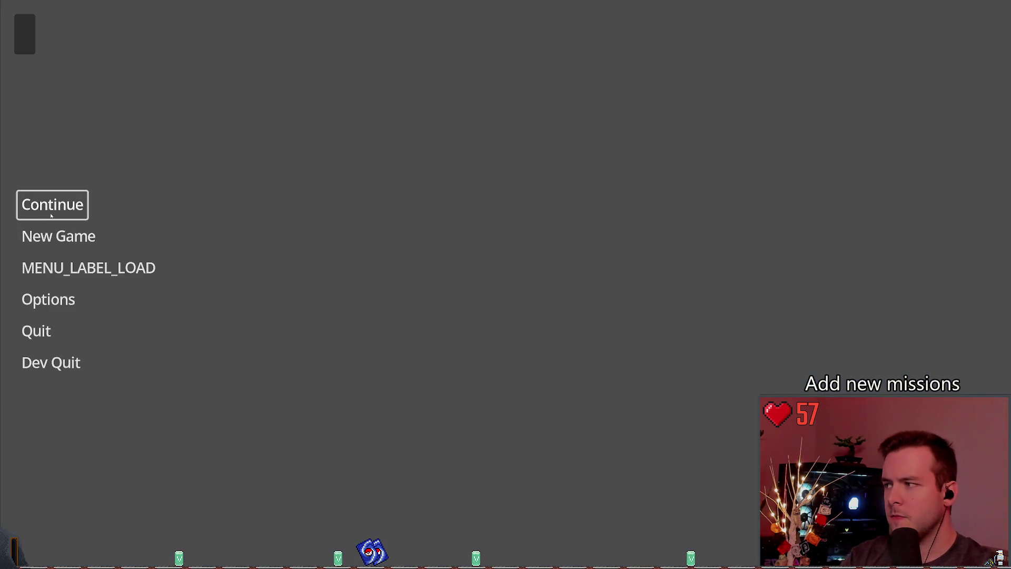
left_click(64, 216)
key("Escape")
left_click(59, 363)
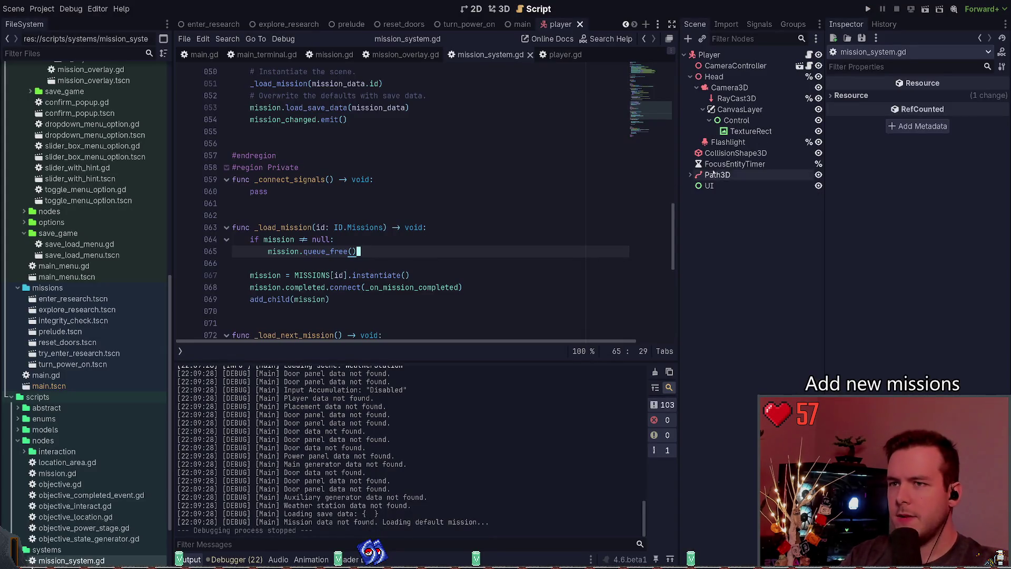
Step: Instance the mission overlay scene under the Player scene's UI node
left_click(716, 187)
key("ctrl+a")
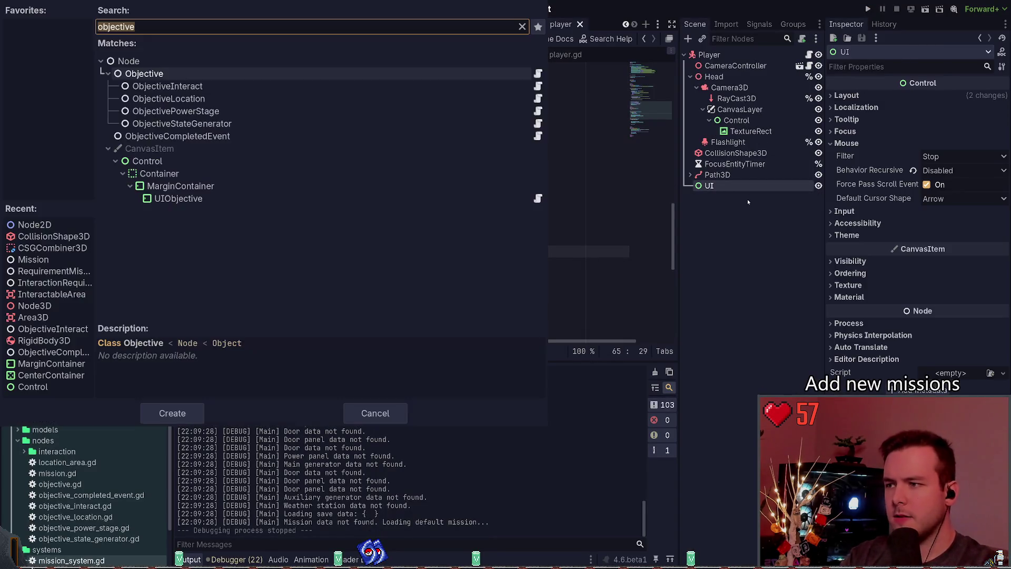
key("Escape")
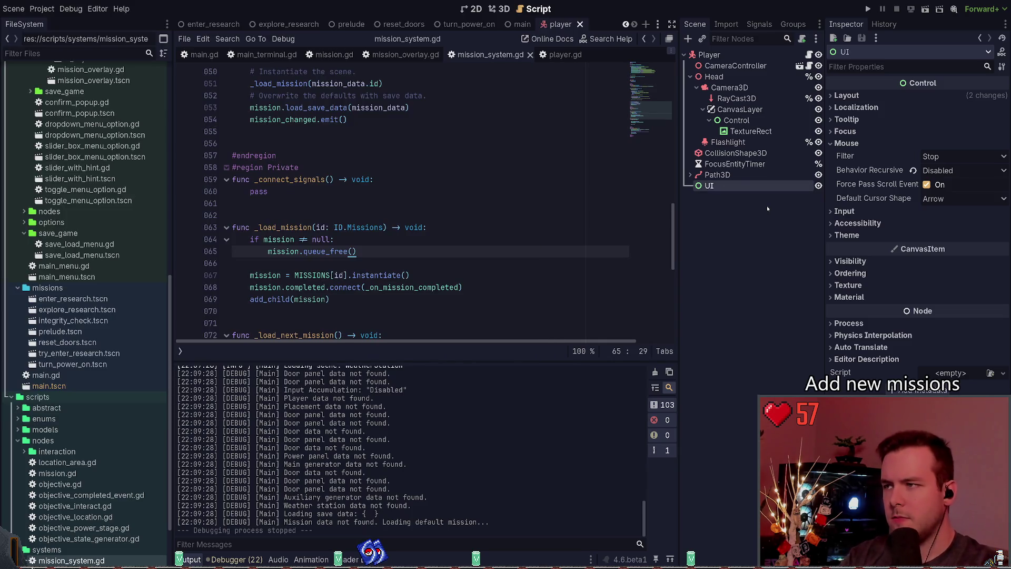
key("ctrl+shift+o")
type("obje")
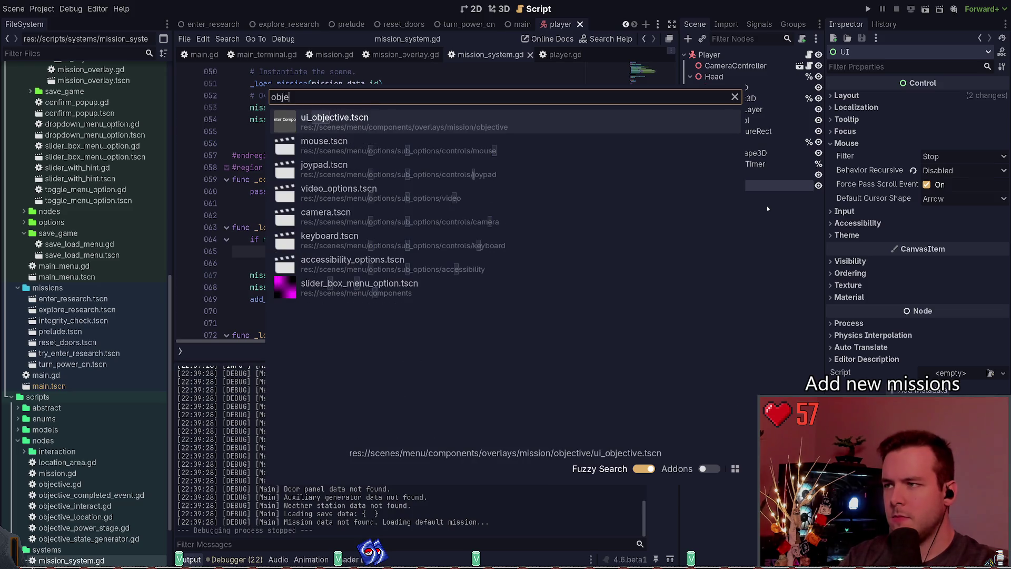
key("BackSpace")
key("BackSpace")
key("BackSpace")
type("overlay")
key("Return")
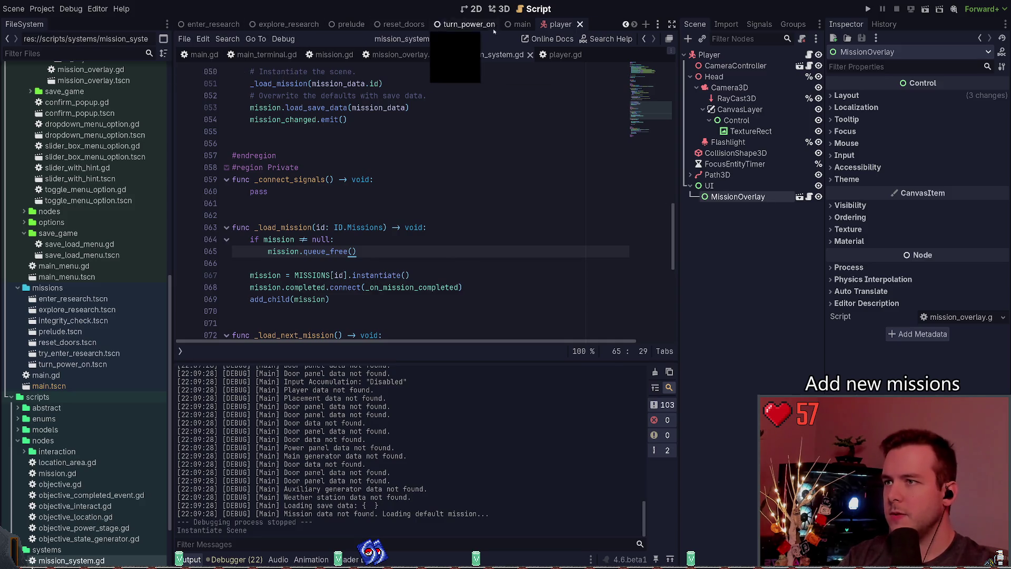
Step: Undo the MissionOverlay instancing, rerun and quit the game, then close player.gd
left_click(512, 25)
key("Delete")
key("F5")
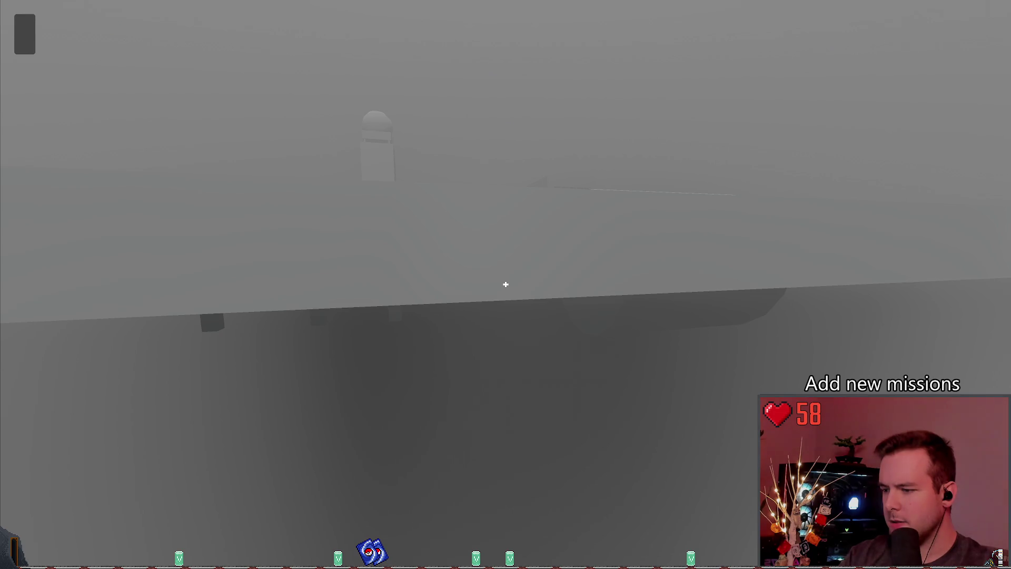
key("Escape")
left_click(49, 361)
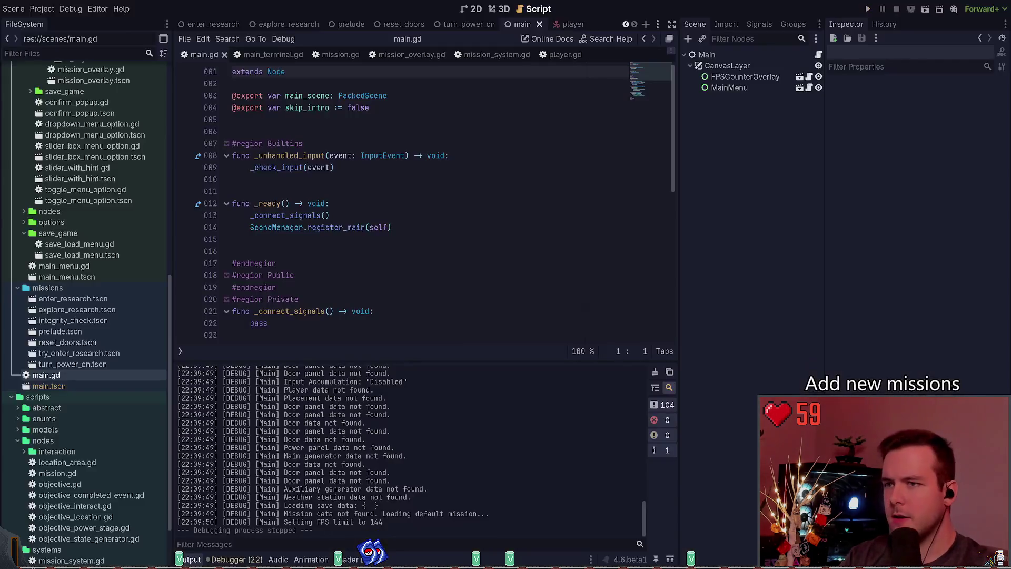
left_click(559, 55)
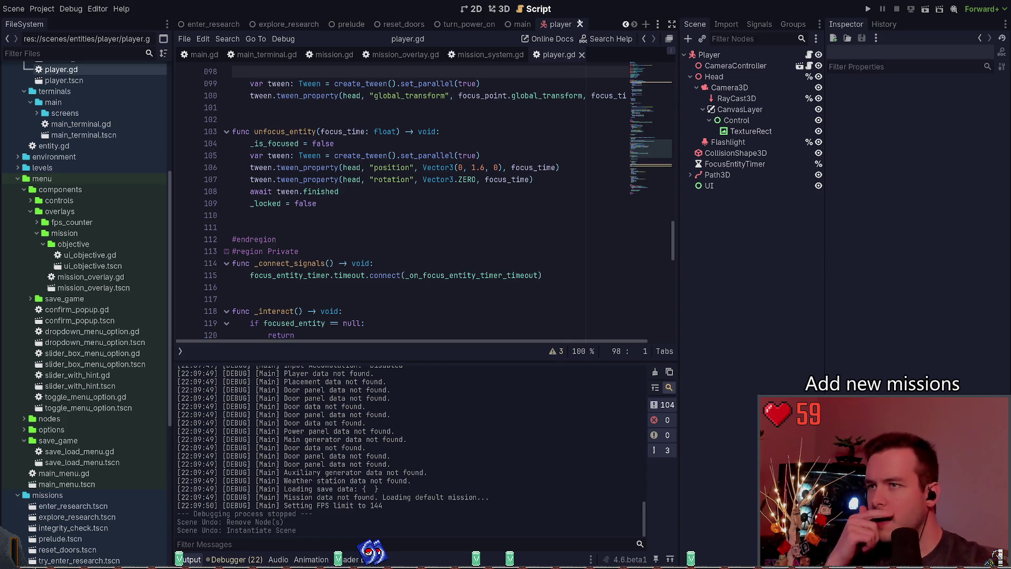
left_click(581, 55)
Step: Close the player scene and main_terminal.gd, comparing mission_overlay.gd's _on_mission_changed with mission_system.gd
left_click(579, 24)
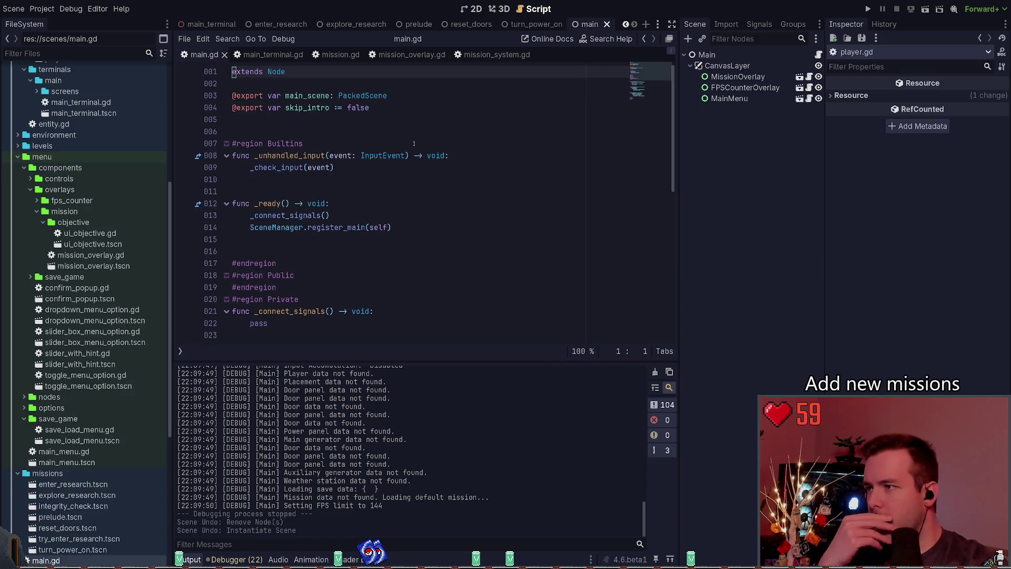
left_click(266, 55)
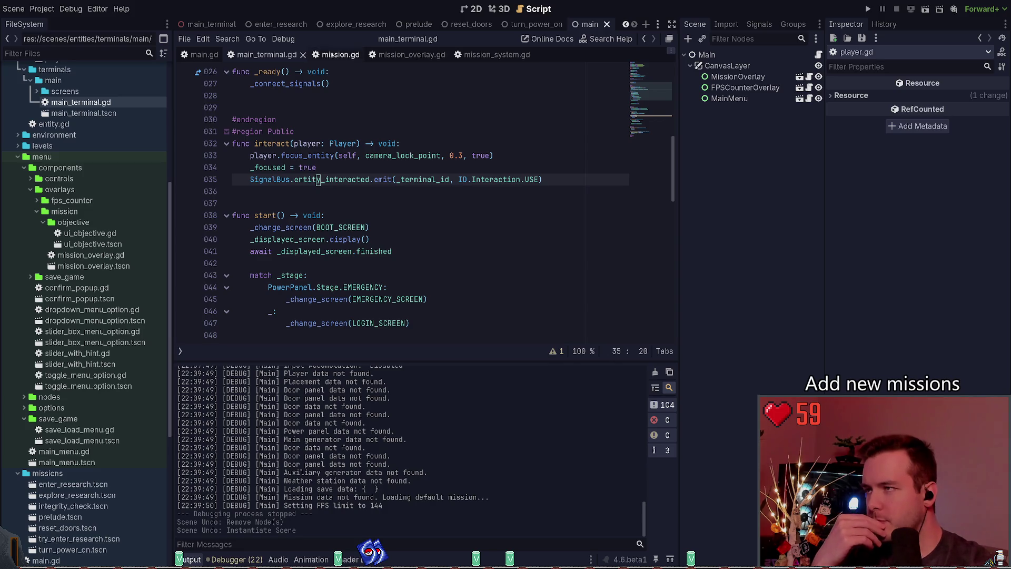
left_click(302, 55)
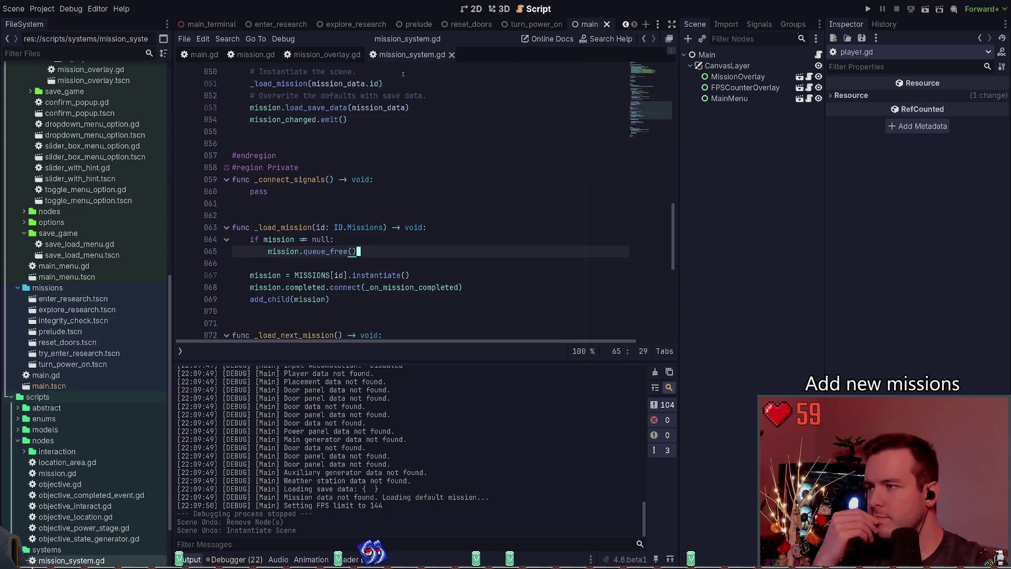
left_click(339, 55)
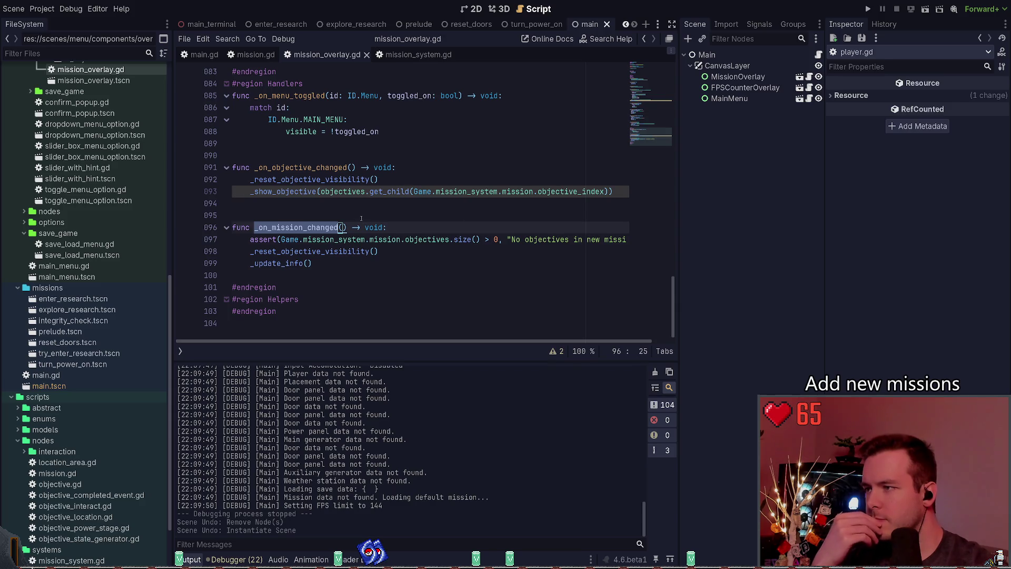
left_click(418, 55)
scroll(357, 243, "down", 5)
scroll(347, 237, "up", 2)
left_click(326, 223)
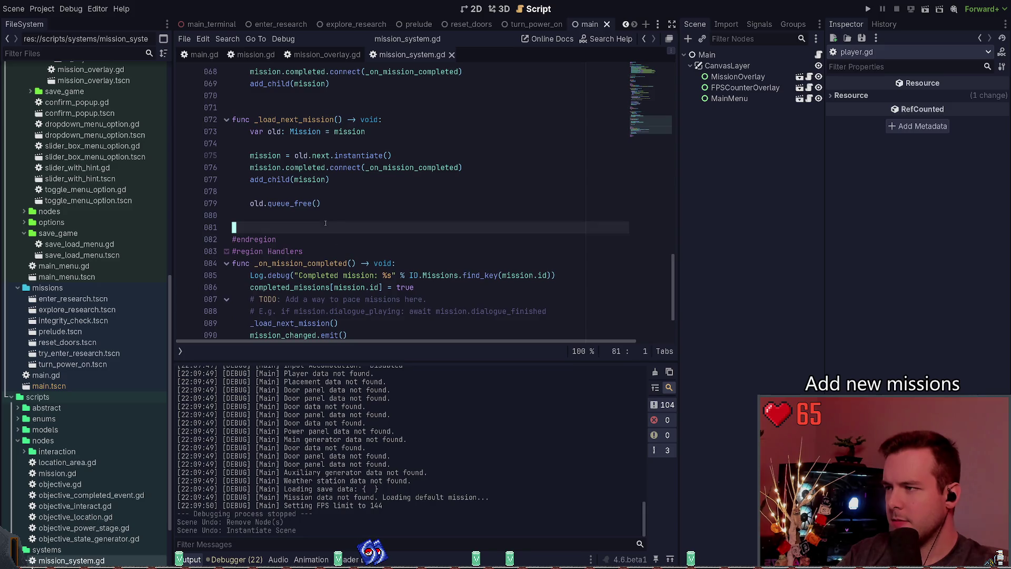
scroll(340, 229, "up", 4)
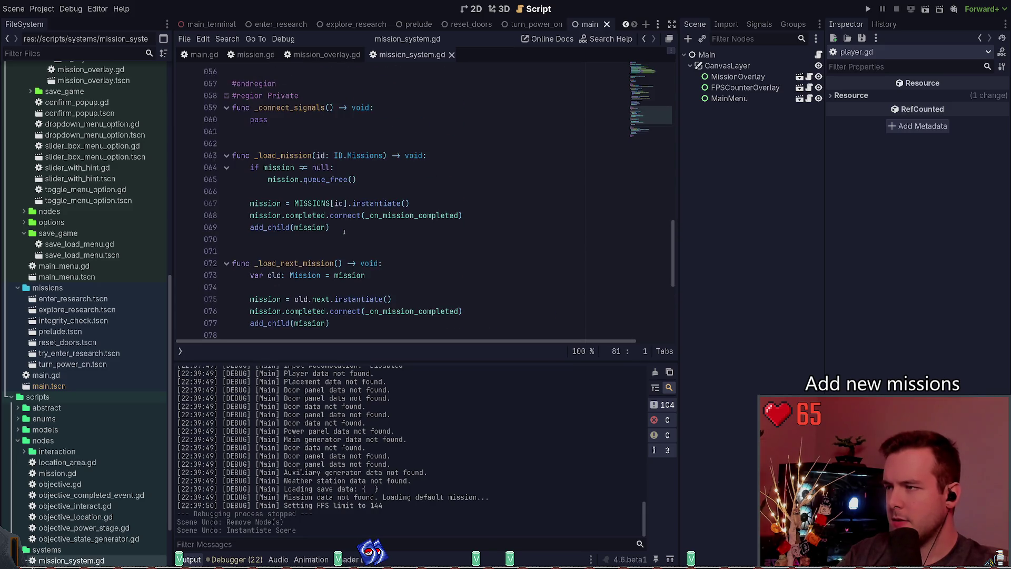
left_click(326, 55)
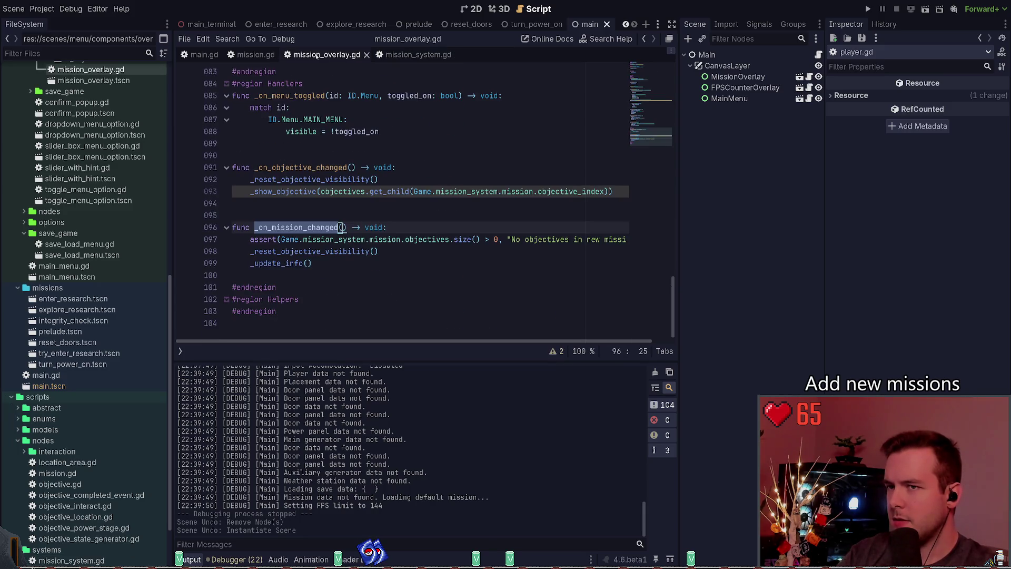
left_click(410, 55)
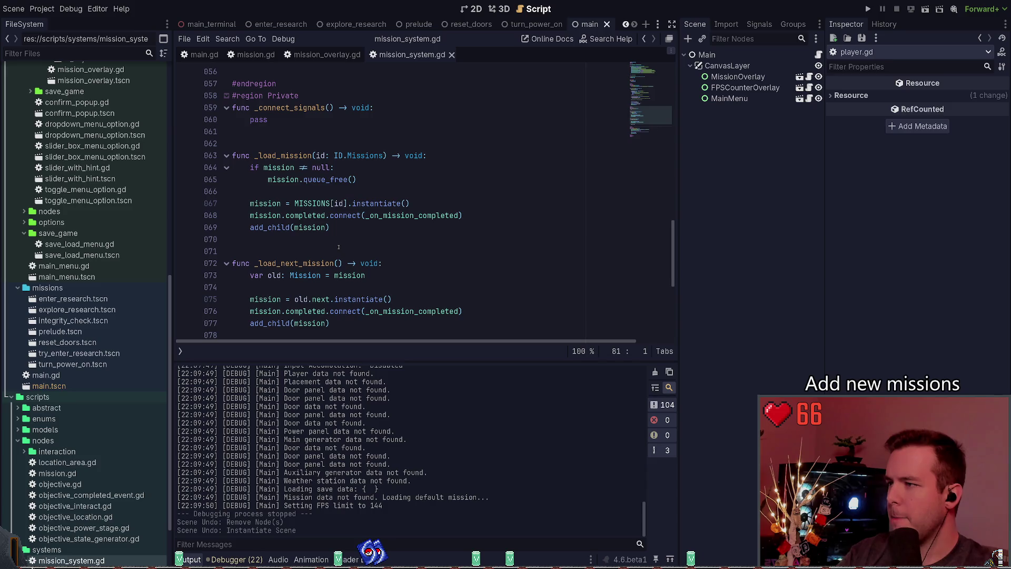
Step: Highlight every use of _load_mission in mission_system.gd
double_click(311, 155)
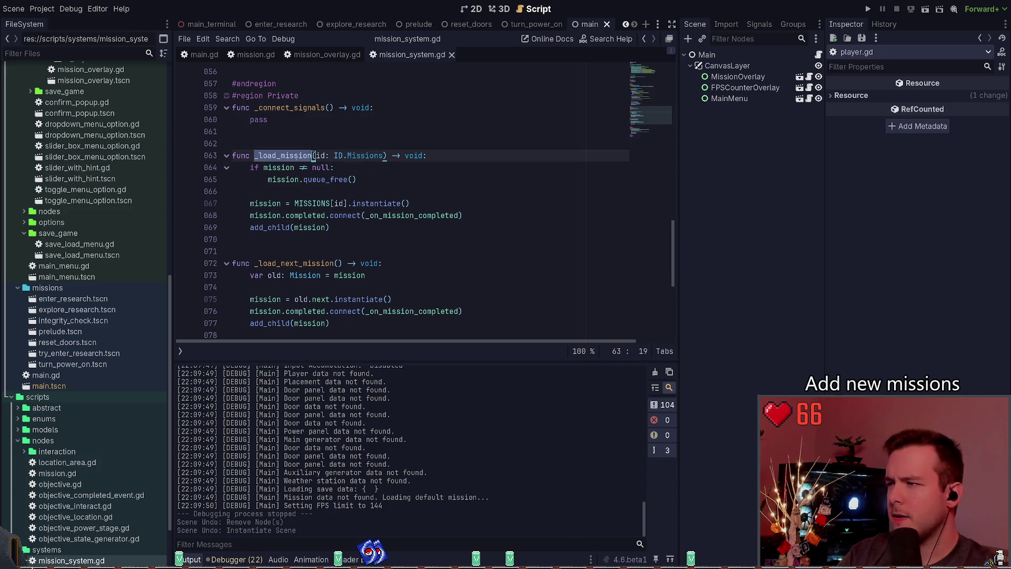
scroll(393, 210, "down", 2)
scroll(491, 182, "down", 4)
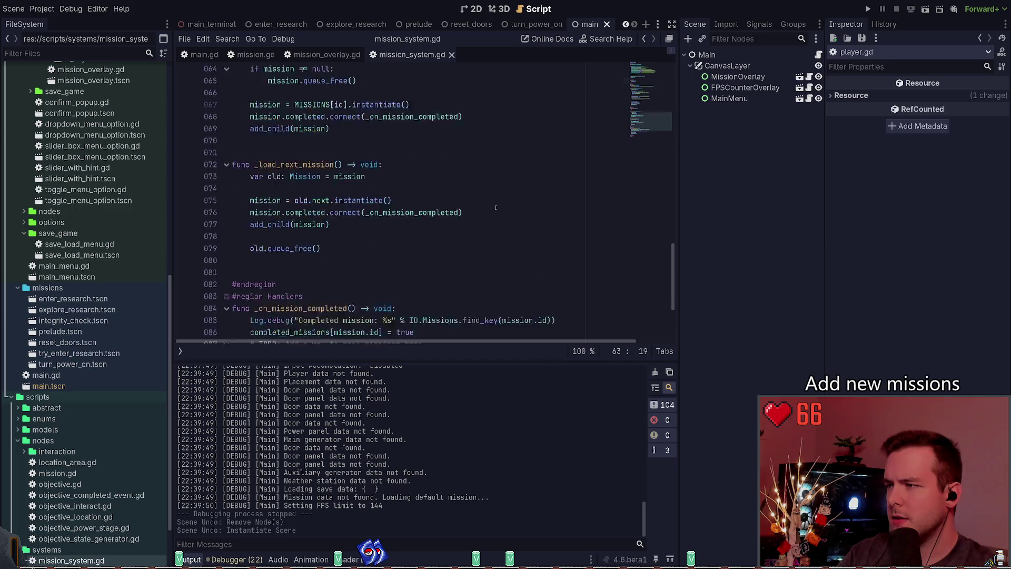
scroll(515, 199, "up", 5)
scroll(515, 199, "up", 11)
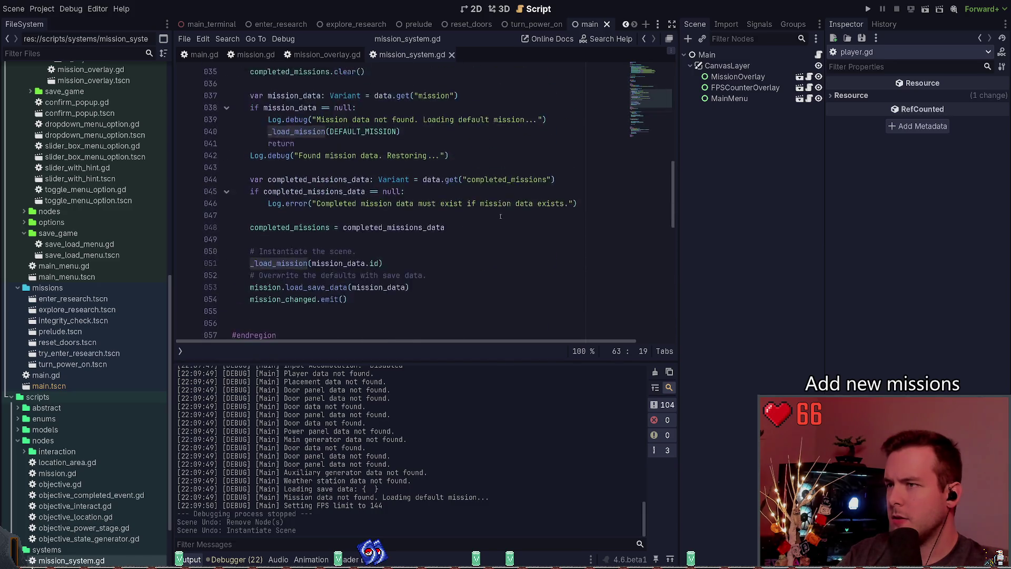
scroll(434, 232, "down", 3)
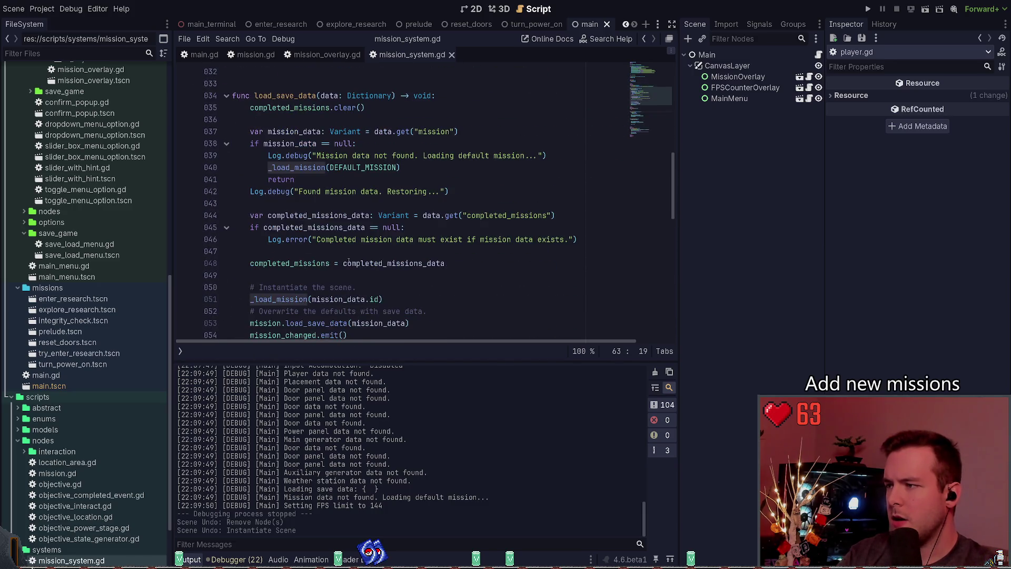
Step: Insert mission_changed.emit() after _load_mission(DEFAULT_MISSION), save, and run the game
left_click(371, 298)
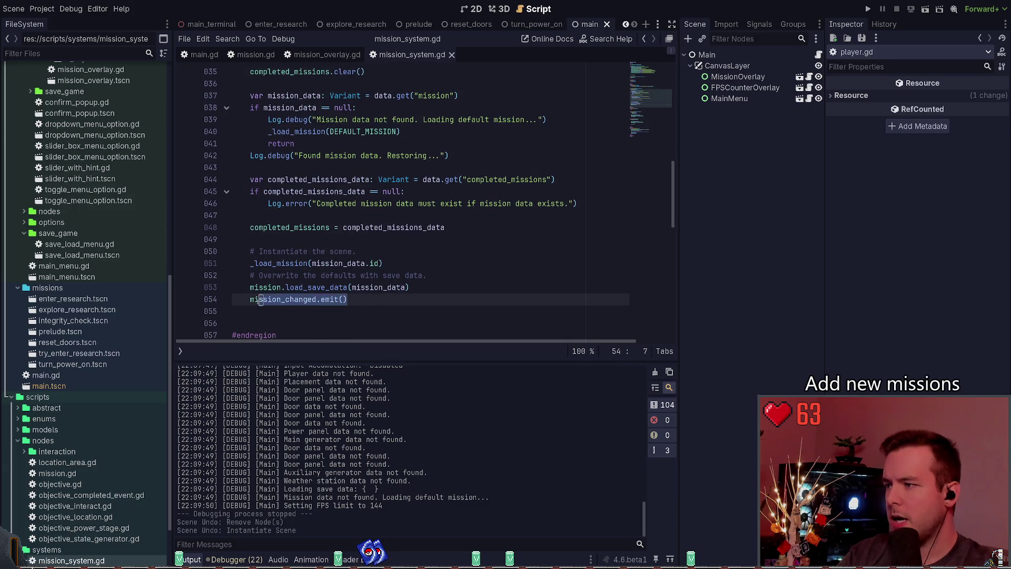
left_click(433, 132)
key("Return")
type("mission_changed.emit()")
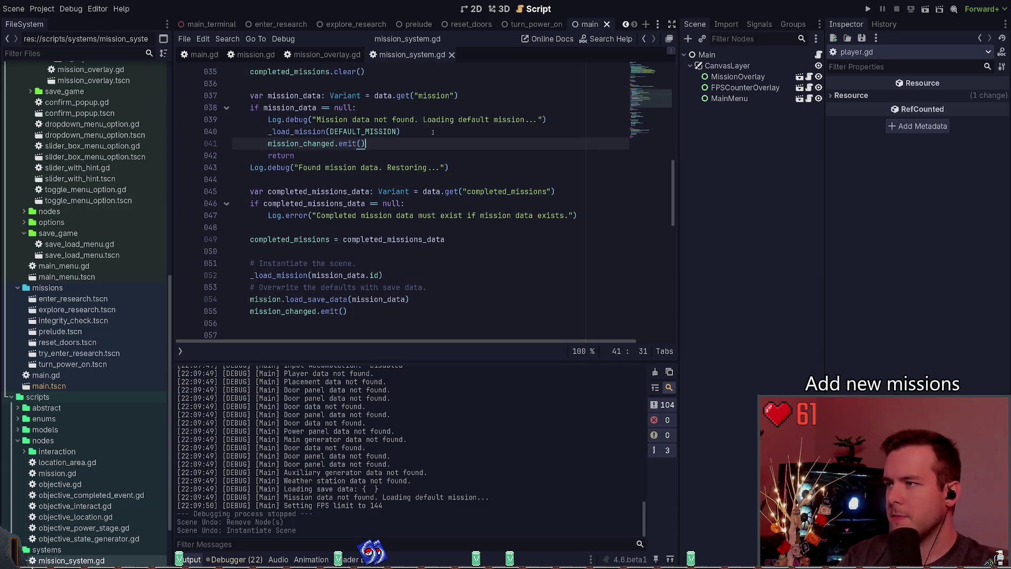
key("ctrl+s")
key("Left")
key("Left")
key("Left")
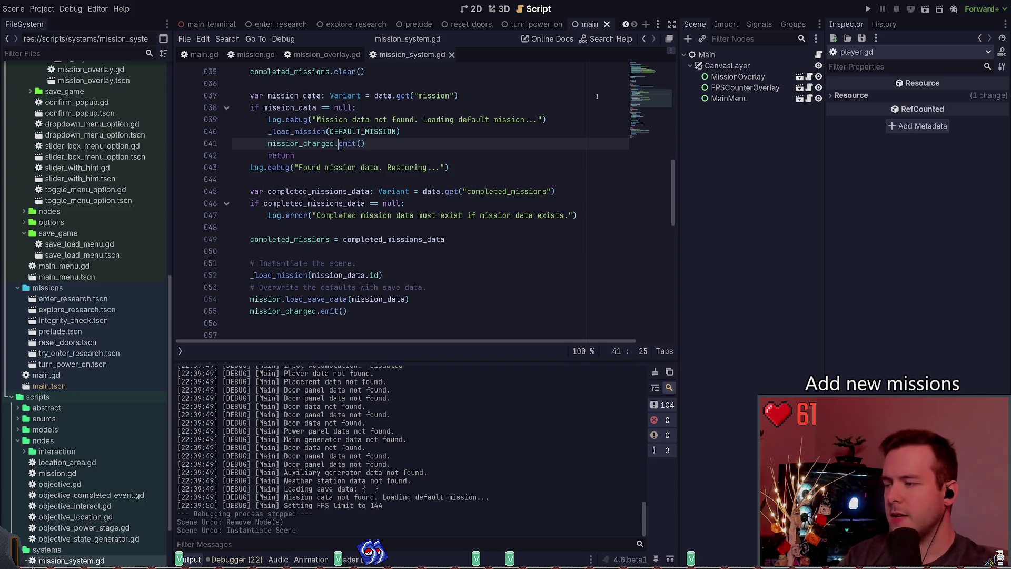
key("F5")
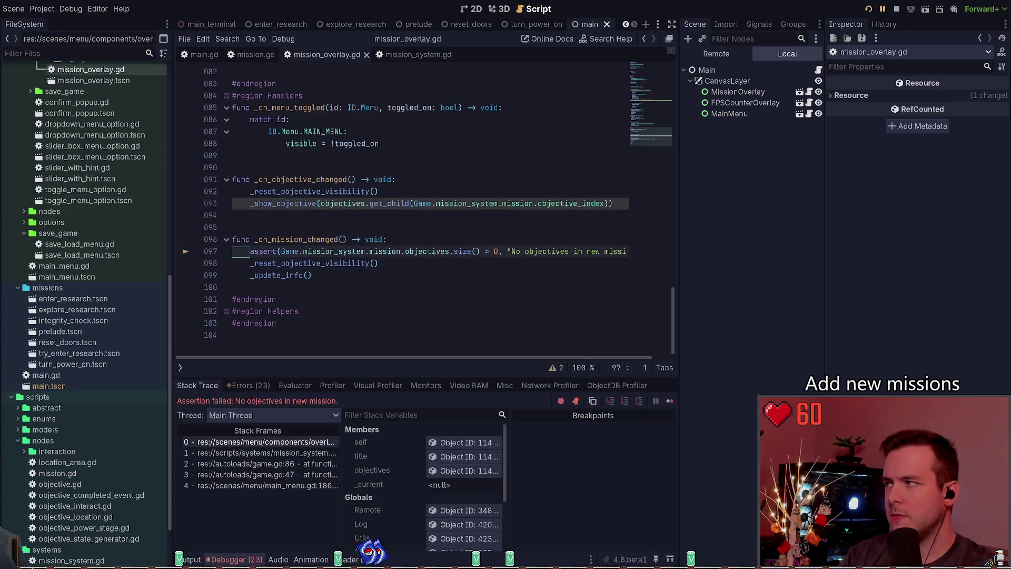
Step: Check the debugger's error list, restart the game into the level, then stop it with F8
left_click(247, 385)
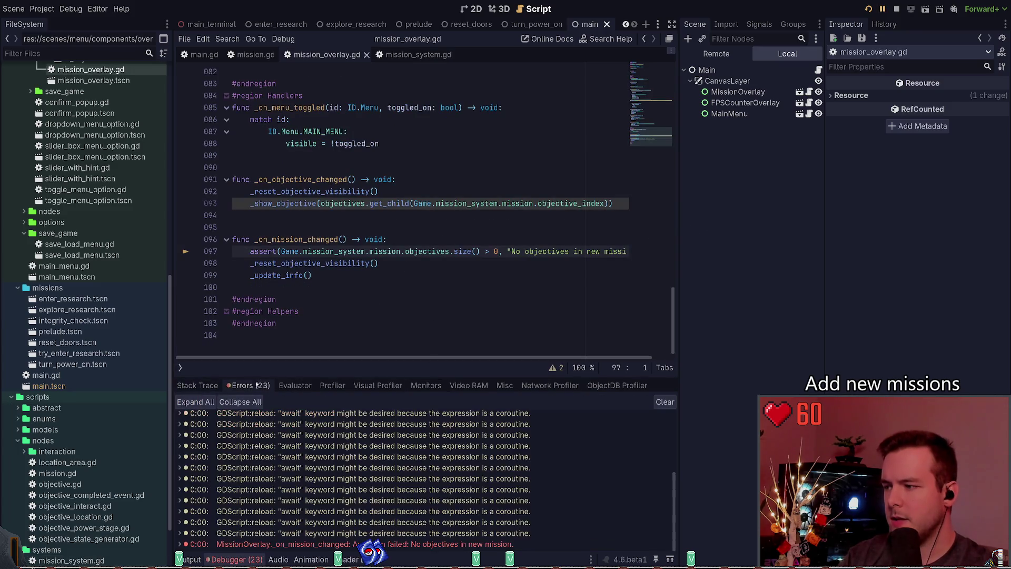
left_click(198, 385)
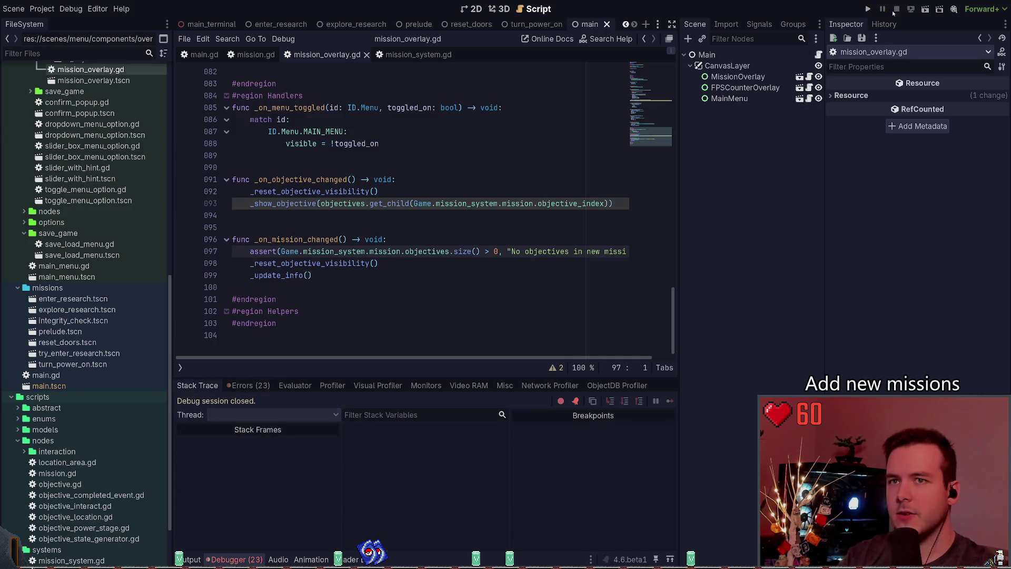
left_click(868, 9)
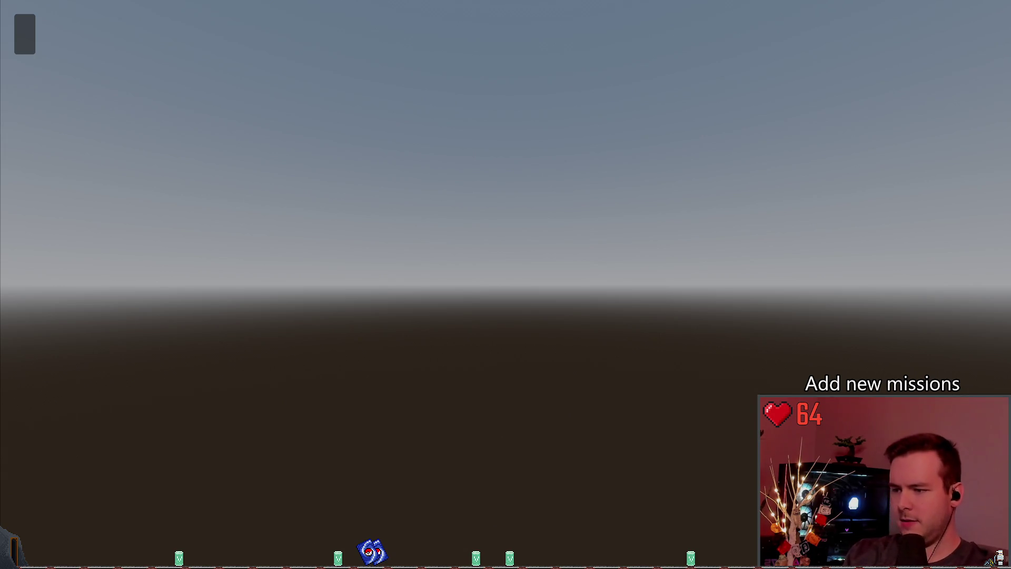
key("F8")
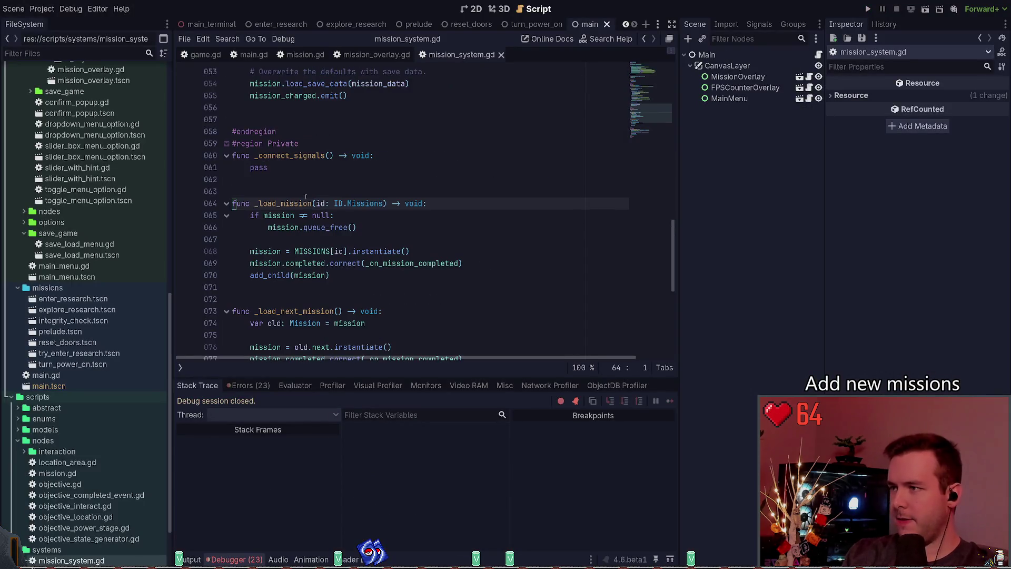
Step: Add a mission.load_save_data() line below the default mission load using autocomplete
scroll(340, 238, "down", 2)
left_click(346, 203)
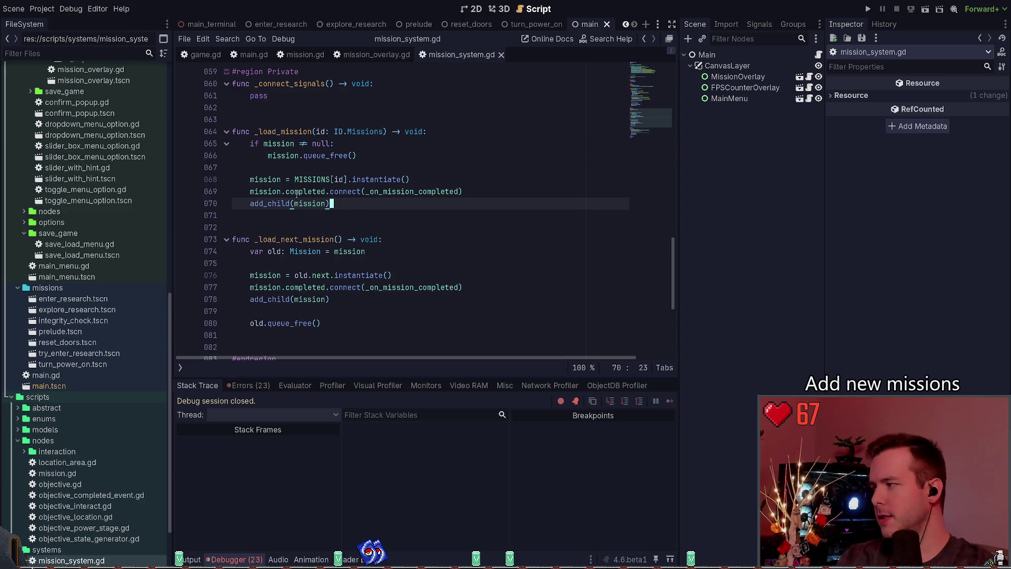
scroll(368, 177, "up", 8)
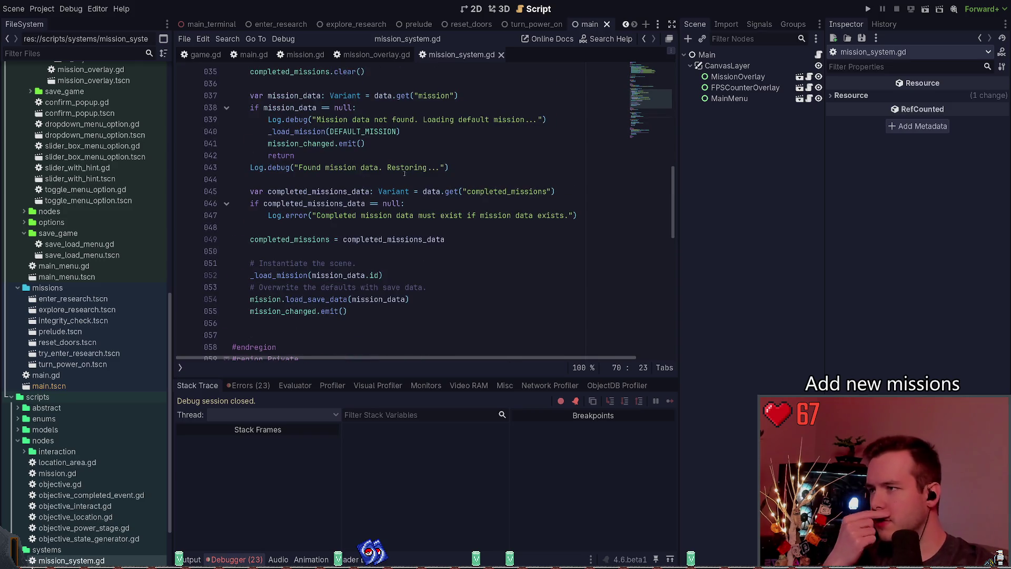
scroll(416, 237, "up", 4)
left_click(422, 286)
key("Up")
key("End")
key("Return")
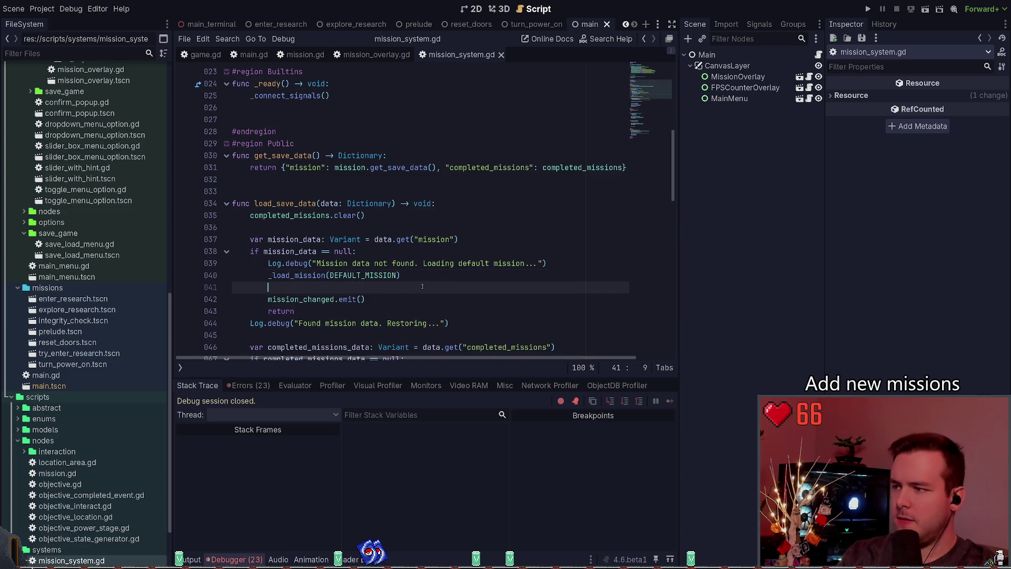
type("mission.")
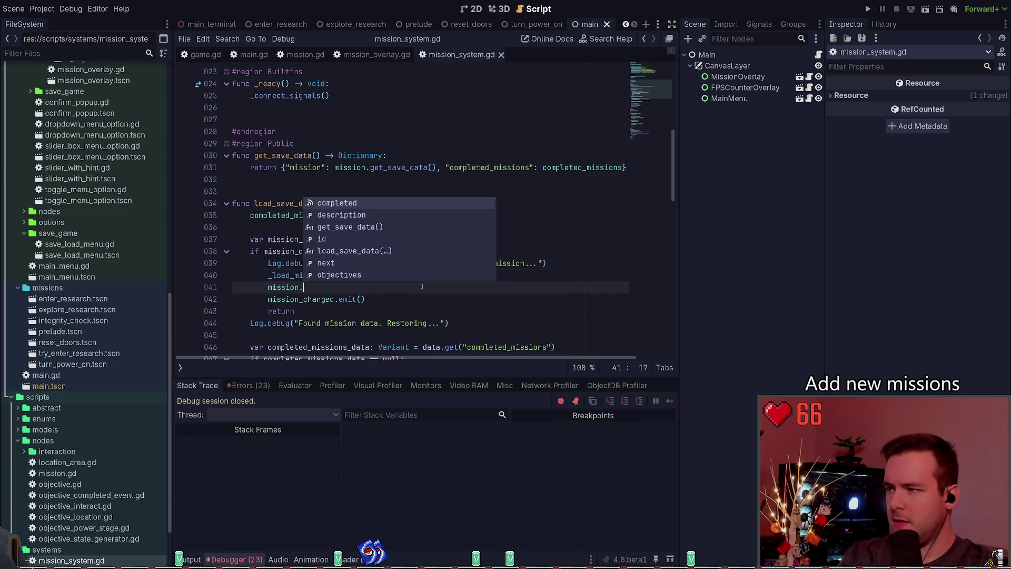
type("def")
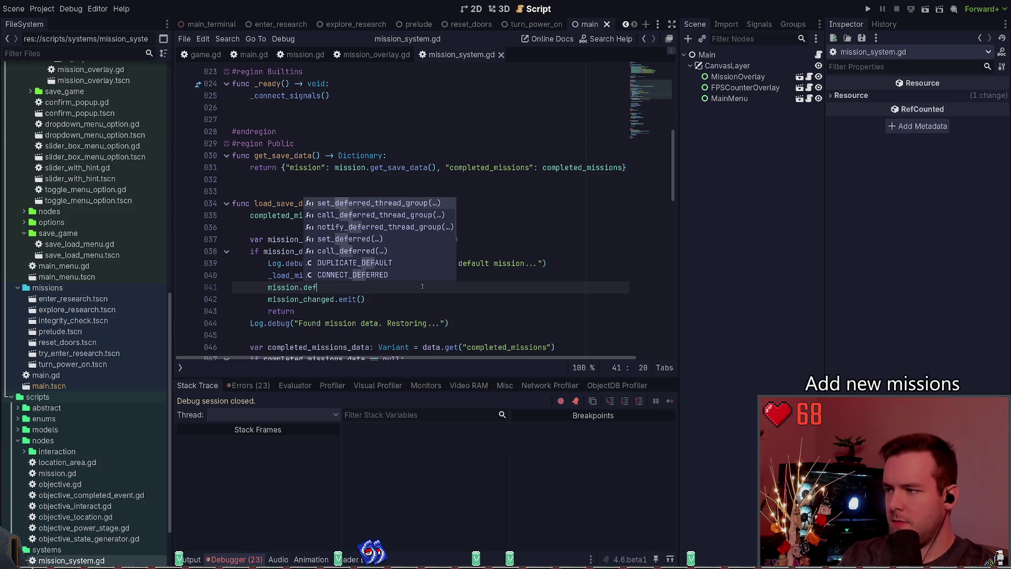
key("BackSpace")
key("BackSpace")
key("BackSpace")
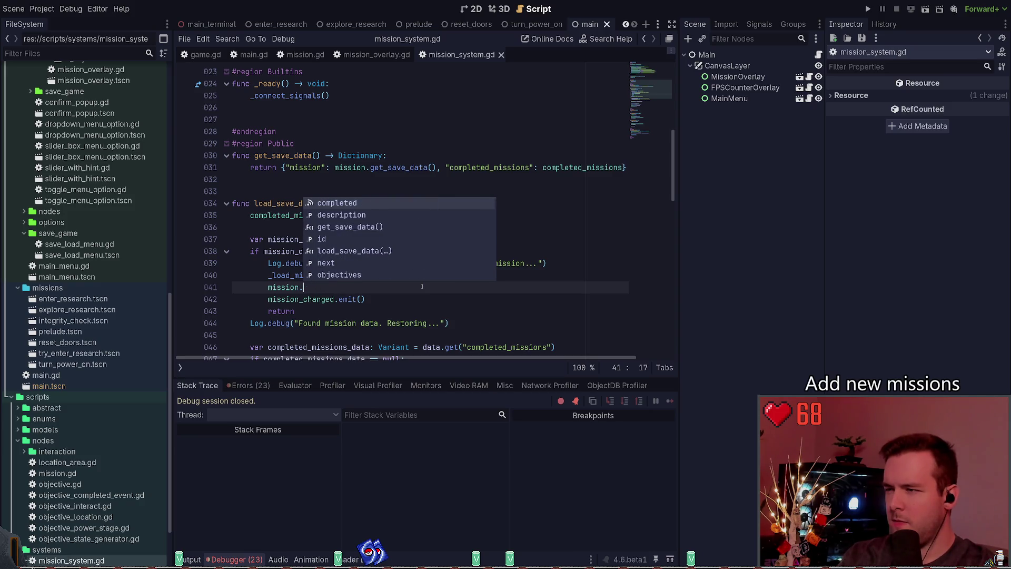
type("load")
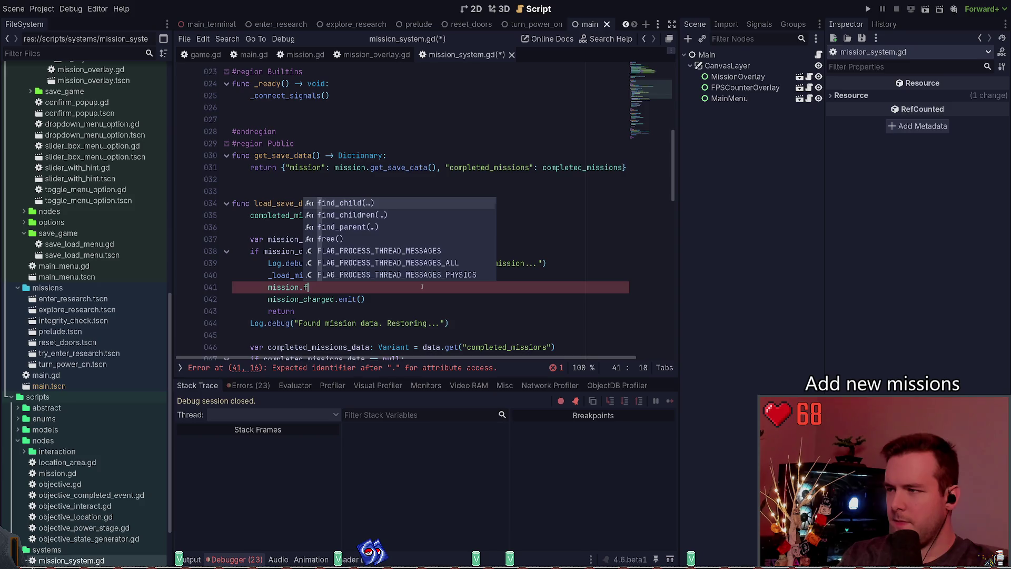
key("Return")
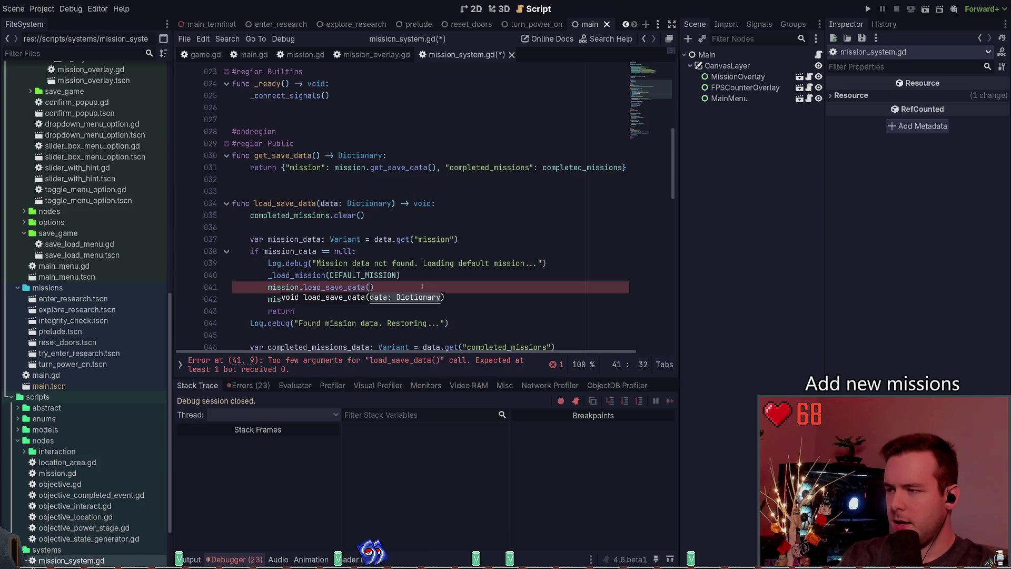
key("Escape")
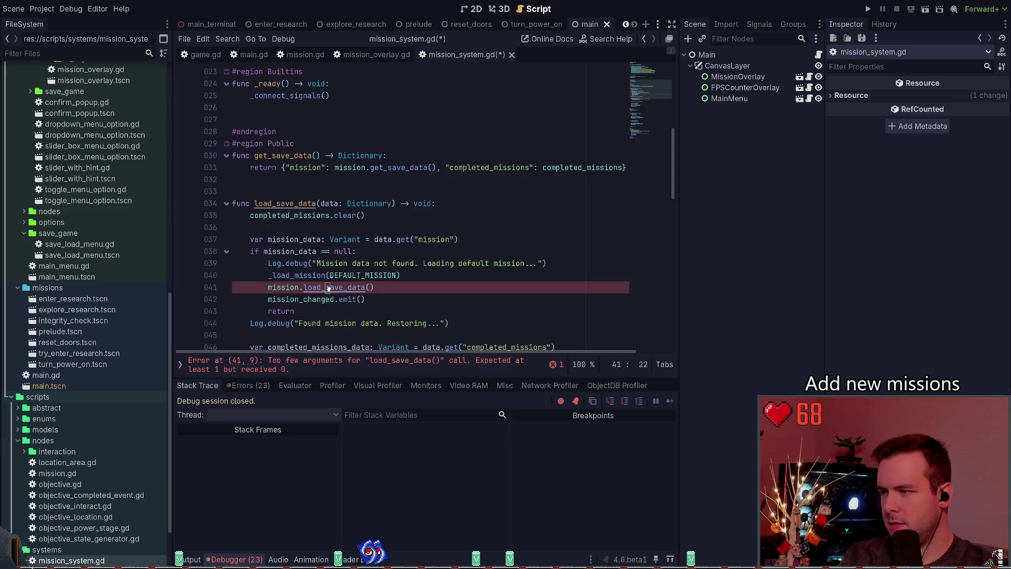
Step: Look up load_save_data's definition in mission.gd, then return to mission_system.gd
left_click(323, 287, "ctrl")
scroll(379, 257, "down", 3)
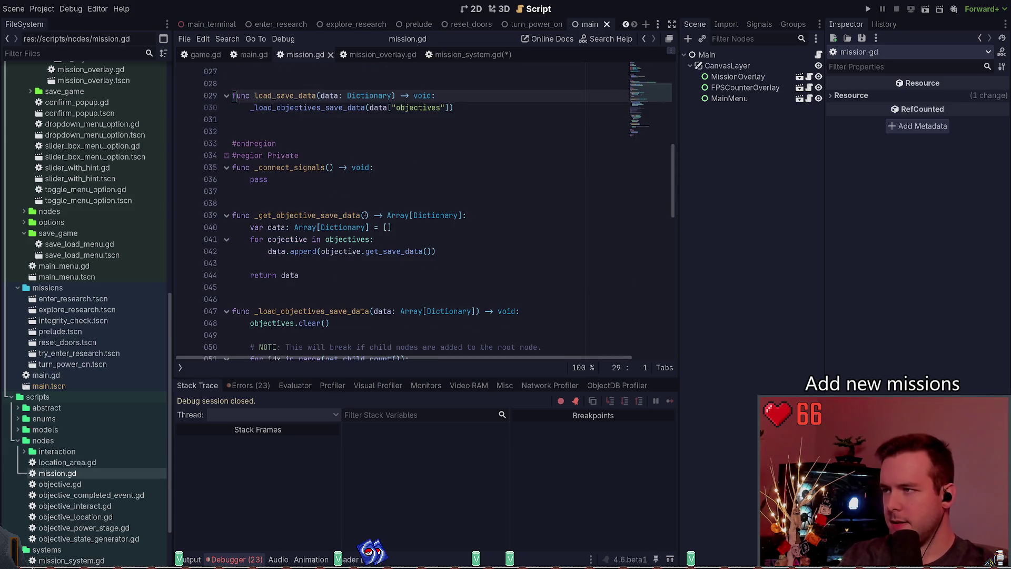
scroll(372, 171, "up", 3)
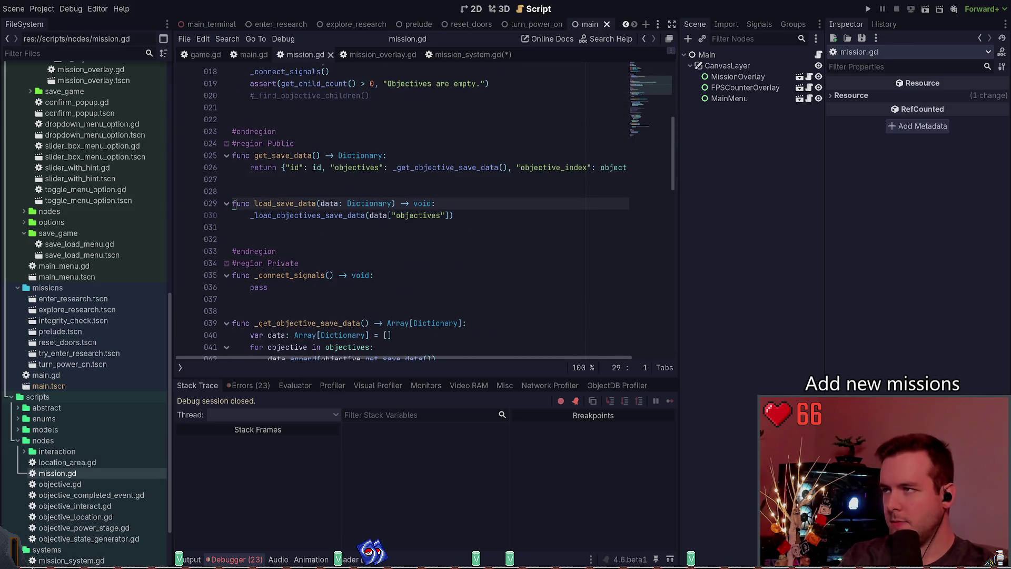
scroll(380, 168, "down", 3)
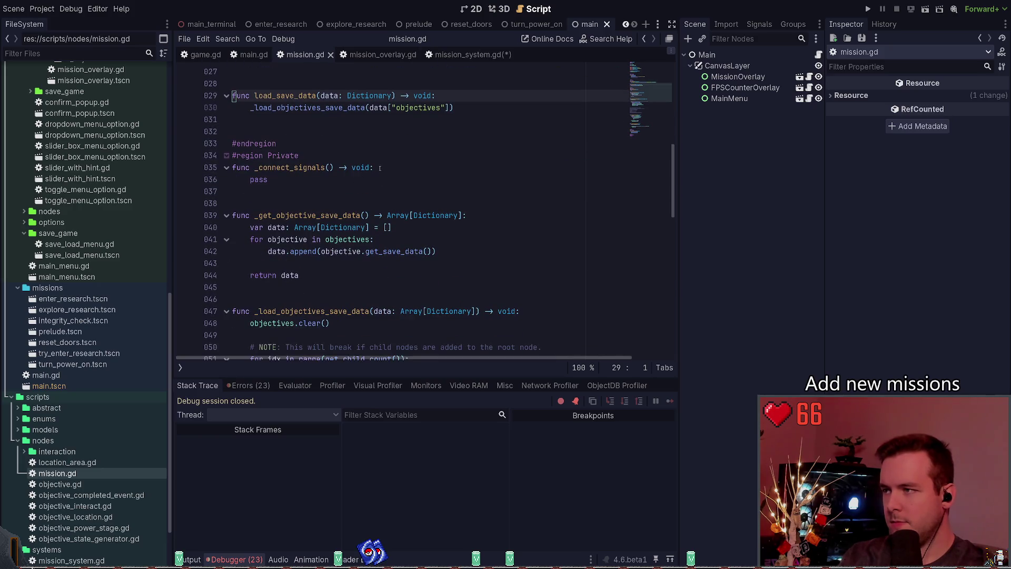
left_click(468, 54)
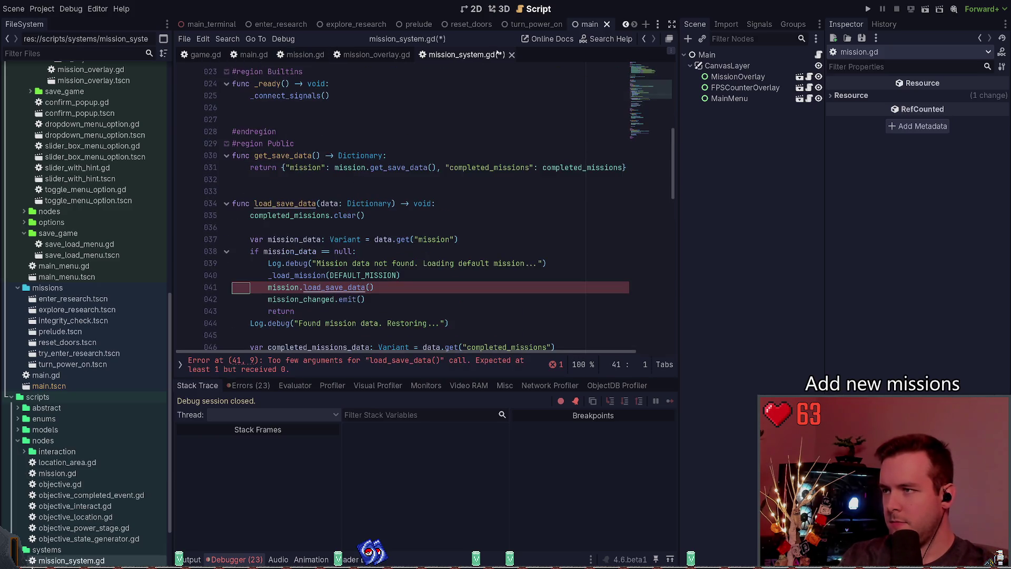
Step: In mission.gd, review _load_objectives_save_data and select the commented _find_objective_children block, then scroll back up
left_click(414, 279)
left_click(305, 54)
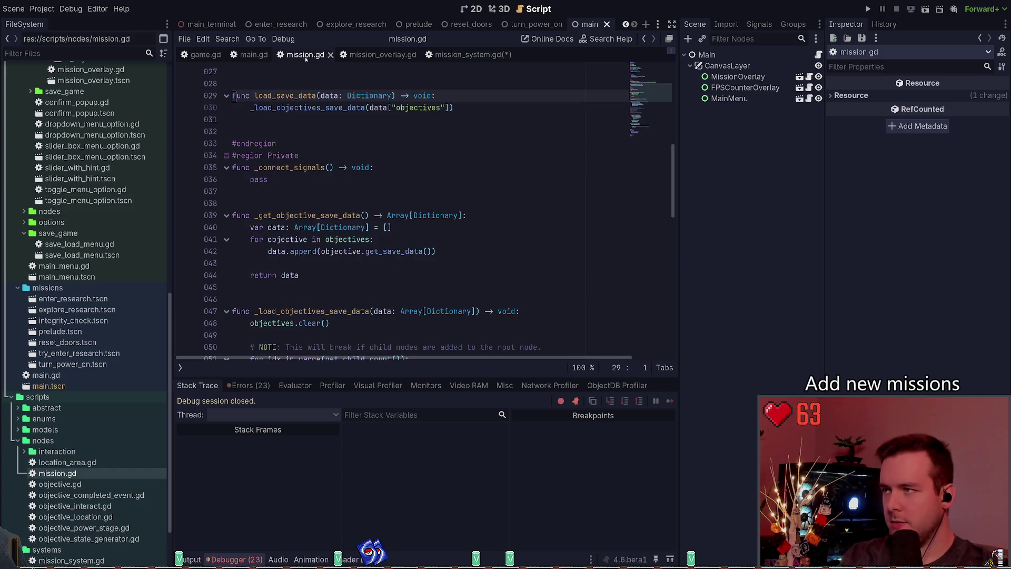
scroll(447, 187, "down", 4)
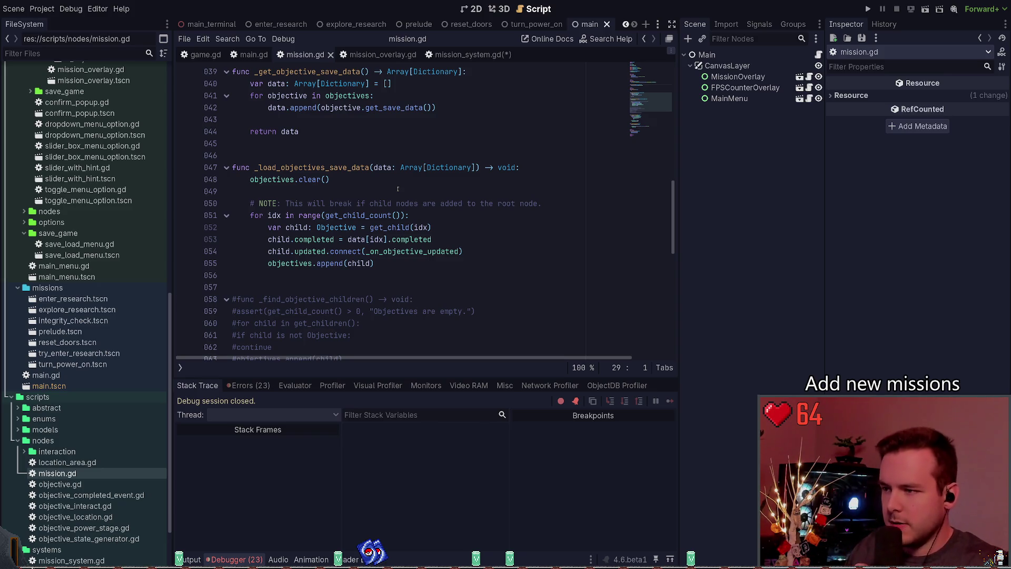
scroll(254, 232, "down", 3)
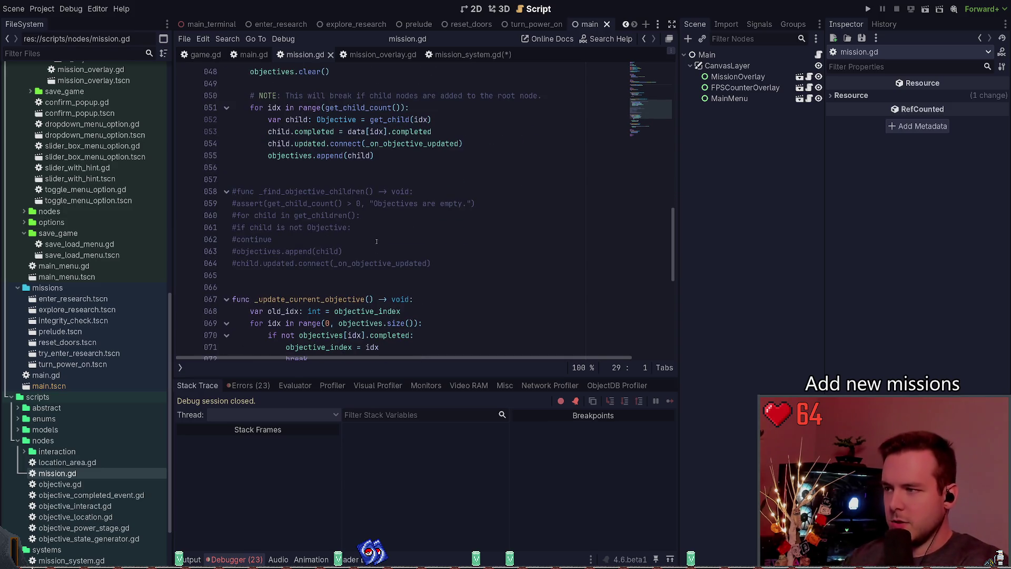
mouse_move(356, 244)
left_mouse_down()
mouse_move(316, 203)
mouse_move(358, 193)
left_mouse_up()
key("Up")
key("Up")
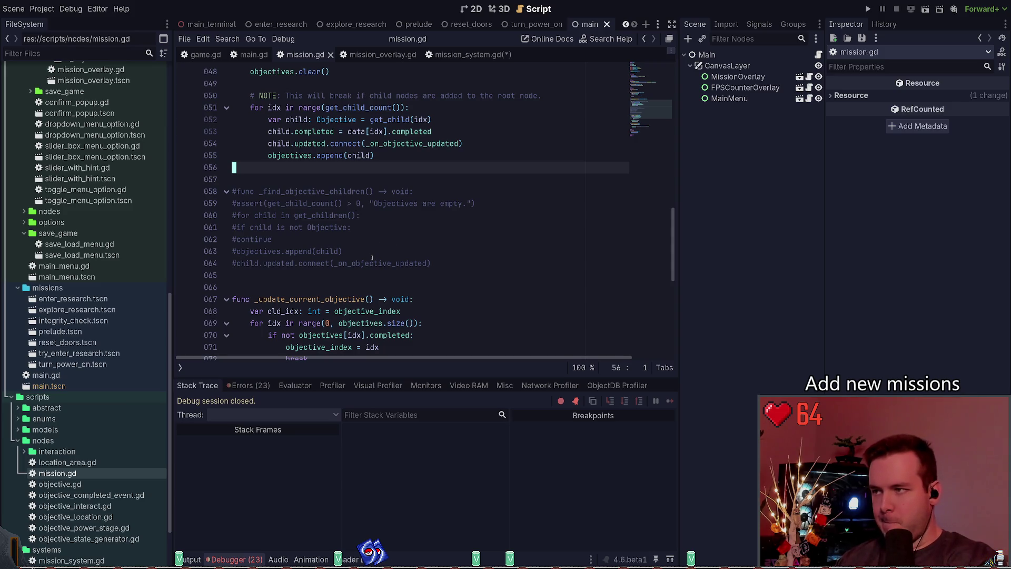
scroll(421, 292, "up", 2)
scroll(432, 301, "up", 3)
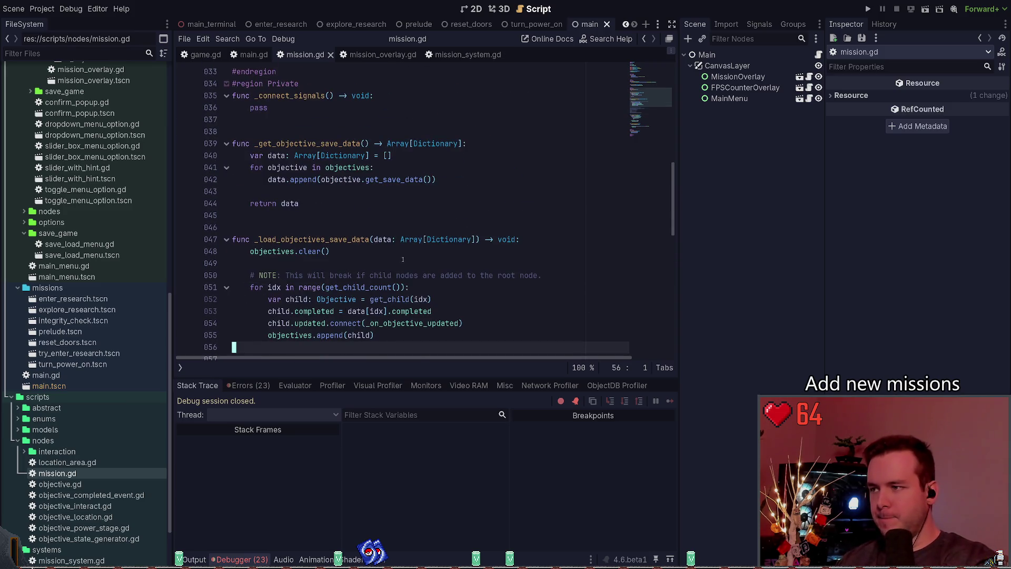
scroll(401, 239, "up", 7)
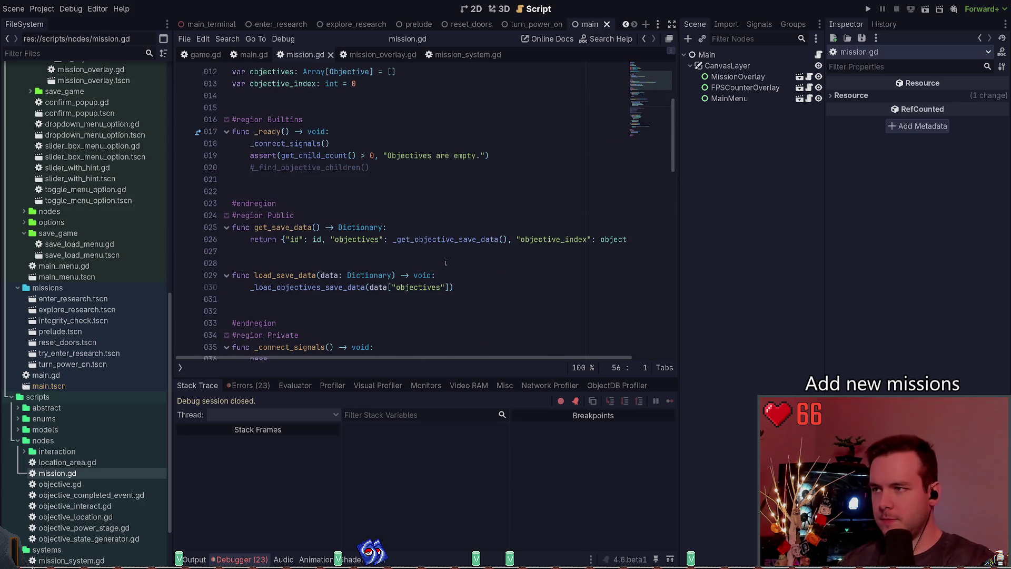
scroll(413, 215, "up", 1)
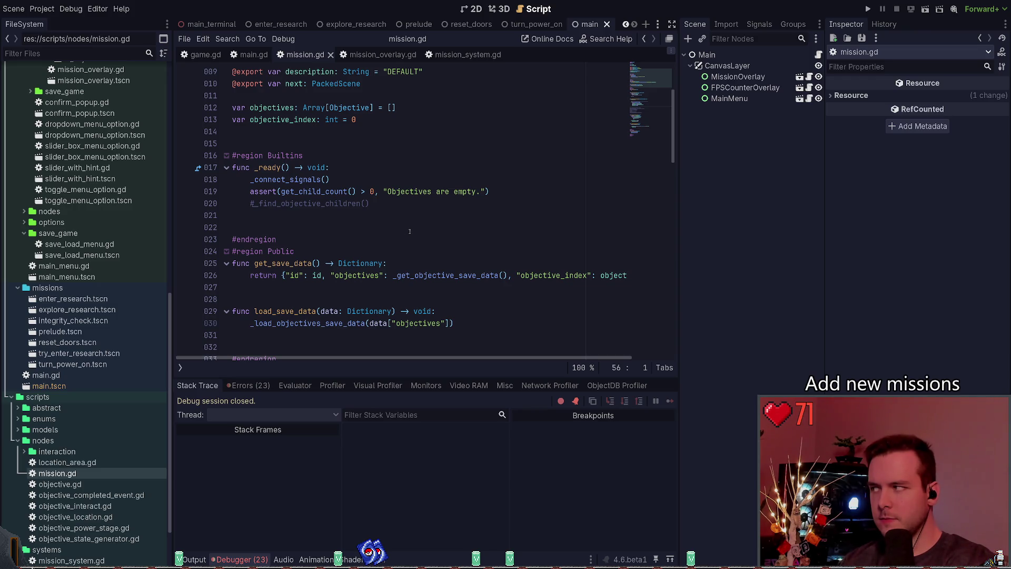
Step: Replace the assert text with 'No Objective child nodes', dropping 'are empty', and save mission.gd
left_click(388, 192)
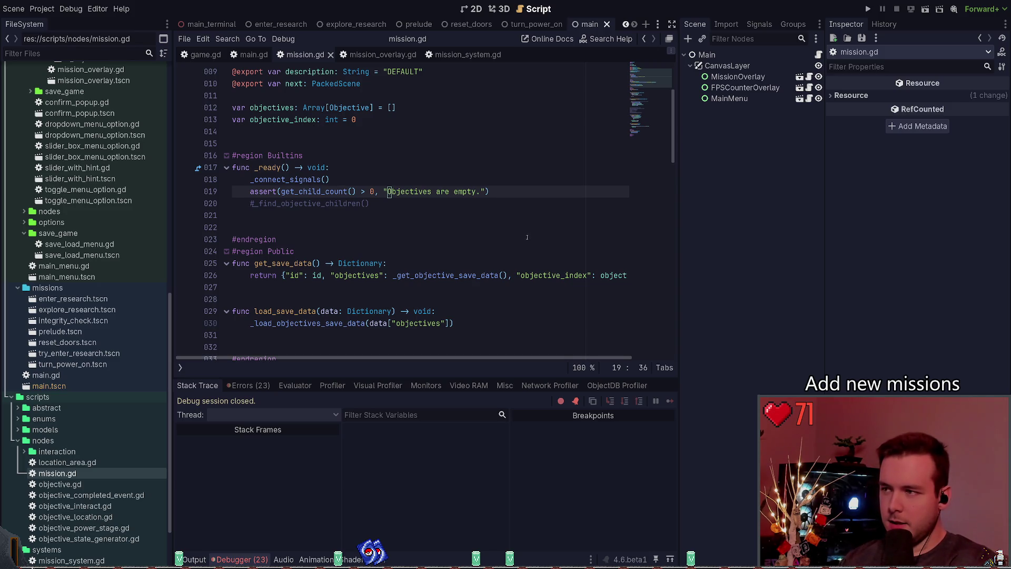
type("No obje")
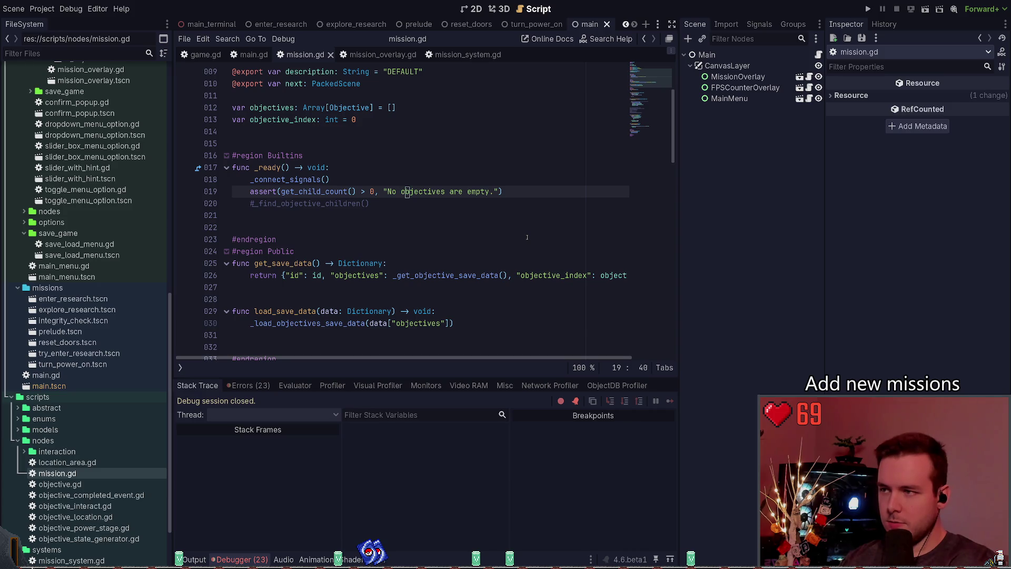
type("ctives chilr")
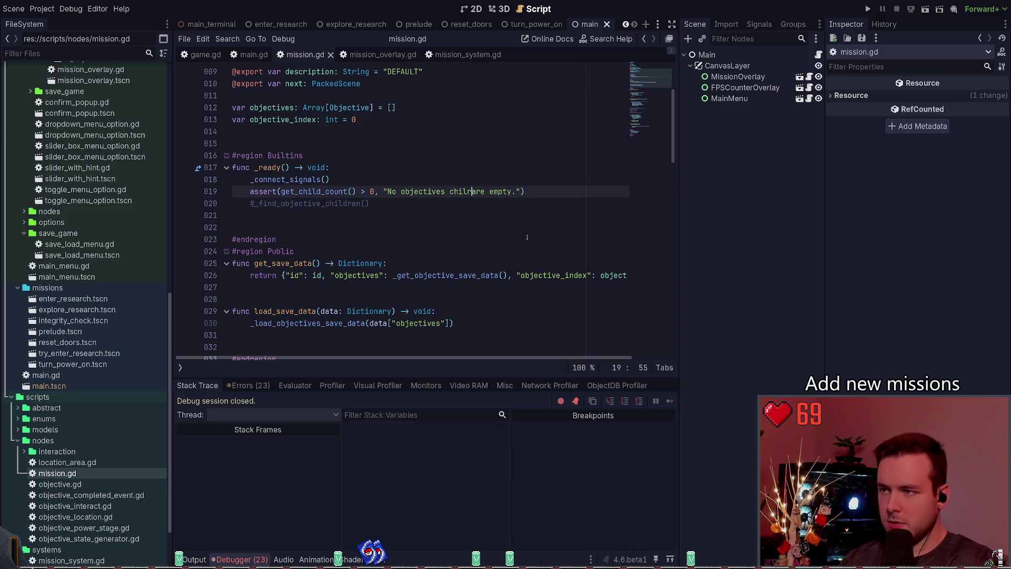
type("d nodes")
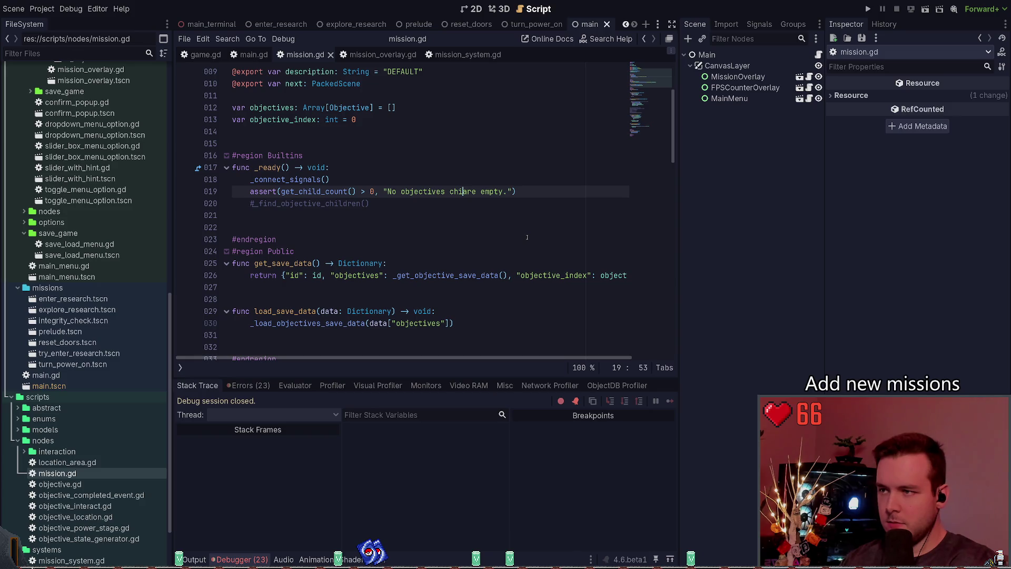
key("ctrl+Delete")
key("ctrl+Delete")
key("ctrl+s")
key("Right")
key("Right")
key("Right")
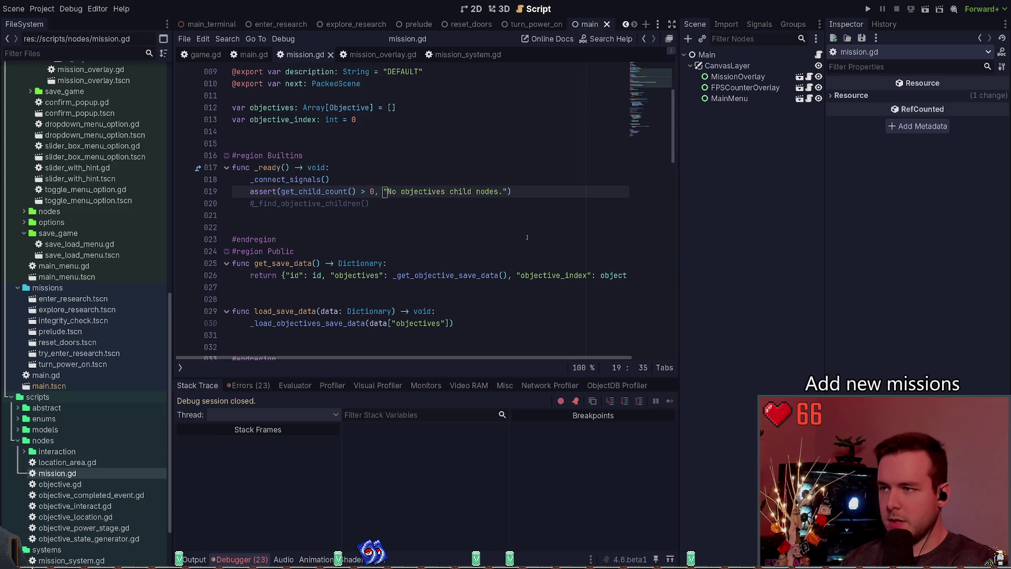
key("Delete")
key("ctrl+Left")
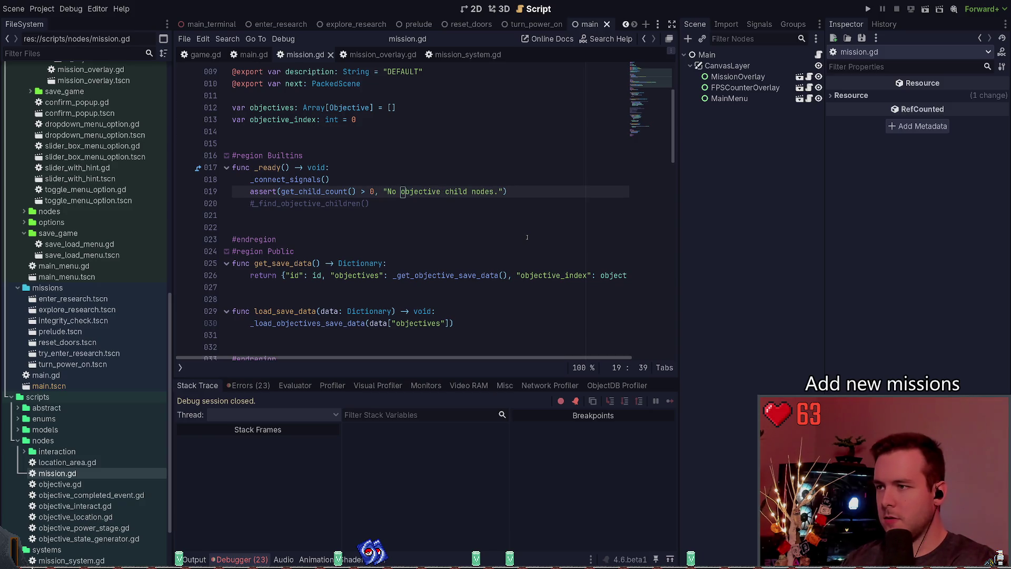
key("ctrl+s")
key("Left")
key("Left")
key("Left")
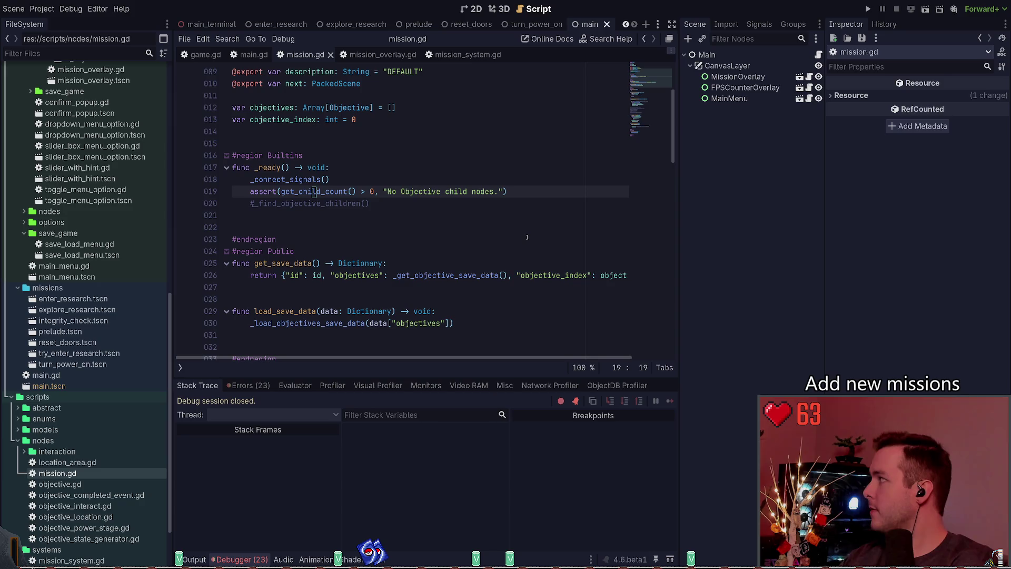
key("Down")
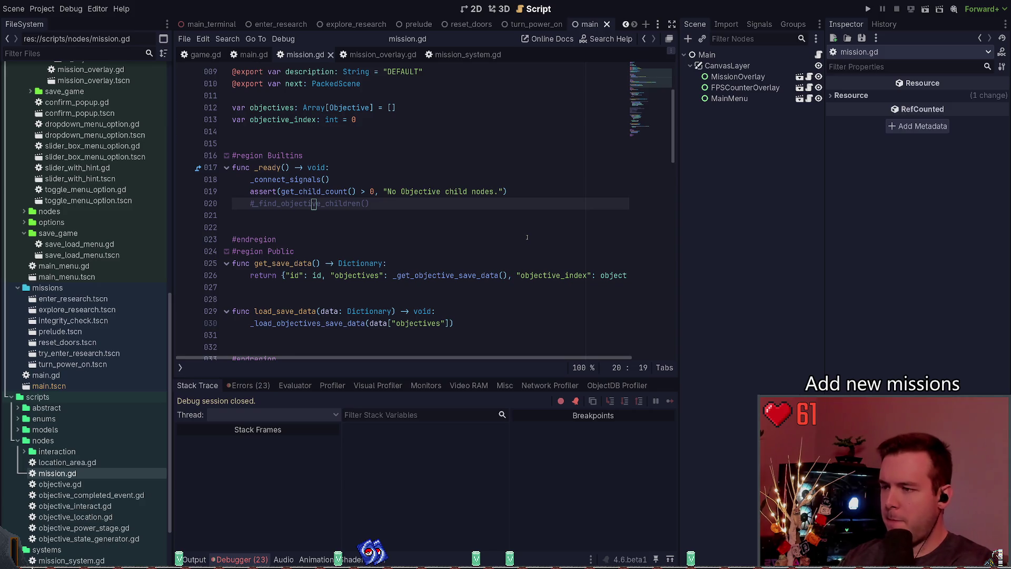
scroll(484, 183, "down", 1)
Step: Uncomment the _find_objective_children() call in _ready and save mission.gd
key("ctrl+k")
key("ctrl+s")
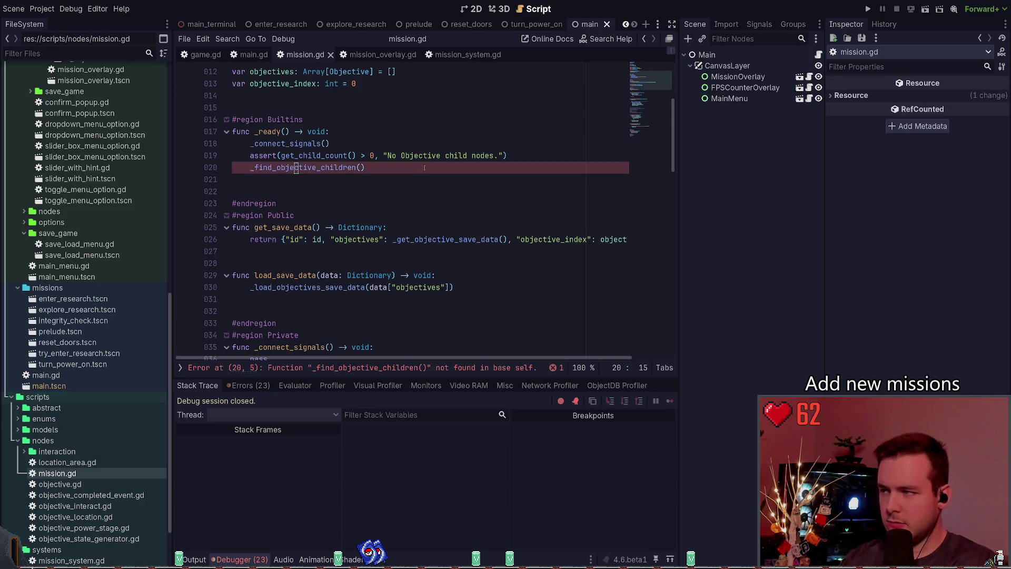
key("Up")
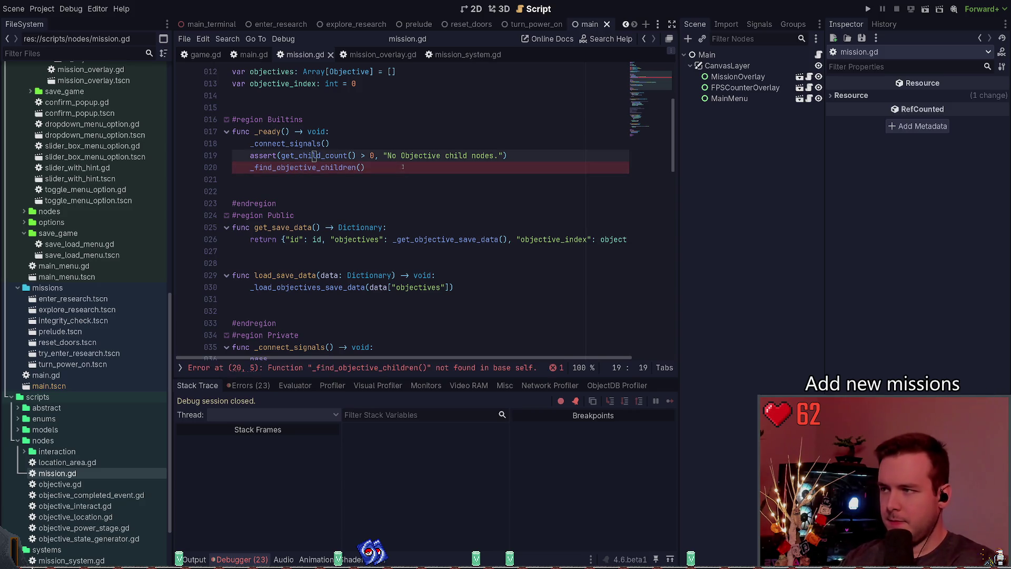
key("Down")
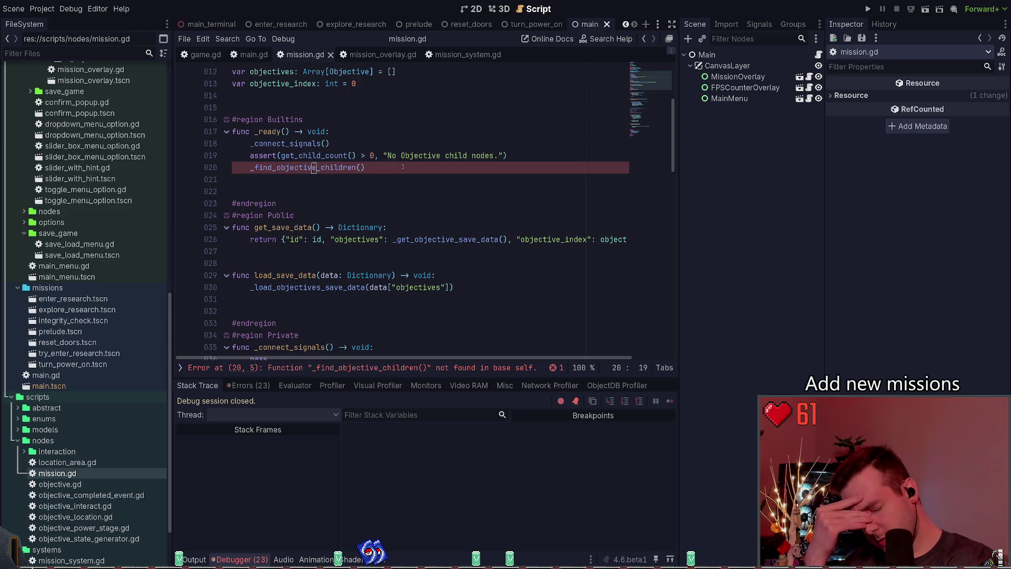
Step: Move the assert line above _connect_signals() and save mission.gd
key("Up")
key("End")
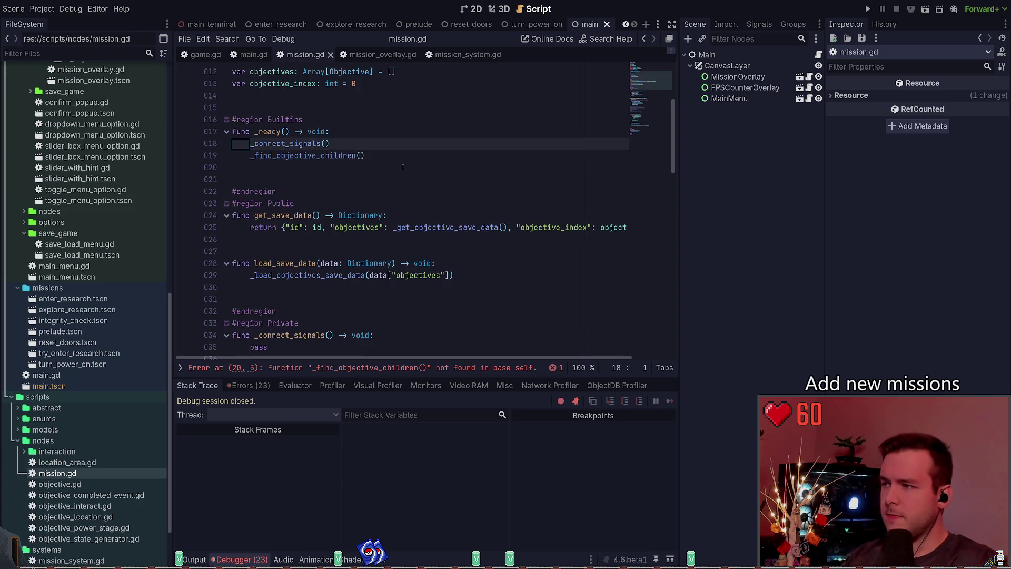
key("alt+Up")
key("ctrl+s")
left_click(314, 155)
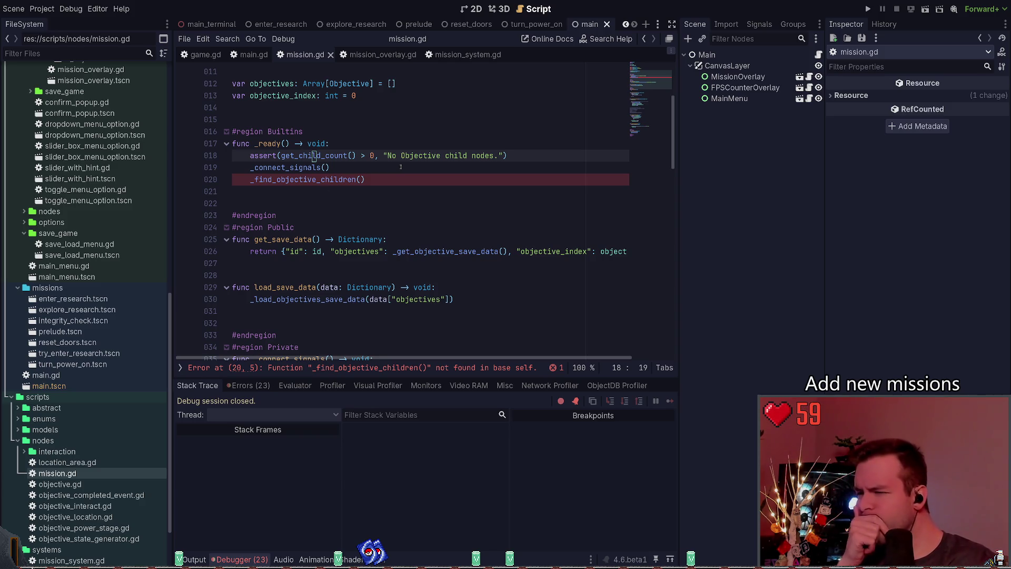
scroll(402, 167, "down", 6)
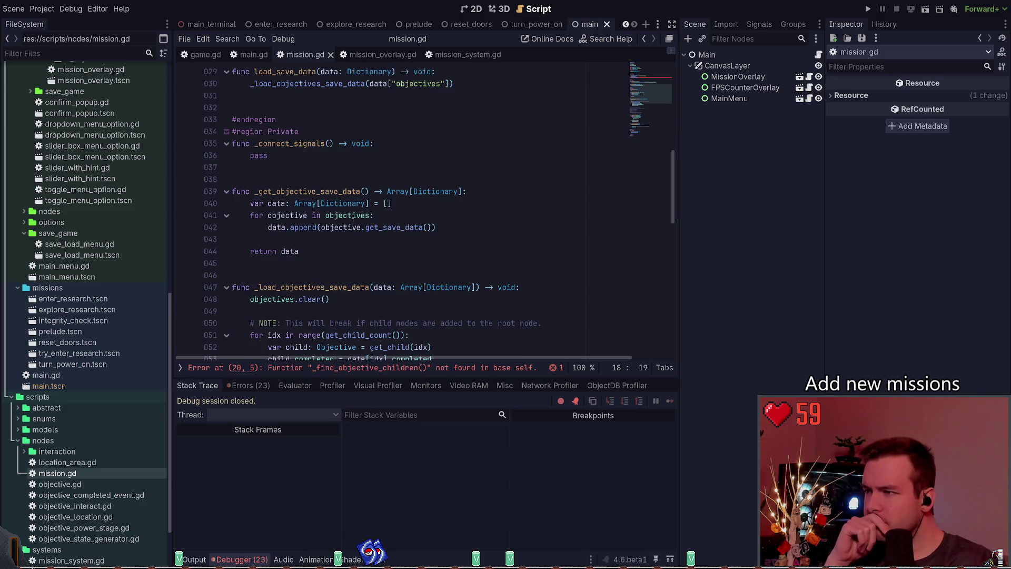
scroll(303, 99, "down", 2)
scroll(352, 191, "up", 3)
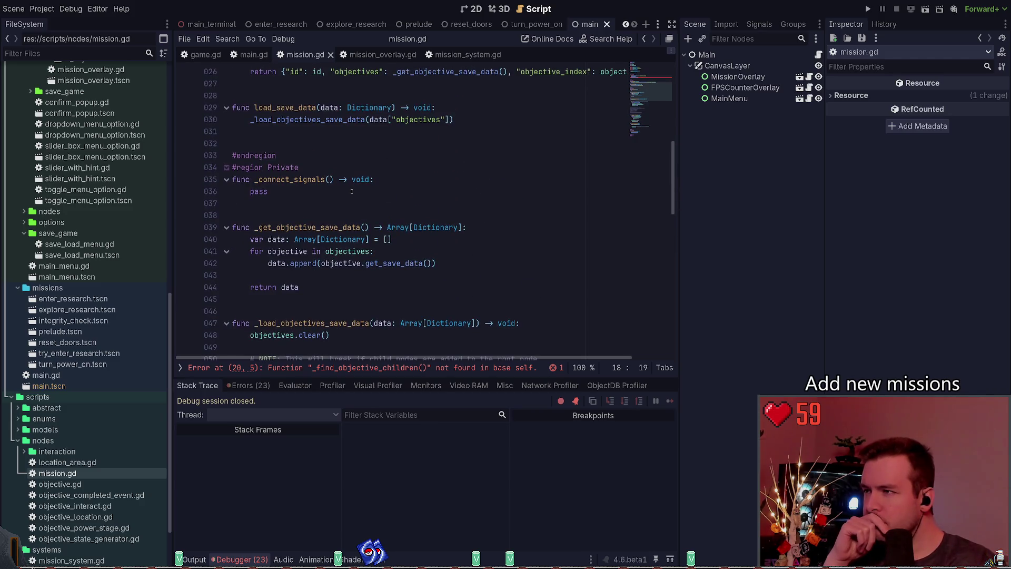
scroll(288, 112, "down", 5)
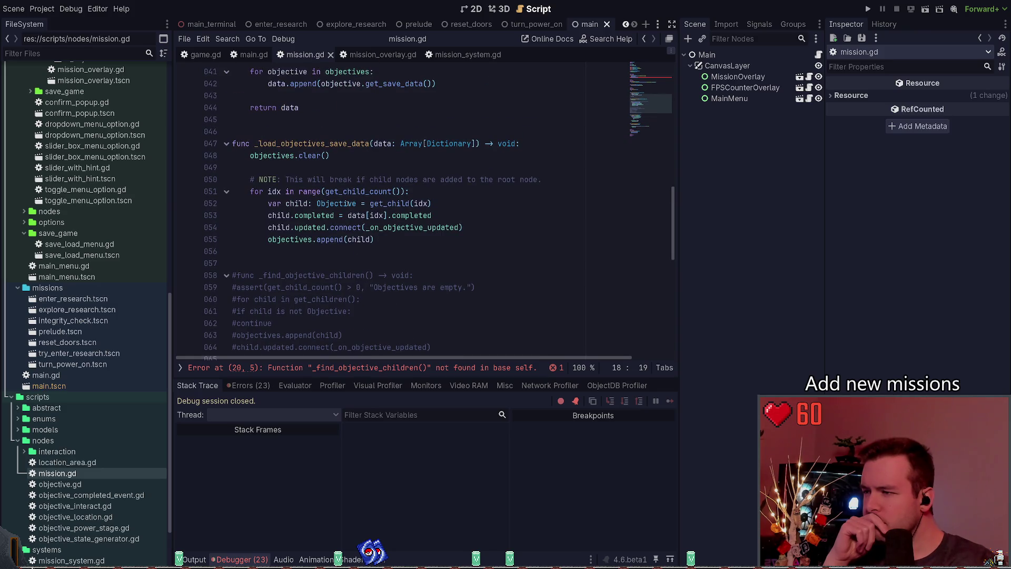
scroll(383, 253, "up", 1)
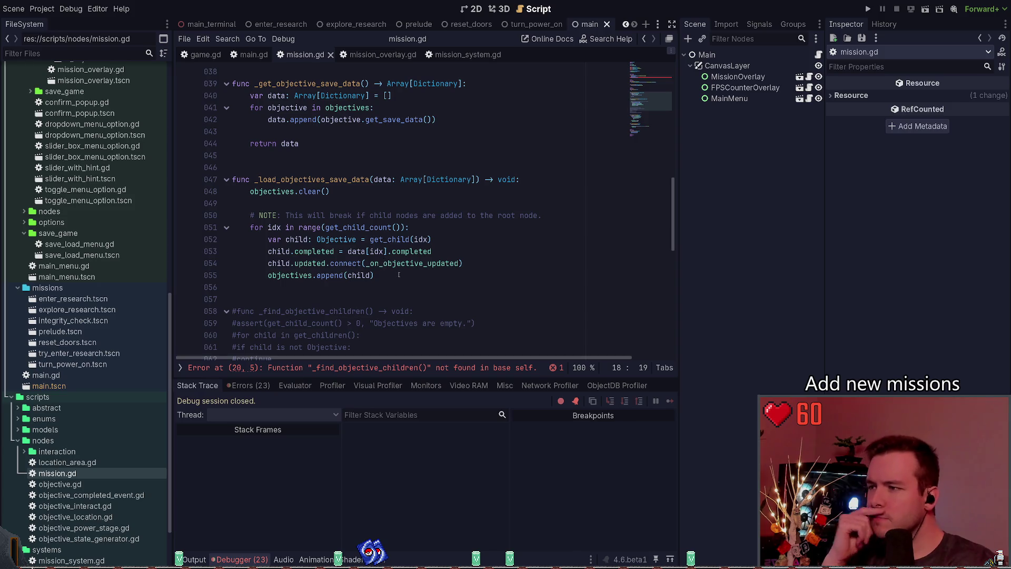
Step: Remove the objective-loading loop from _load_objectives_save_data
left_click_drag(376, 281, 235, 192)
key("ctrl+c")
key("BackSpace")
scroll(355, 197, "up", 2)
scroll(355, 198, "up", 4)
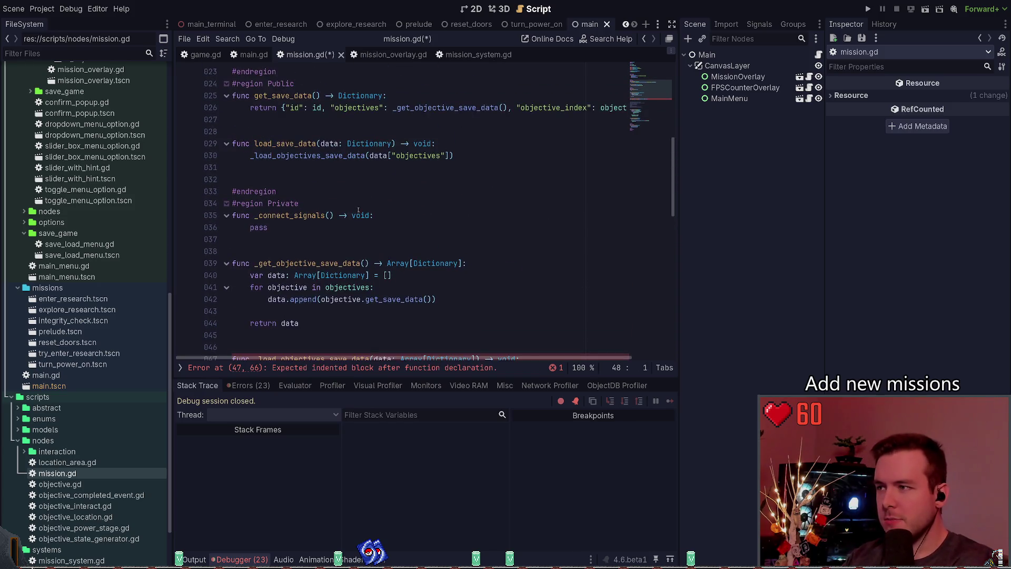
Step: Paste the objective-loading loop into load_save_data below the helper call line
left_click_drag(453, 155, 251, 156)
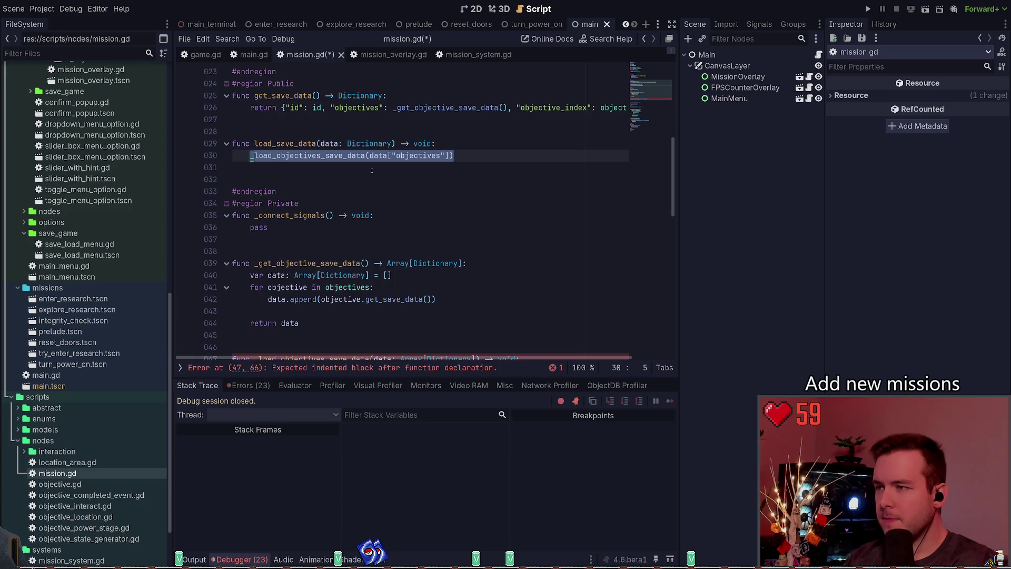
key("ctrl+v")
key("Up")
key("Up")
key("Up")
key("shift+Tab")
key("Up")
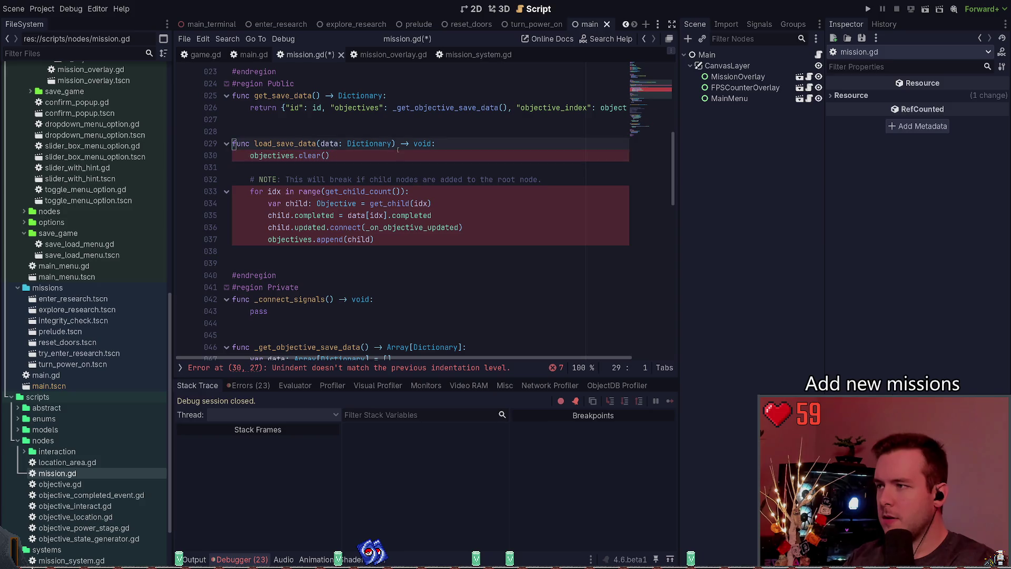
key("ctrl+z")
key("ctrl+z")
key("End")
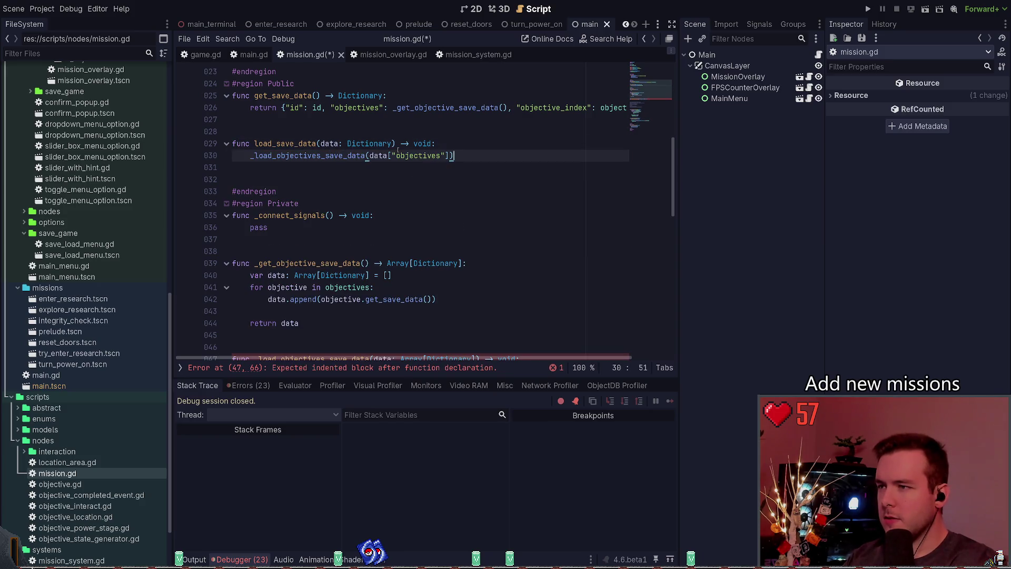
key("Return")
key("ctrl+v")
key("Up")
key("Up")
key("Up")
key("Up")
key("Up")
key("Up")
Step: Add an objectives_data variable typed Array[Dictionary], assigned from data["objectives"]
key("End")
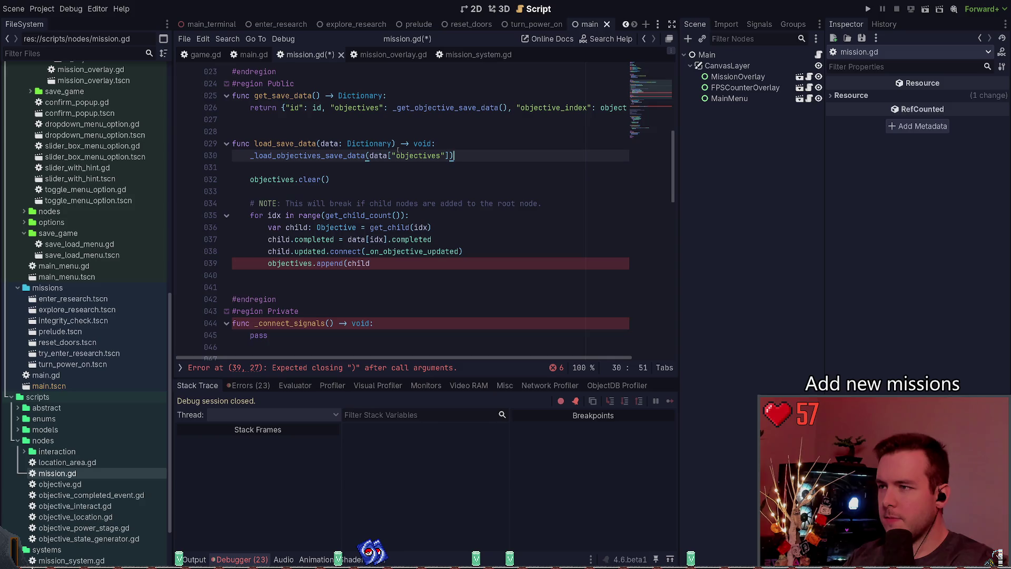
key("Return")
type("var dat")
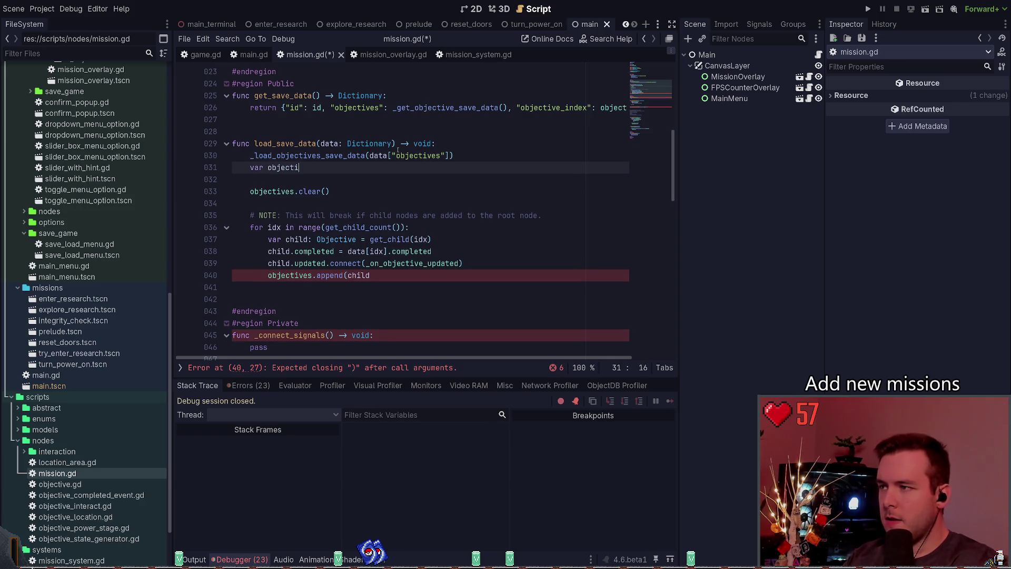
type("_data: ")
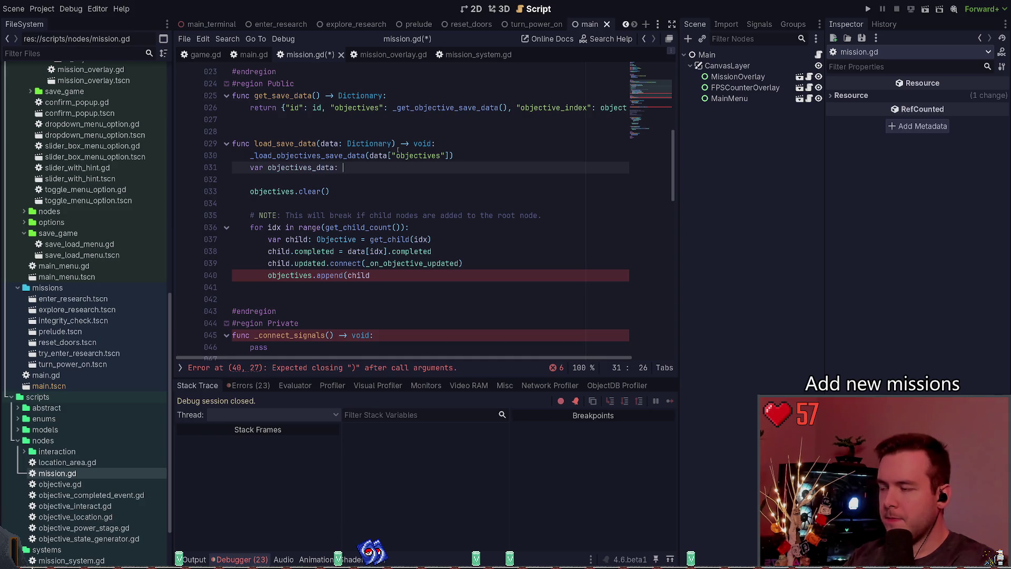
type("Dictionary =")
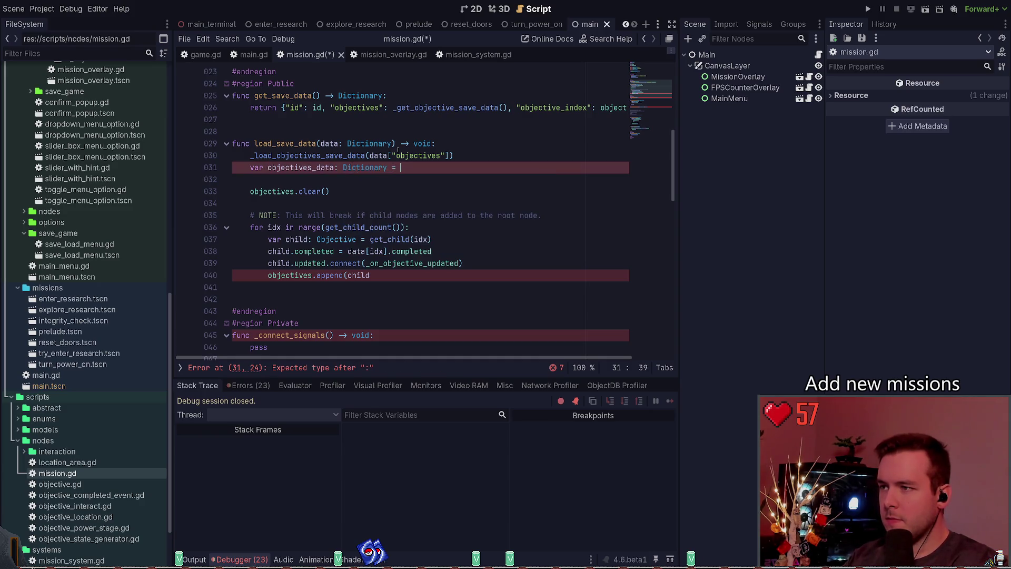
key("BackSpace")
key("BackSpace")
key("BackSpace")
type("Array[D")
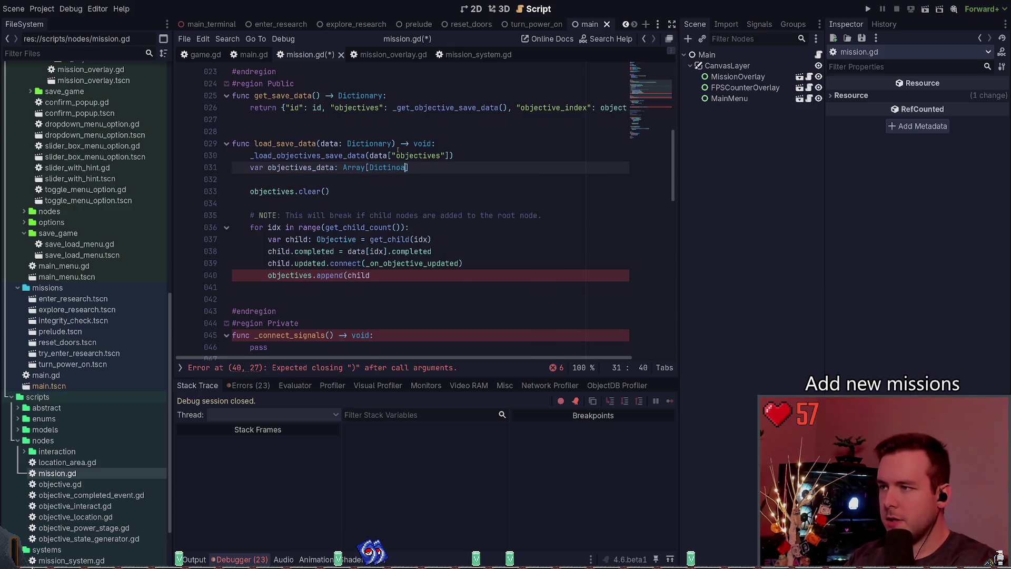
key("BackSpace")
key("BackSpace")
key("Return")
type("] = da")
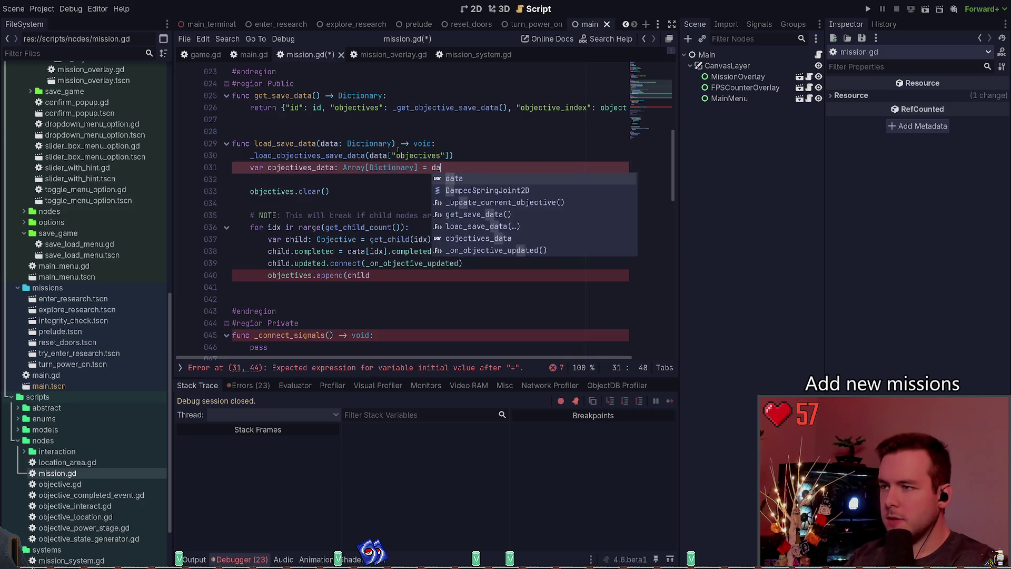
type("ta[\"objectives")
Step: Delete the now-redundant _load_objectives_save_data call line from load_save_data
key("Up")
key("Home")
key("Home")
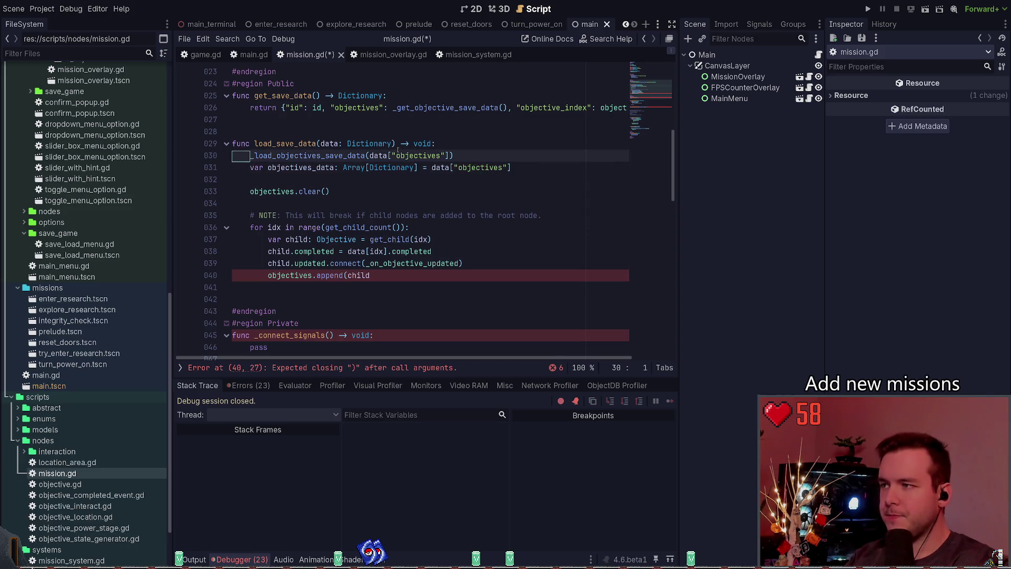
key("ctrl+x")
key("Up")
key("Up")
key("Down")
key("ctrl+Right")
key("ctrl+Right")
key("ctrl+Right")
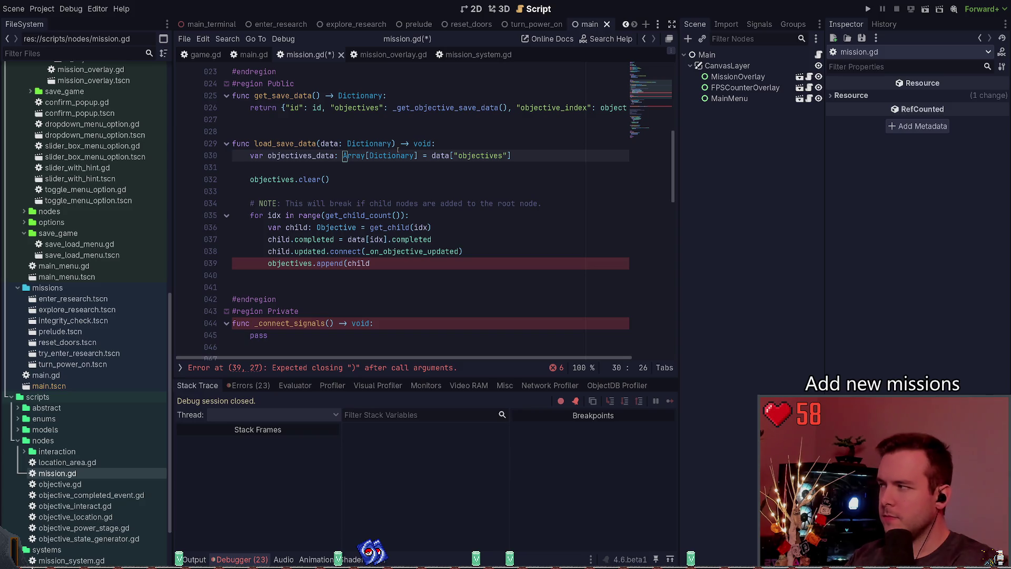
key("Up")
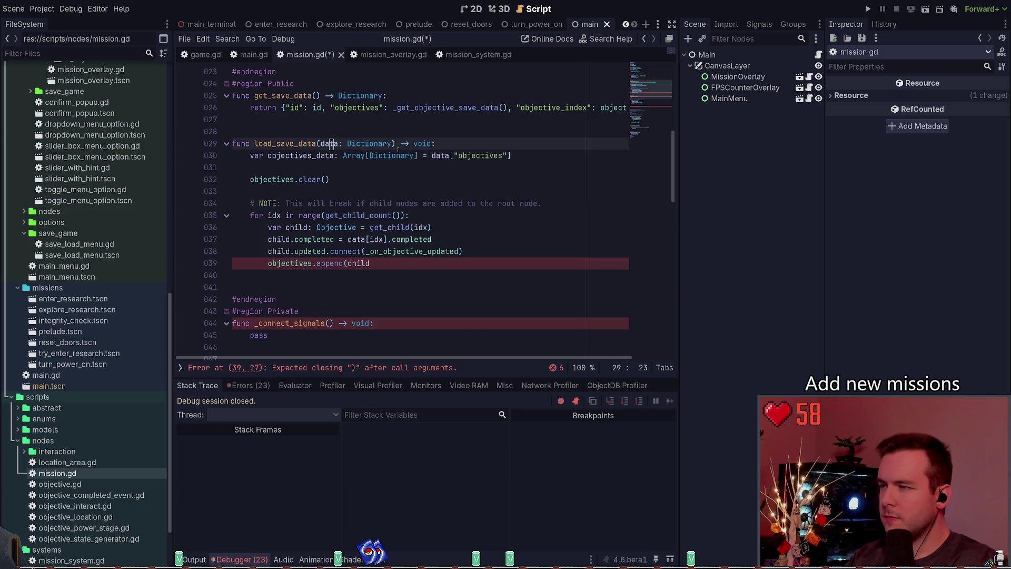
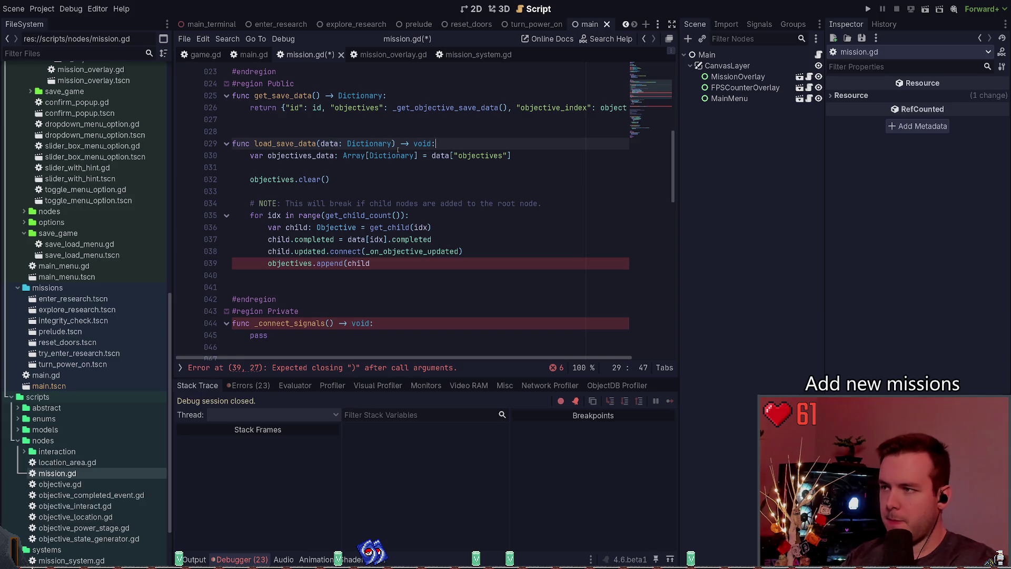
Step: Copy the mission_data lookup and null check from mission_system.gd into the top of load_save_data
key("Return")
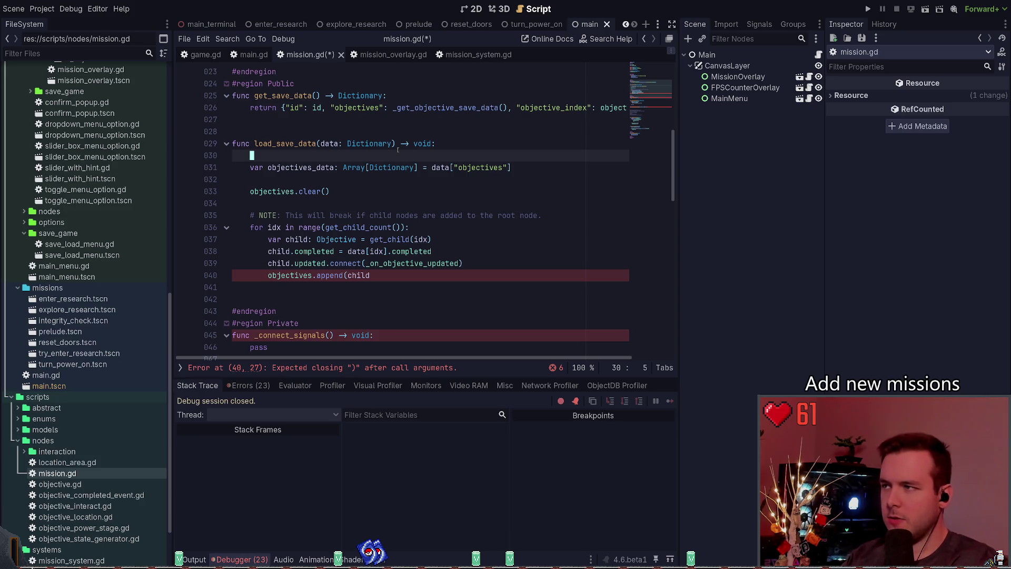
key("alt+Left")
key("alt+Left")
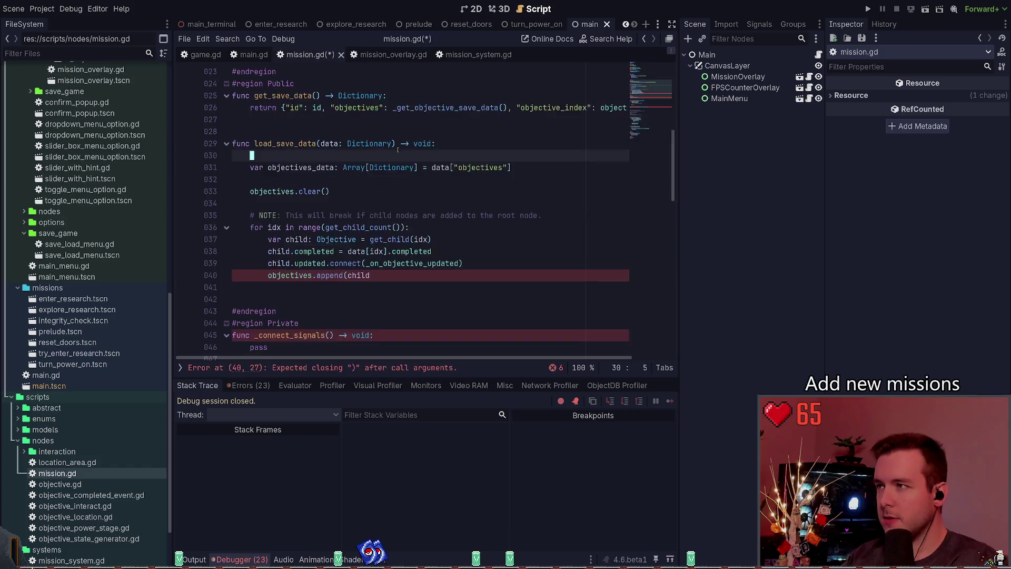
key("Up")
key("Up")
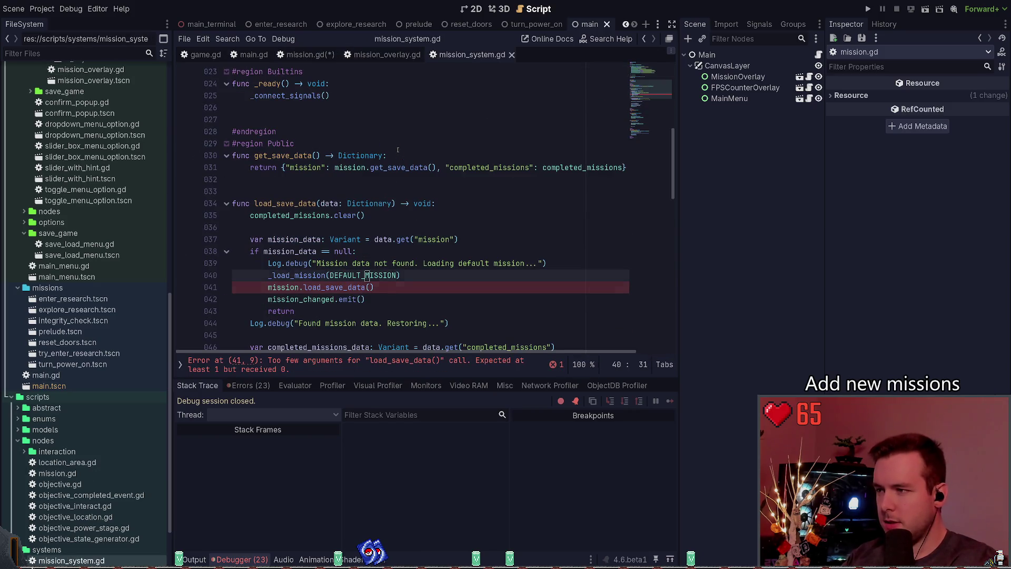
scroll(397, 150, "down", 1)
key("Up")
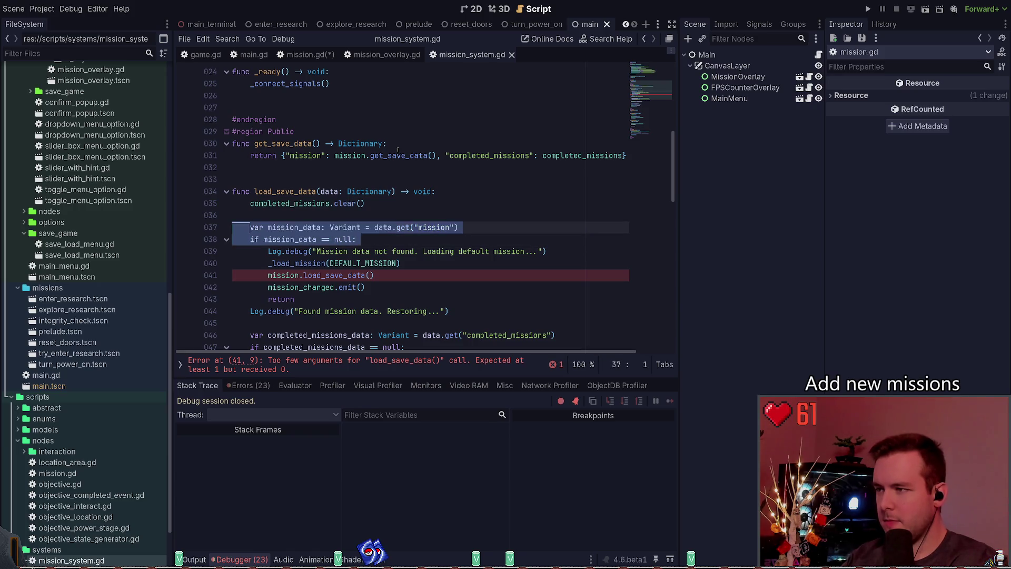
key("alt+Right")
key("alt+Left")
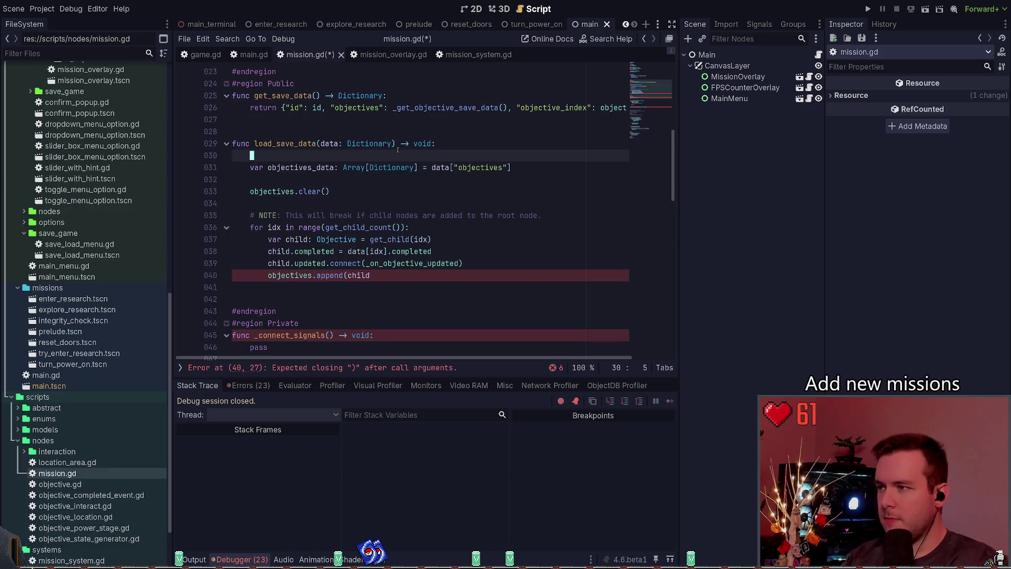
key("ctrl+z")
Step: Rename the pasted variable to objectives_data and remove the mission key from the lookup
key("Down")
key("Down")
key("Down")
key("ctrl+Right")
key("Up")
key("Up")
key("Up")
key("Left")
key("Left")
key("ctrl+Left")
key("ctrl+shift+Right")
type("objectives_data")
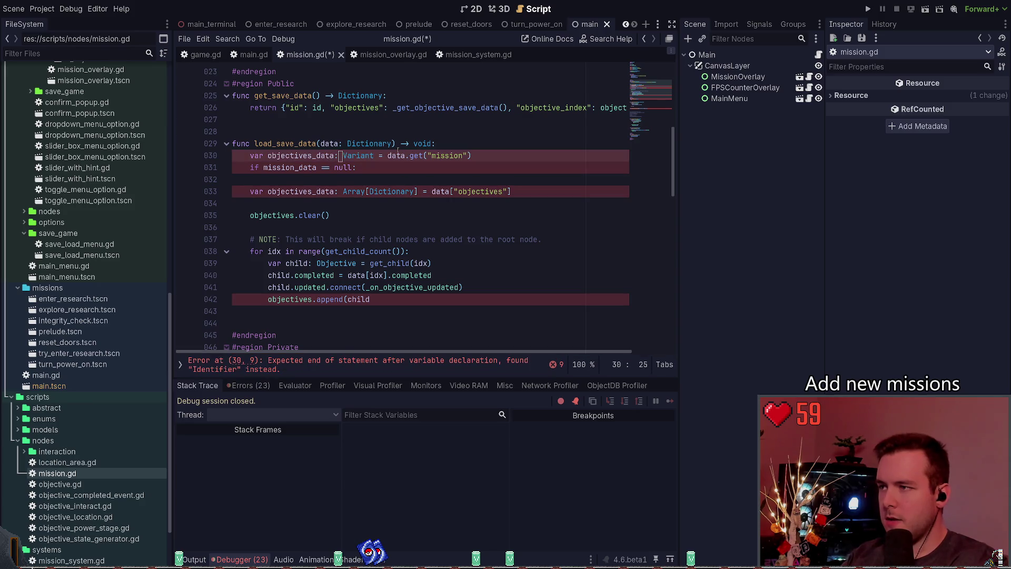
key("ctrl+Right")
key("ctrl+Right")
key("ctrl+Right")
key("ctrl+Left")
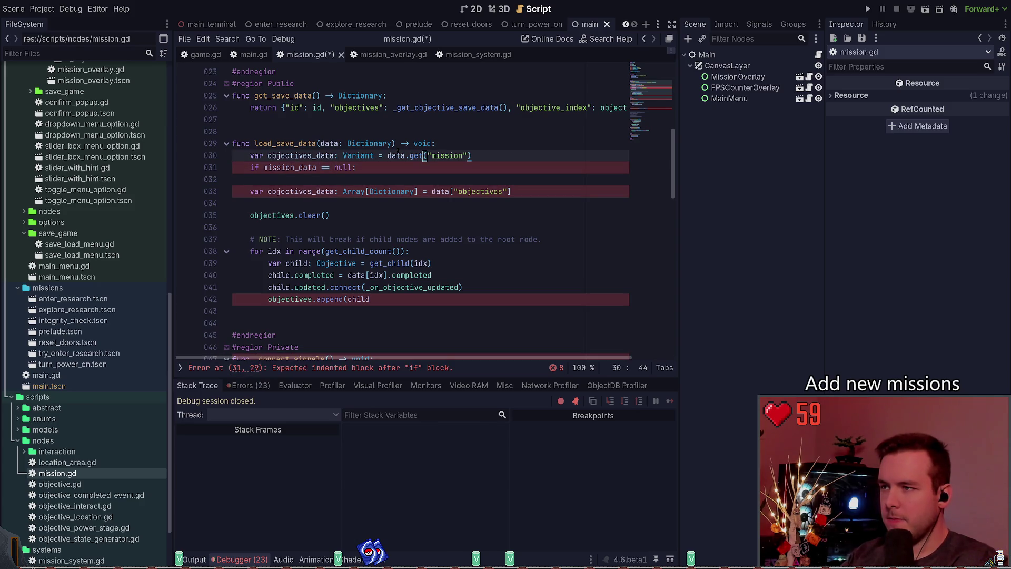
key("ctrl+Delete")
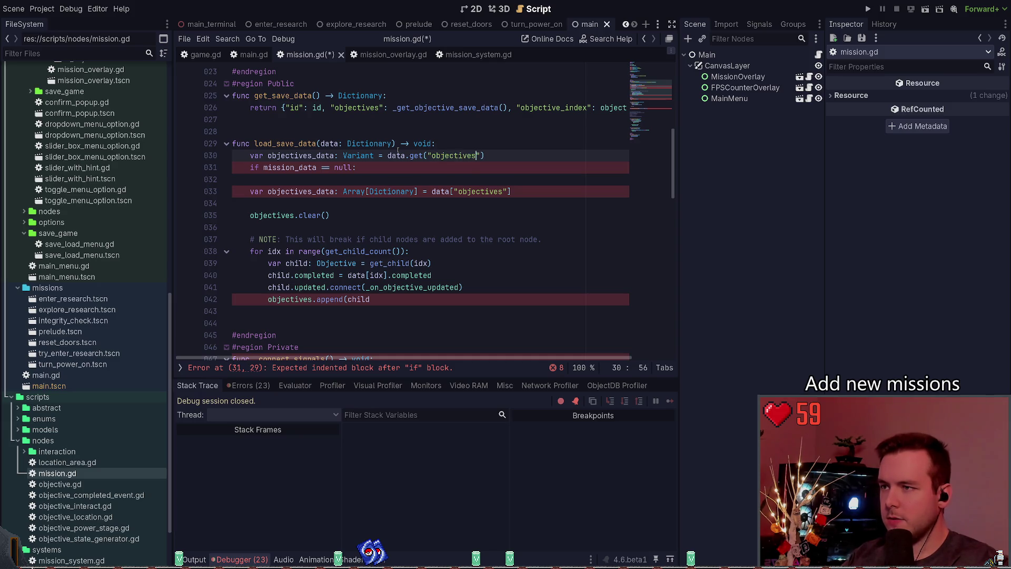
Step: Make the null check test objectives_data instead of mission_data
key("Down")
key("ctrl+Left")
key("ctrl+Left")
key("ctrl+Left")
key("ctrl+Delete")
type("o")
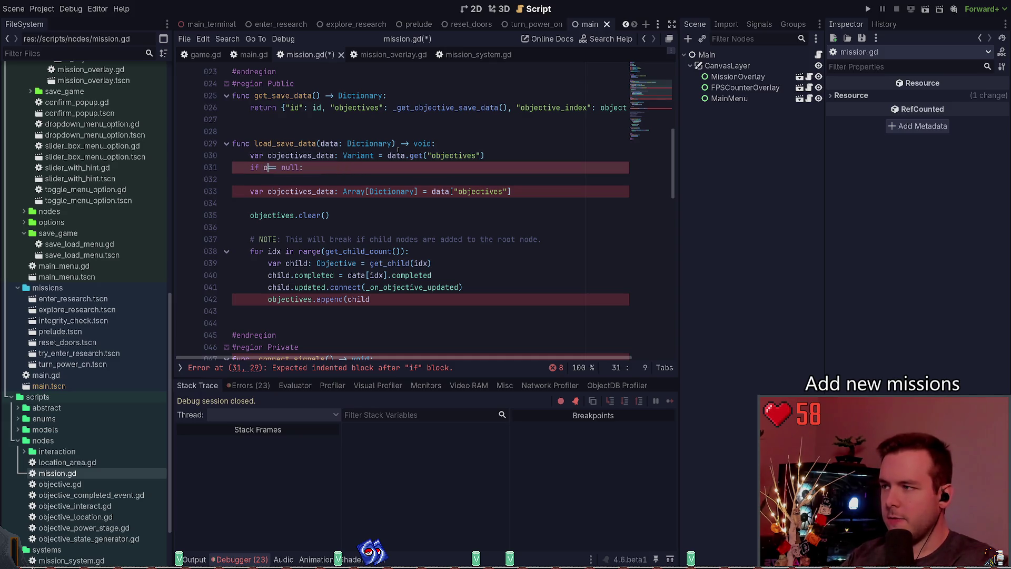
type("bj")
key("Down")
key("Return")
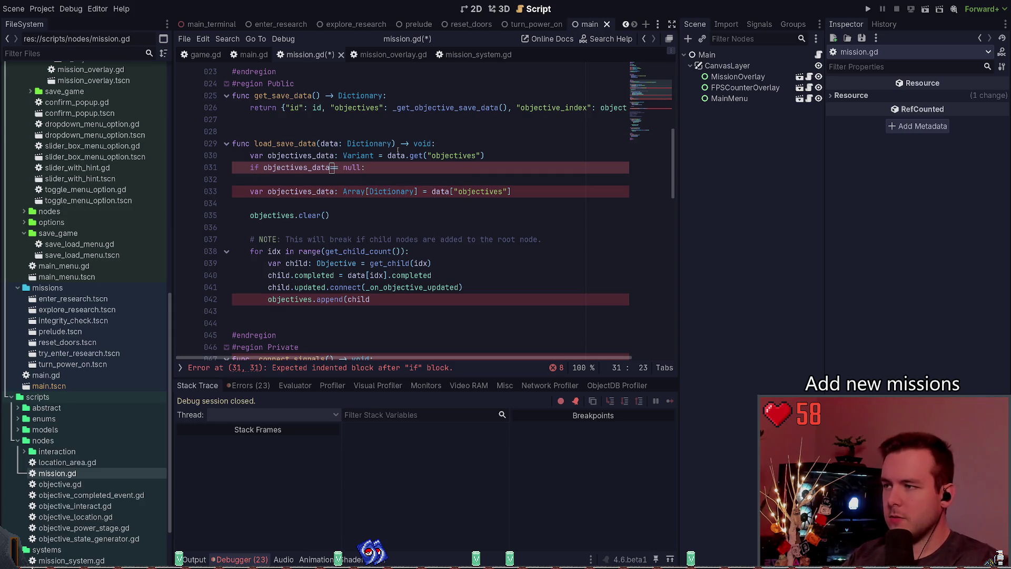
Step: Add a Log.debug call in the null branch: 'Mission data not found, loading default mission...'
key("End")
key("Return")
type(".de")
key("Return")
type("\"")
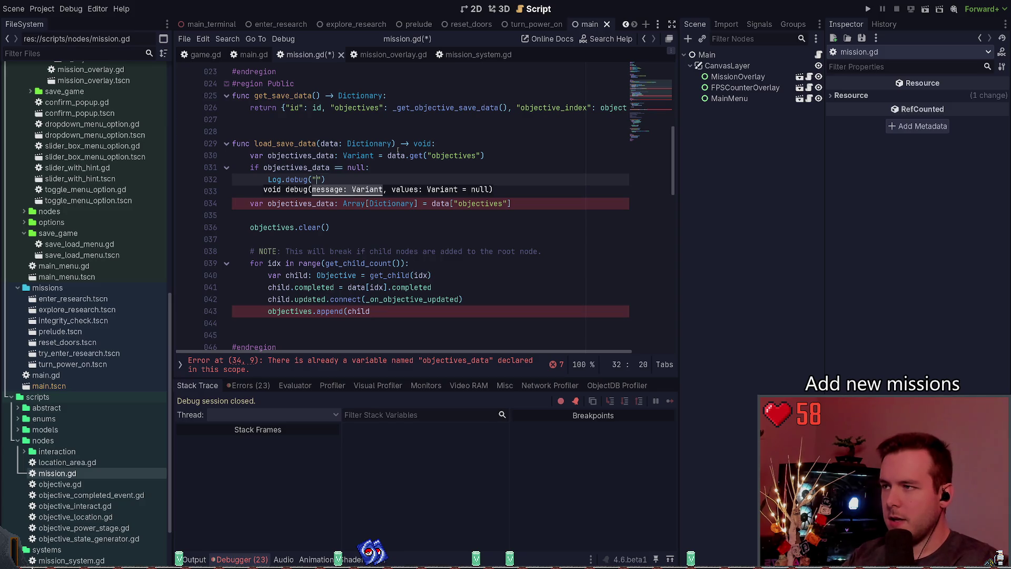
key("ctrl+shift+period")
key("ctrl+shift+period")
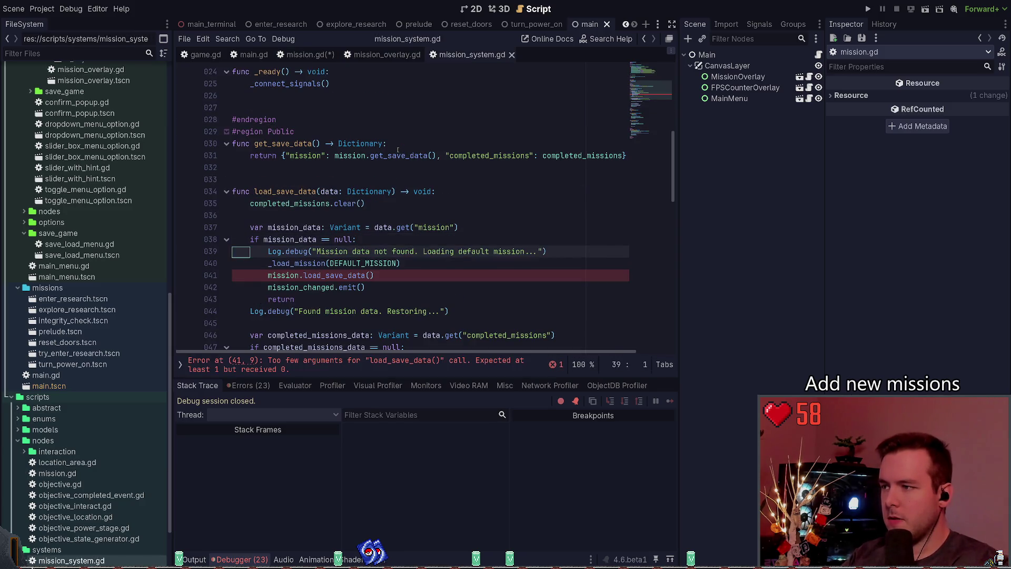
key("ctrl+shift+comma")
key("ctrl+shift+comma")
type("Mission data not found, loading default mission...")
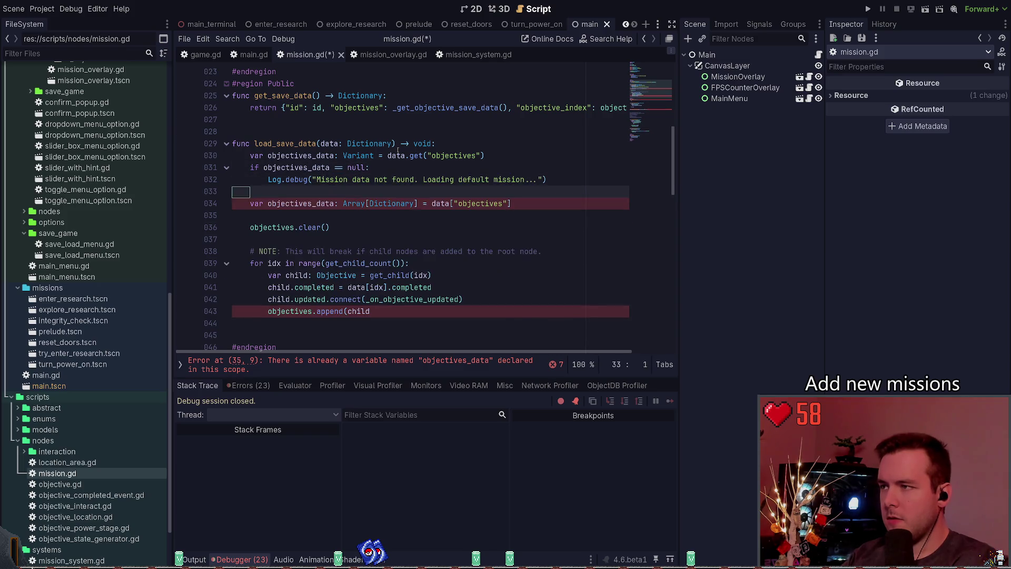
key("ctrl+shift+period")
key("ctrl+shift+period")
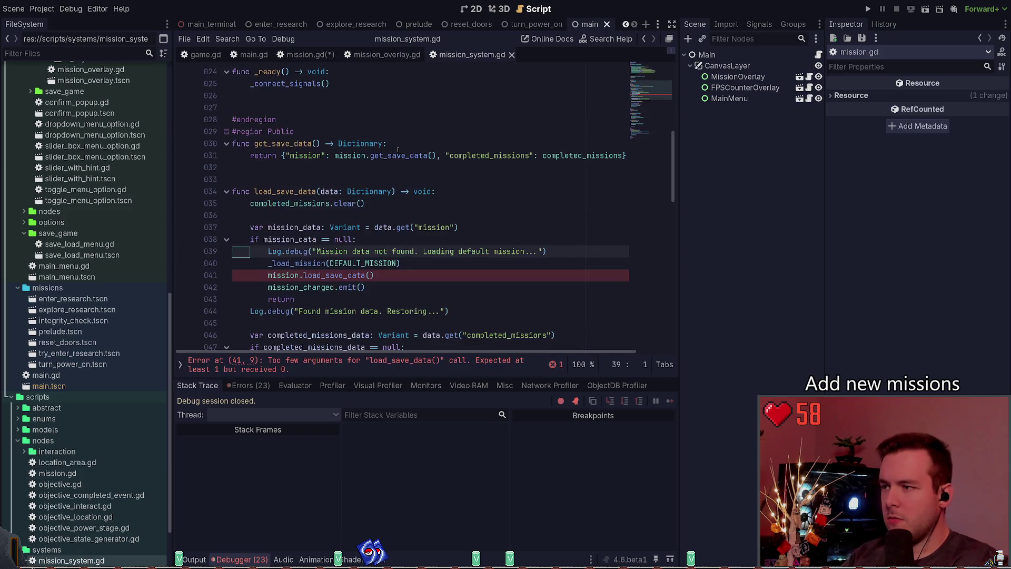
key("alt+Left")
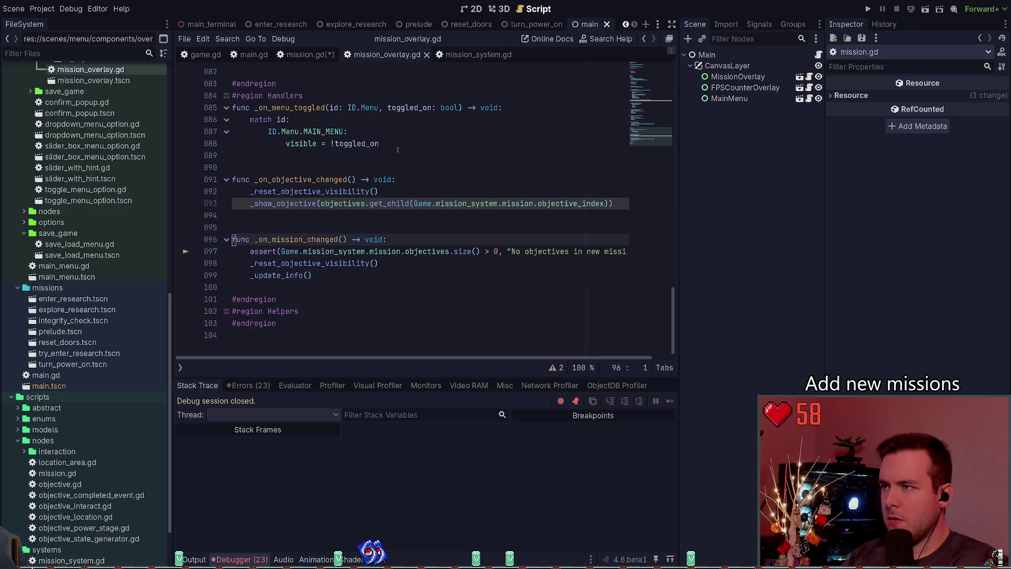
key("alt+Left")
Step: Reword the log message to 'Objectives data not found. Loading default objectives...' and save mission.gd
key("ctrl+z")
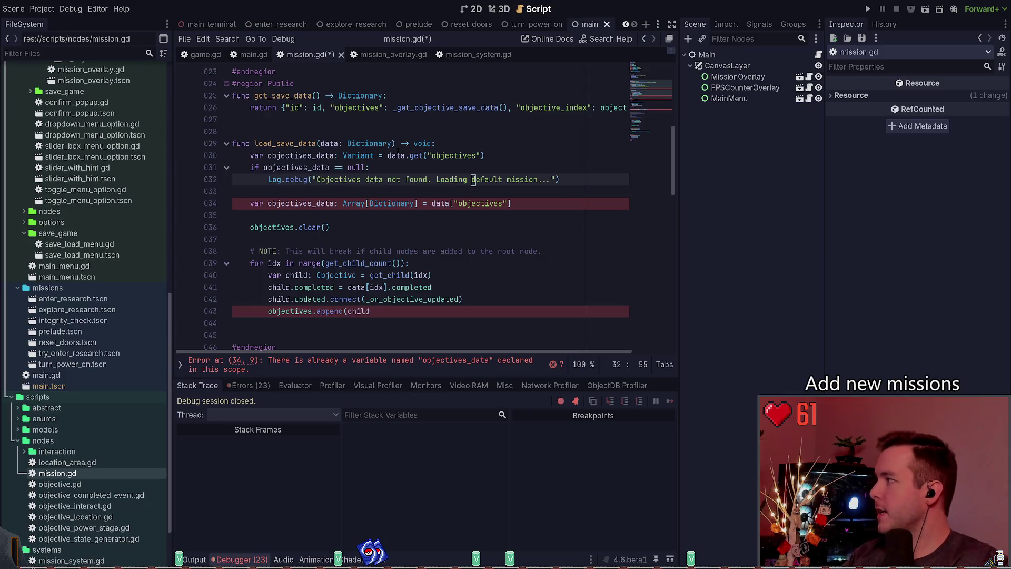
key("ctrl+z")
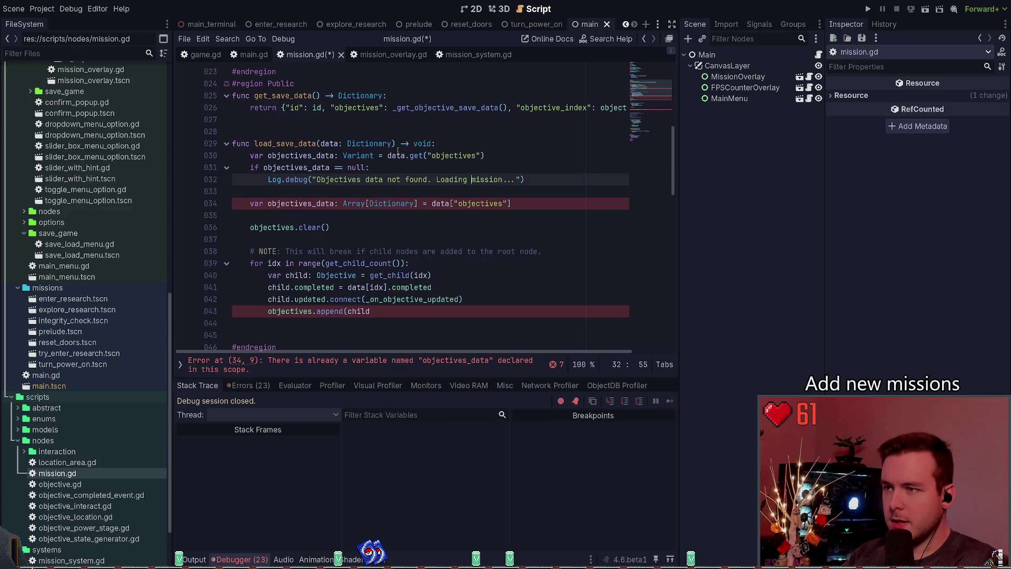
type("defaul")
key("ctrl+Delete")
type("default objecti")
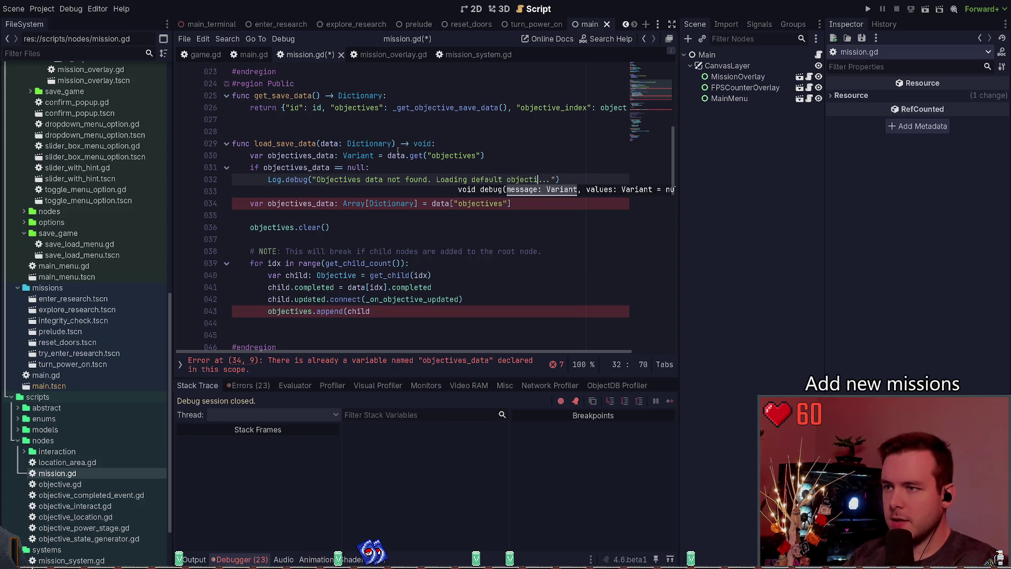
type("ves")
key("ctrl+s")
key("Down")
key("Down")
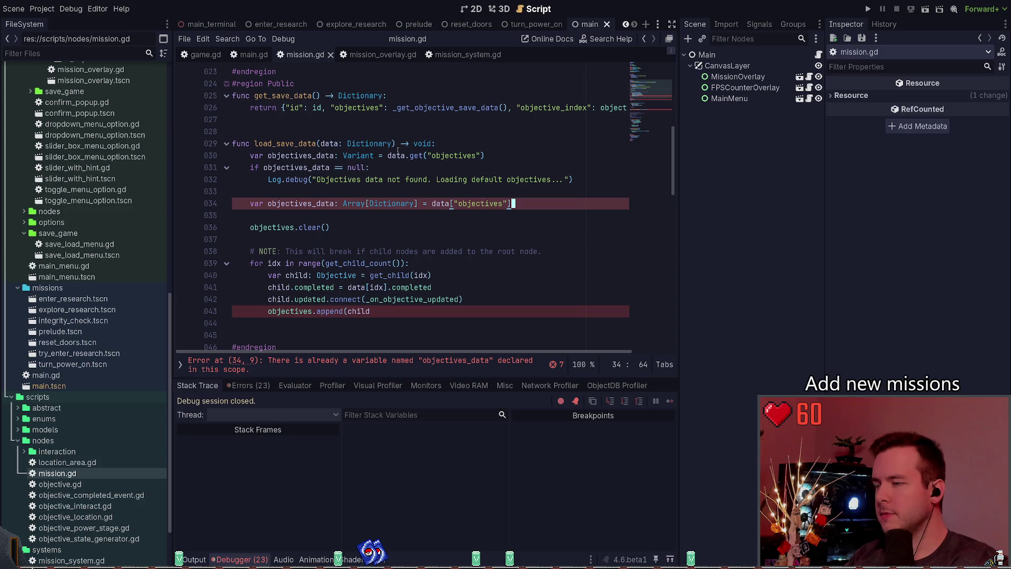
Step: Start a call beneath the log line, remove it and the extra blank line, and save
key("Up")
key("Up")
key("End")
key("Return")
type("_load")
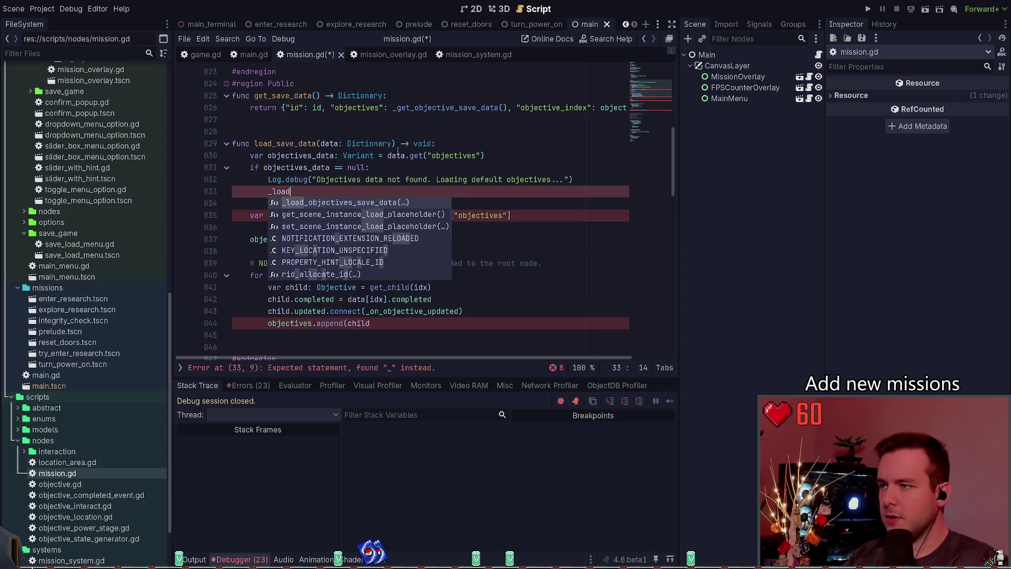
key("BackSpace")
key("BackSpace")
key("BackSpace")
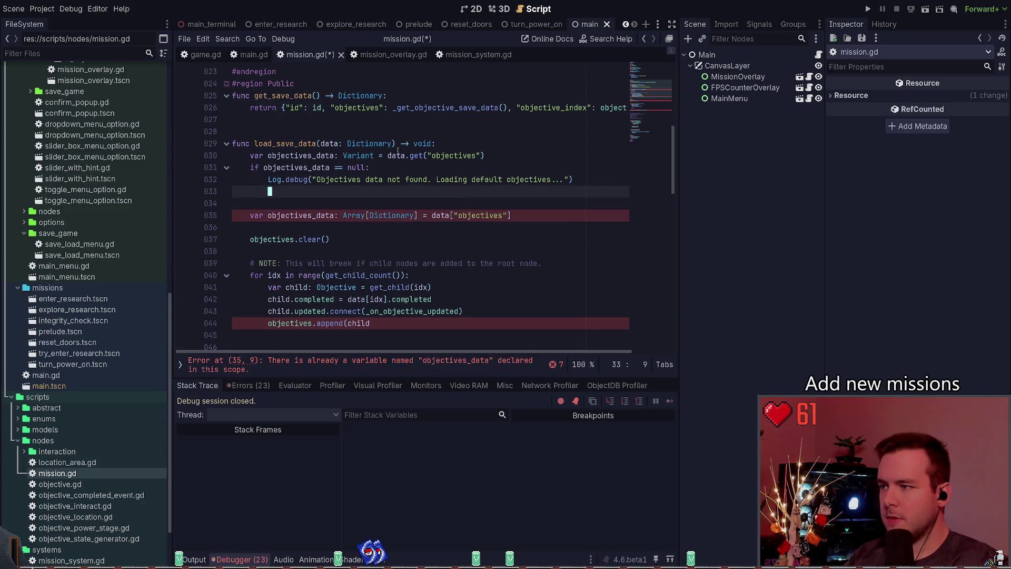
key("Delete")
key("ctrl+s")
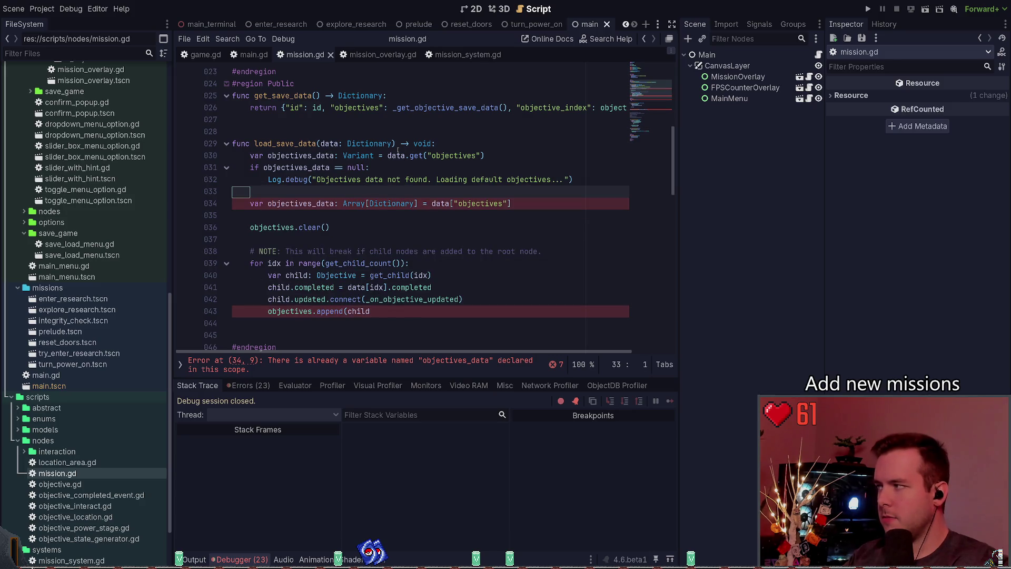
Step: Add a _load_default_objectives() call on a new line below the log message
key("Up")
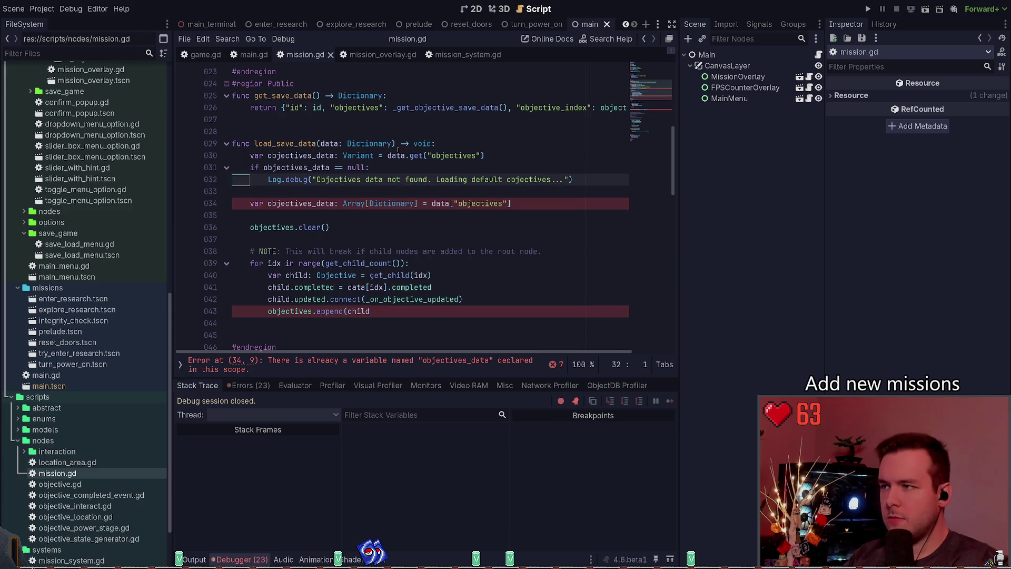
key("End")
key("Return")
type("_load")
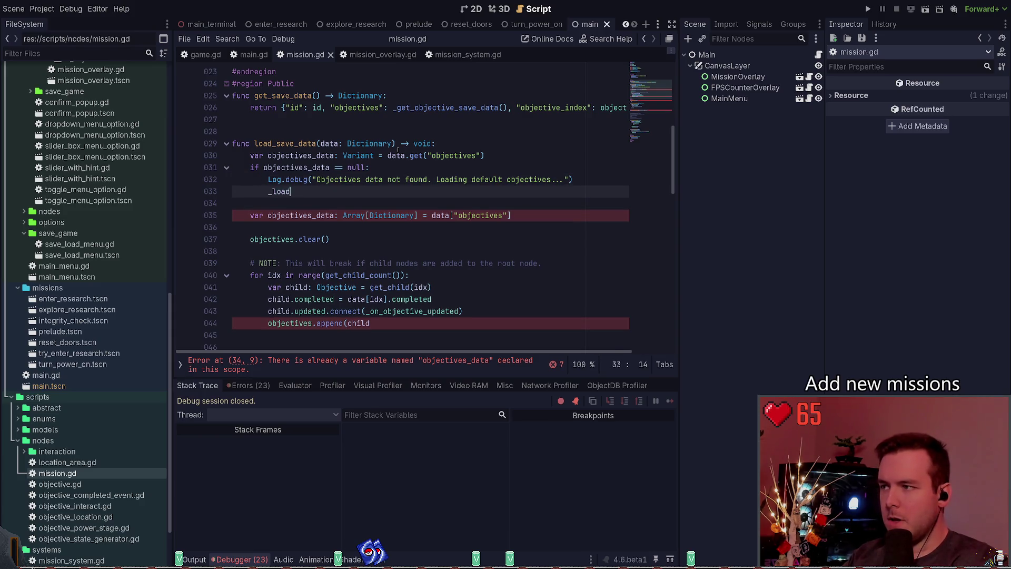
type("ties()")
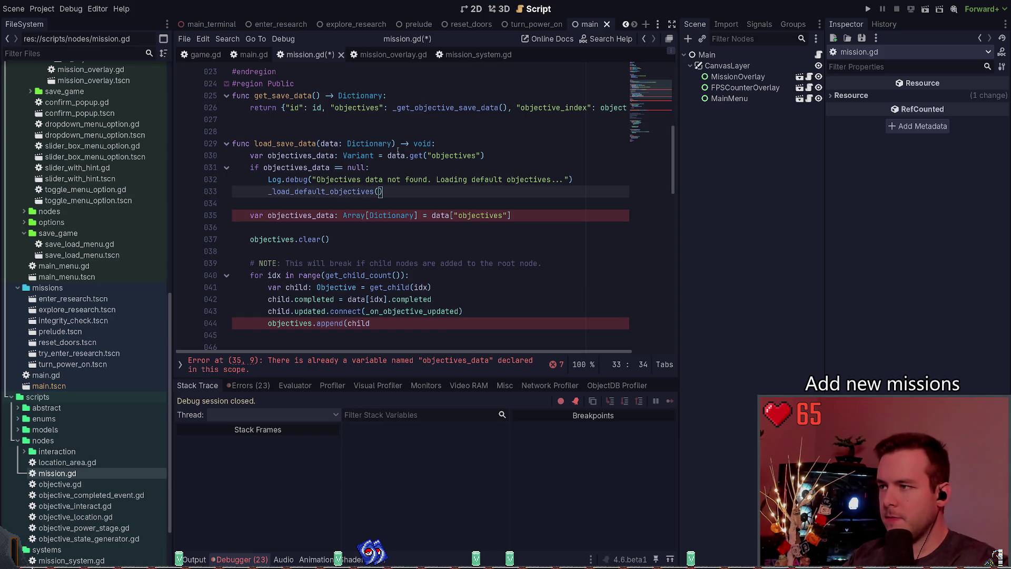
key("Down")
key("Down")
key("Down")
key("Down")
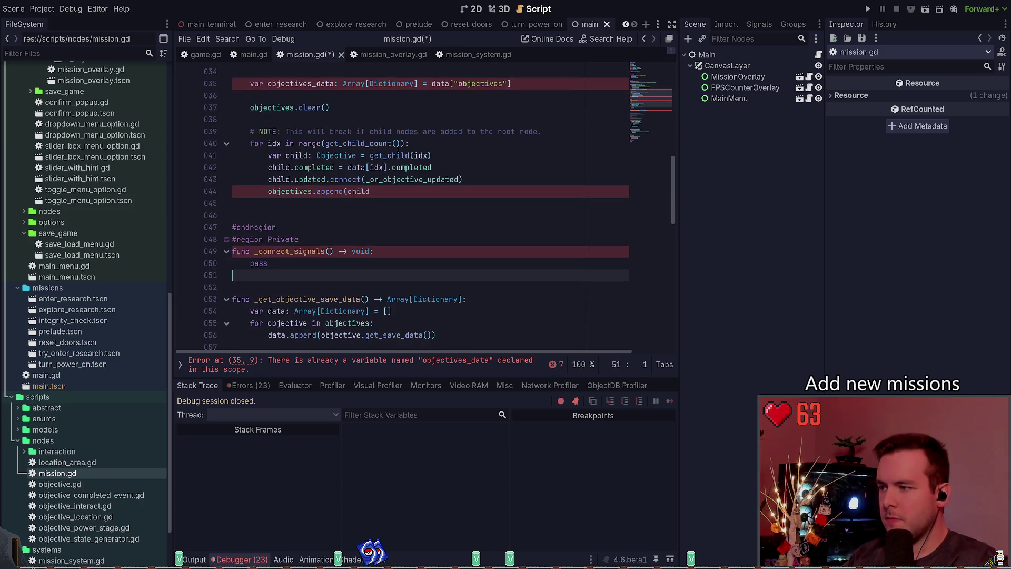
Step: Add a new function header 'func _load_default_objectives() -> void:' in the Private region
key("Return")
type("func _load_default_objectives() -> voi")
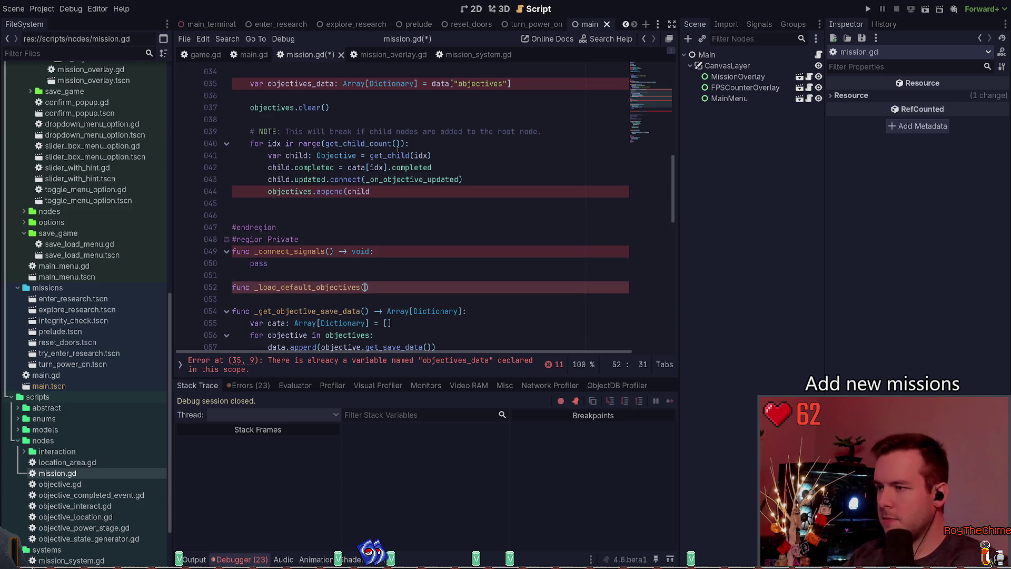
type("d:")
key("Return")
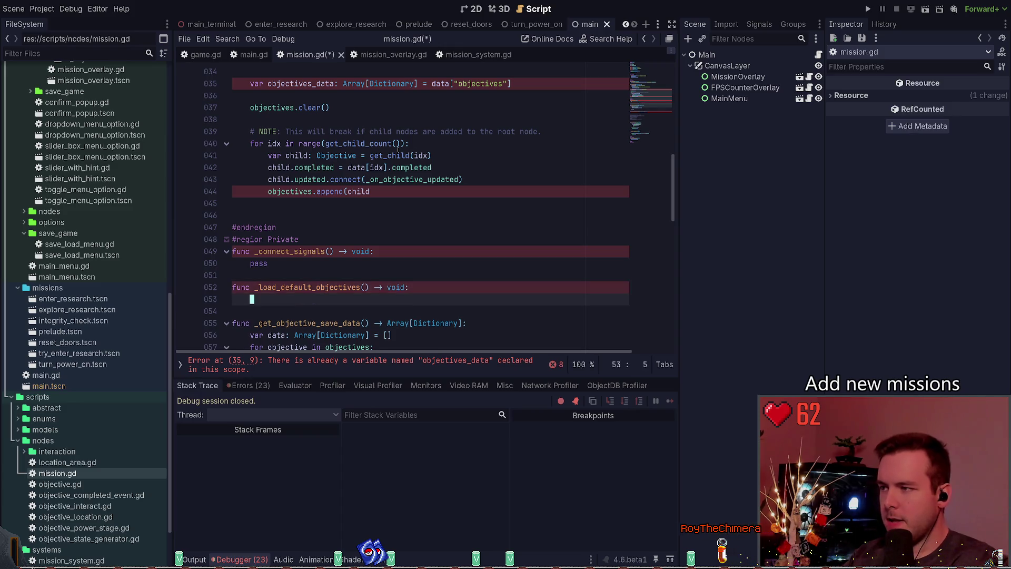
key("Down")
key("Down")
key("Down")
key("Down")
key("Down")
key("Down")
Step: Copy the child-objectives loop from load_save_data into the new function's body
key("shift+Home")
key("shift+Up")
key("shift+Up")
key("shift+Up")
key("Left")
key("Up")
key("Up")
key("Up")
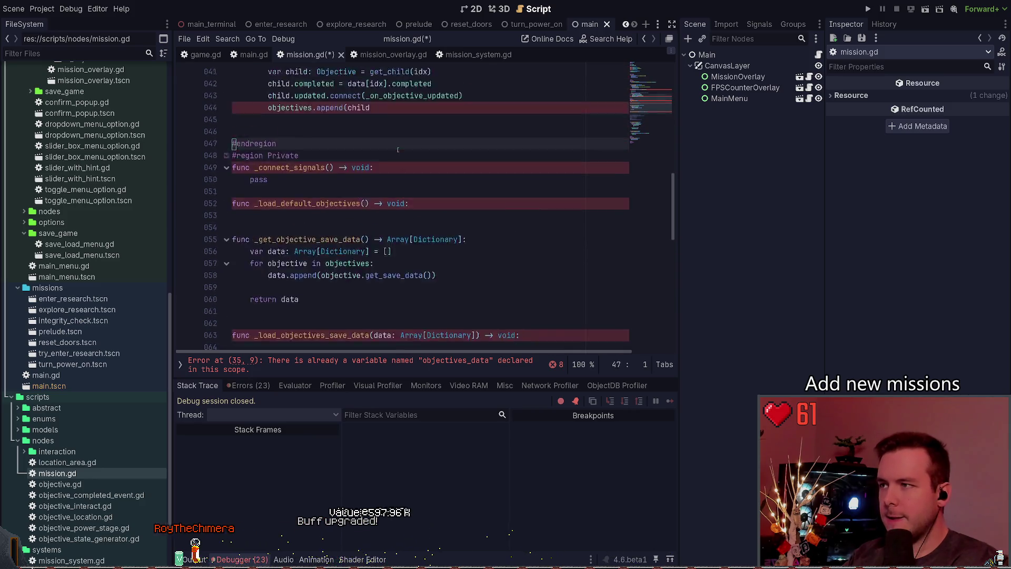
key("shift+Up")
key("shift+Up")
key("shift+Up")
key("Down")
key("Down")
key("Down")
key("Down")
key("End")
key("Return")
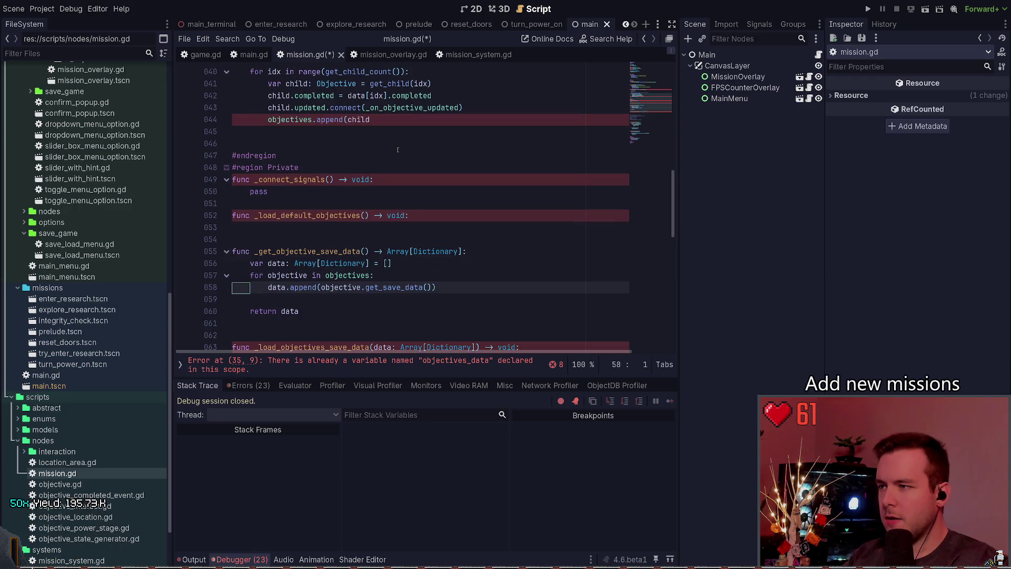
type("for idx in range(get_child_count()): \t\tvar child: Objective = get_child(idx) \t\tchild.completed = data[idx].completed \t\tchild.updated.connect(_on_objective_updated) \t\tobjectives.append(child")
Step: Rewrite the pasted loop header as 'for child in get_children()'
key("Up")
key("Up")
key("Up")
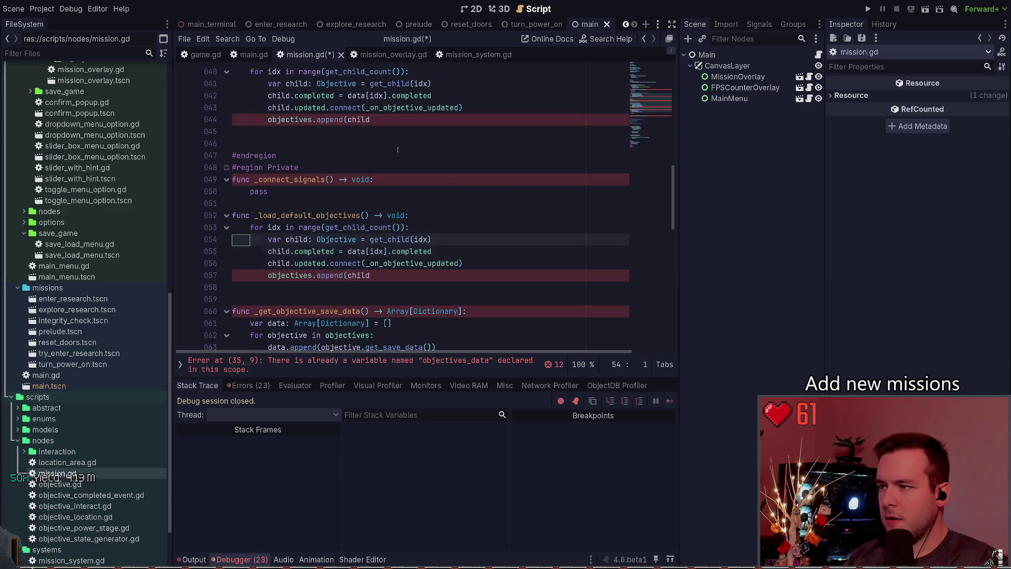
key("Home")
key("Right")
key("Right")
key("Right")
key("ctrl+shift+Right")
type("child")
key("Right")
key("Right")
key("Right")
key("shift+End")
key("shift+Left")
type("get_chilrd")
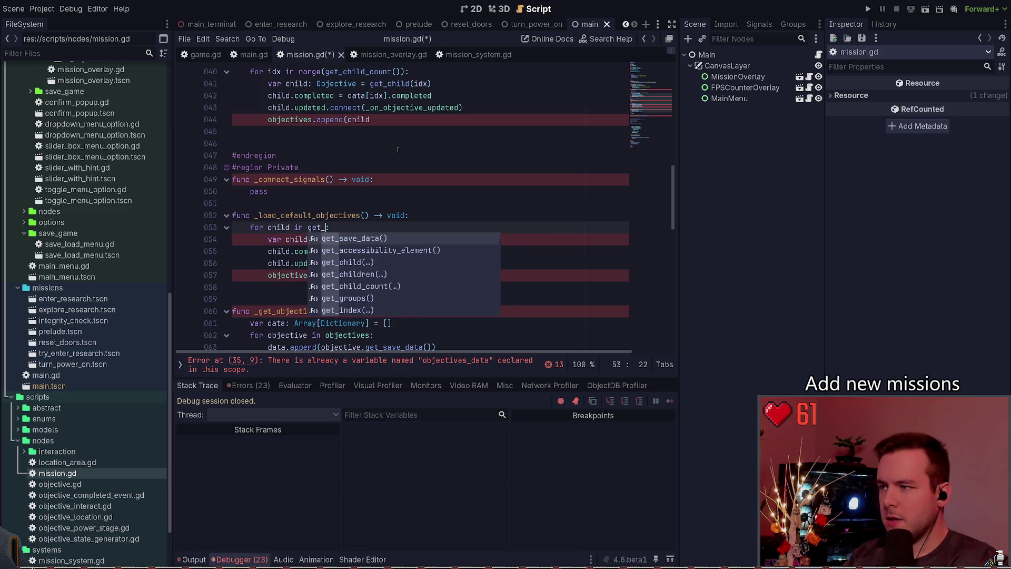
key("BackSpace")
type("dren")
key("Return")
key("Down")
Step: Delete the pasted loop and move the commented _find_objective_children lines under _load_default_objectives
key("Up")
key("ctrl+shift+k")
key("ctrl+shift+k")
key("ctrl+shift+k")
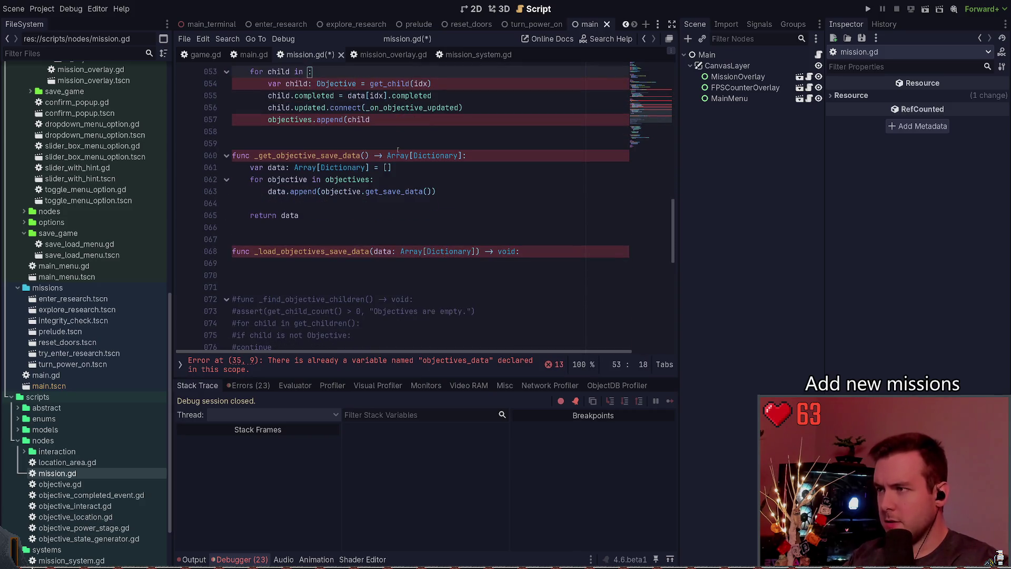
key("Down")
key("Down")
key("Down")
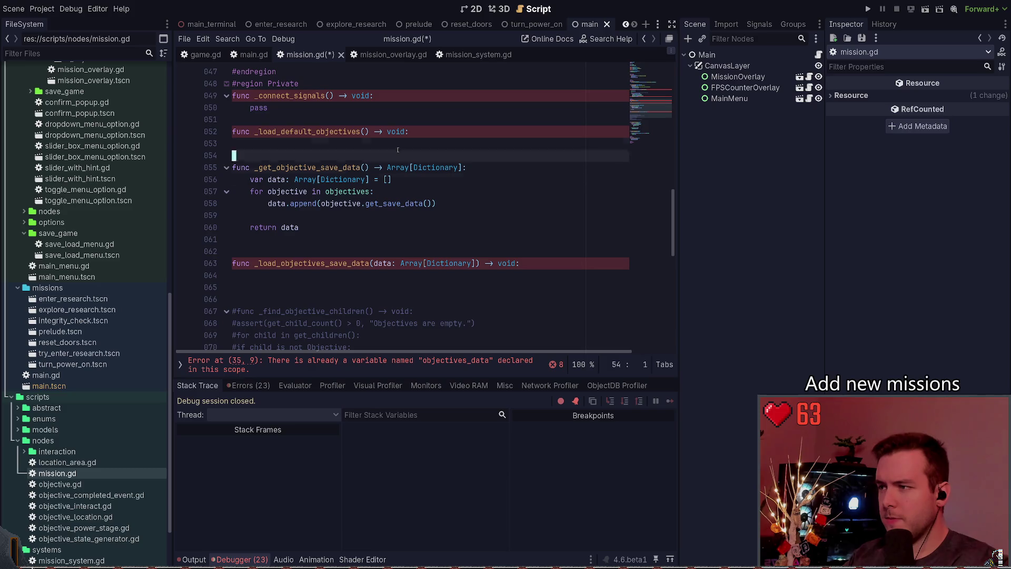
key("Up")
key("Up")
key("Up")
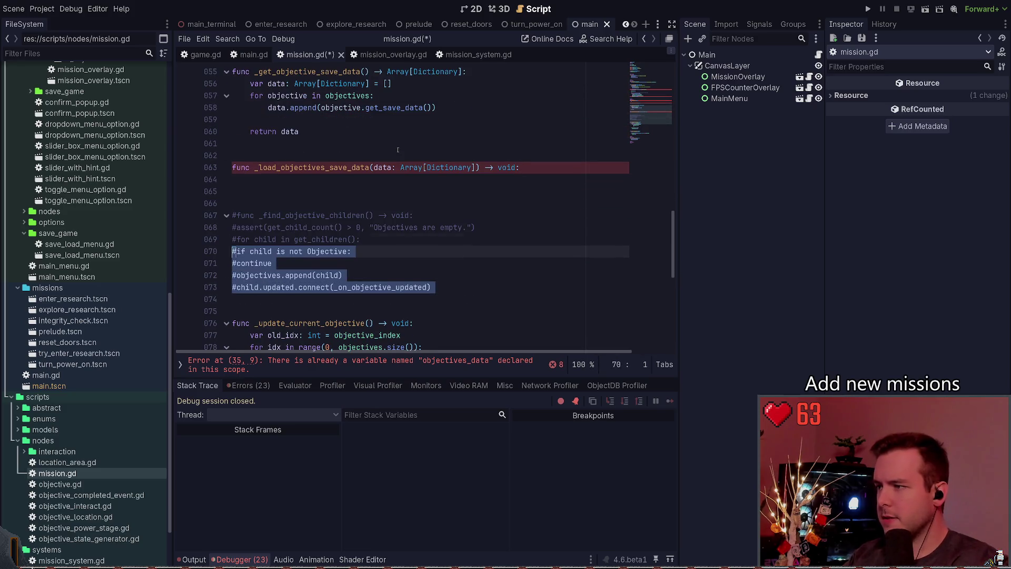
key("alt+Up")
key("alt+Up")
key("alt+Up")
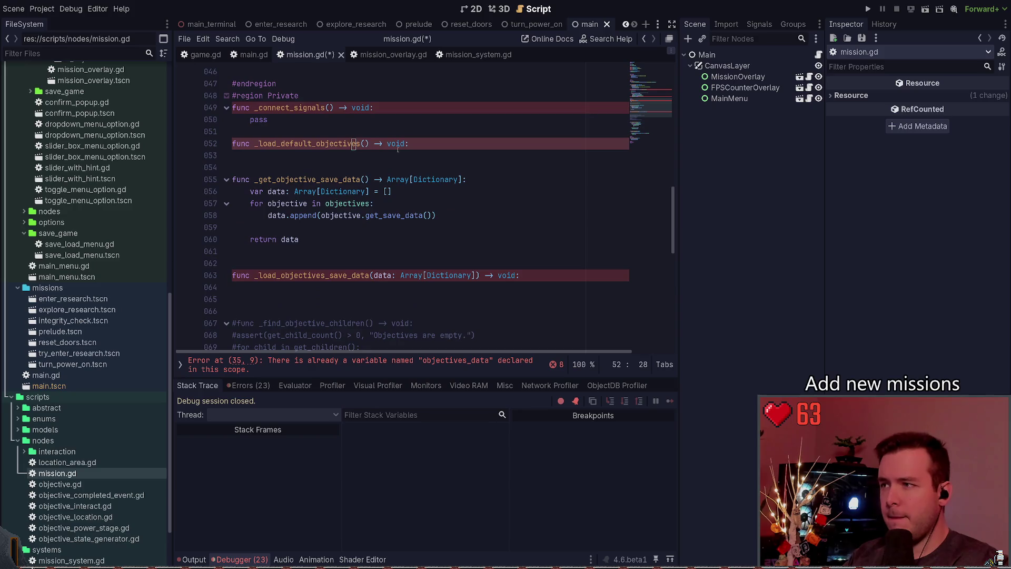
Step: Uncomment the moved lines with Ctrl+K
key("shift+Up")
key("shift+Up")
key("shift+Up")
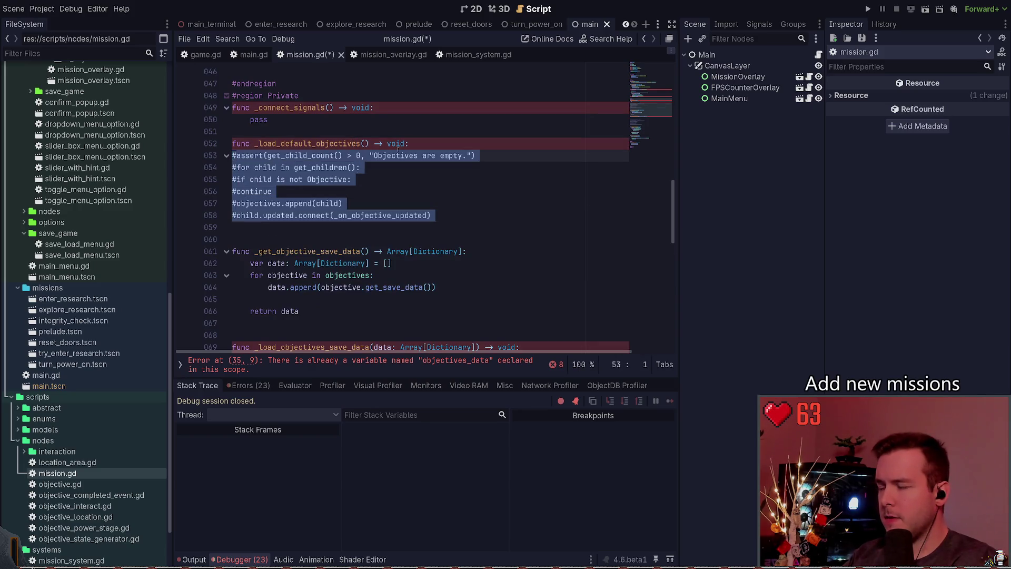
key("ctrl+k")
key("Down")
key("Down")
key("Down")
key("End")
Step: Indent the moved code: loop in the function body, if under for, continue under if, append and connect lines
key("shift+Up")
key("shift+Up")
key("shift+Up")
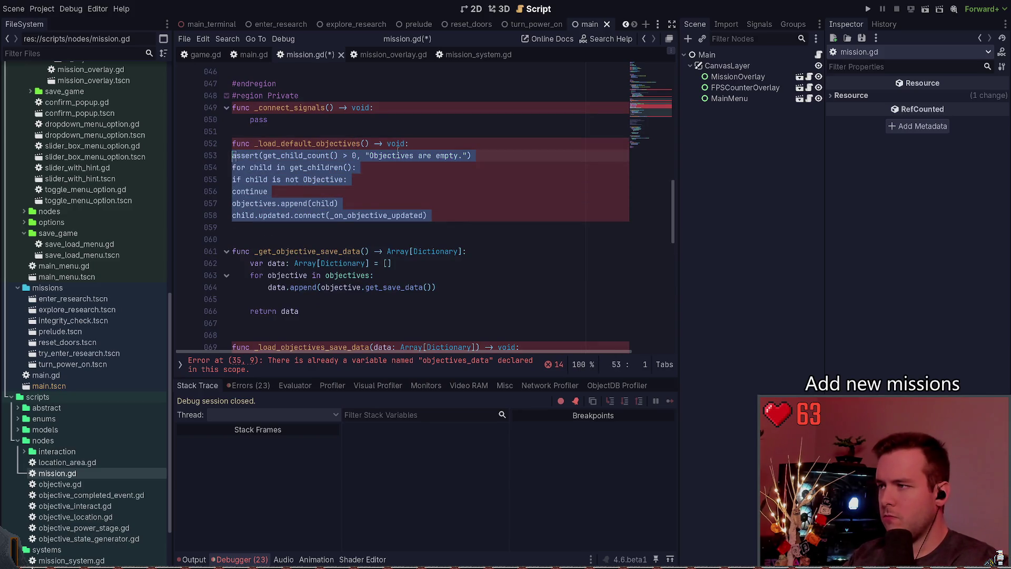
key("Tab")
key("Up")
key("Up")
key("Up")
key("shift+Down")
key("Tab")
key("Down")
key("Down")
key("shift+Up")
key("Tab")
key("Up")
key("Up")
key("shift+Home")
key("Tab")
key("Up")
key("End")
key("Up")
key("Up")
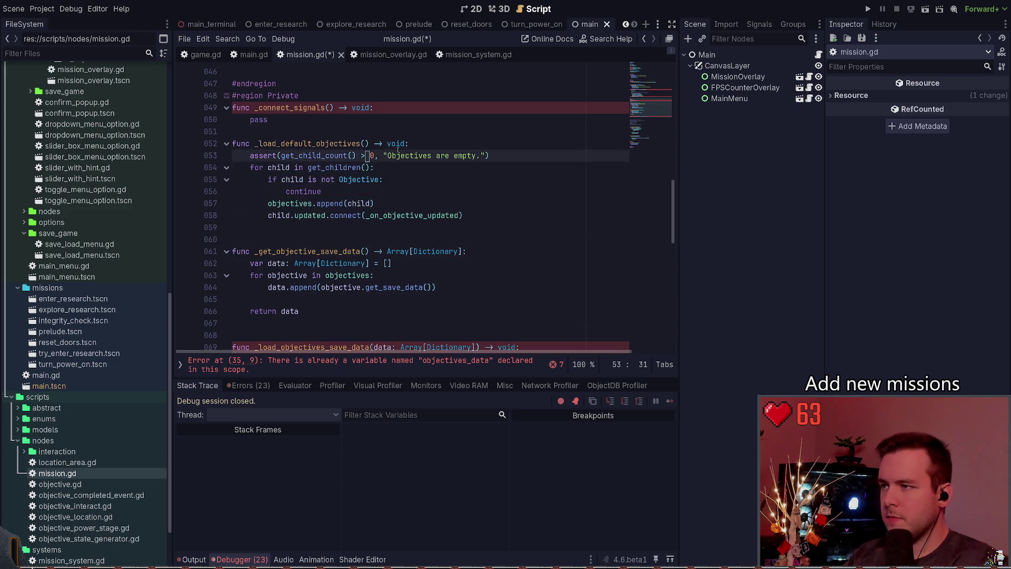
Step: Keep the assert line after briefly deleting it, and save mission.gd
key("ctrl+shift+k")
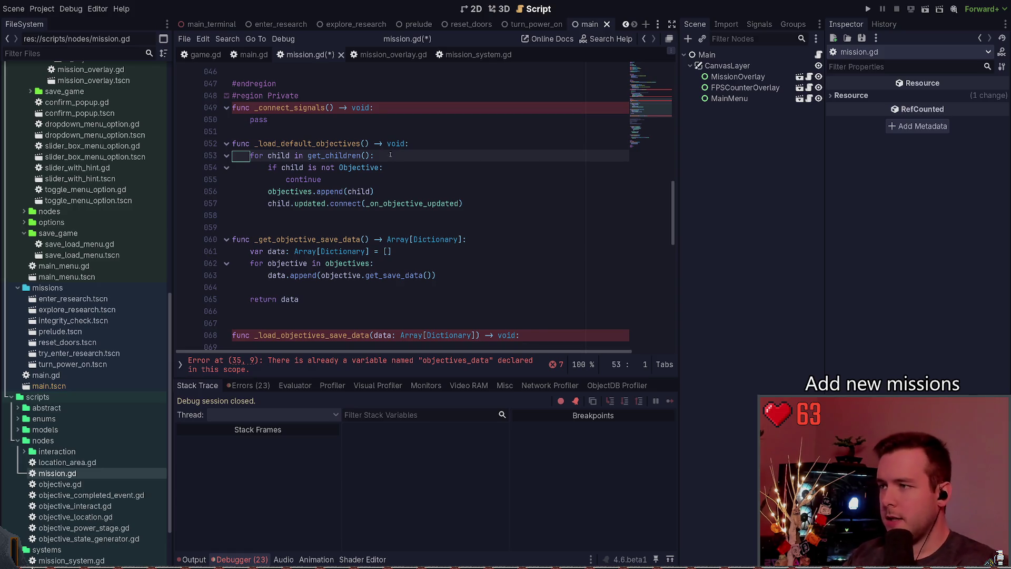
scroll(391, 154, "up", 1)
key("ctrl+z")
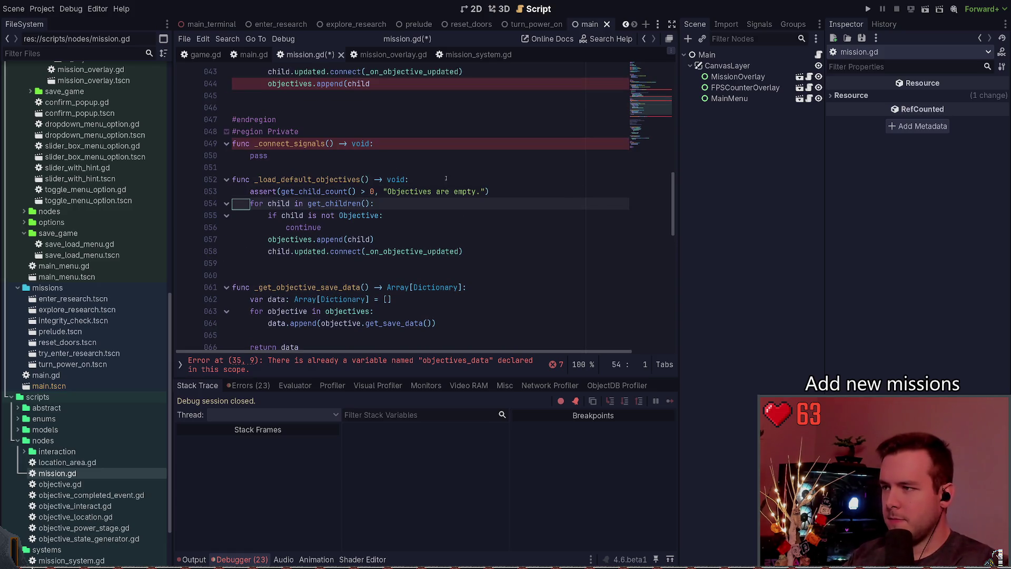
key("Up")
scroll(461, 195, "up", 3)
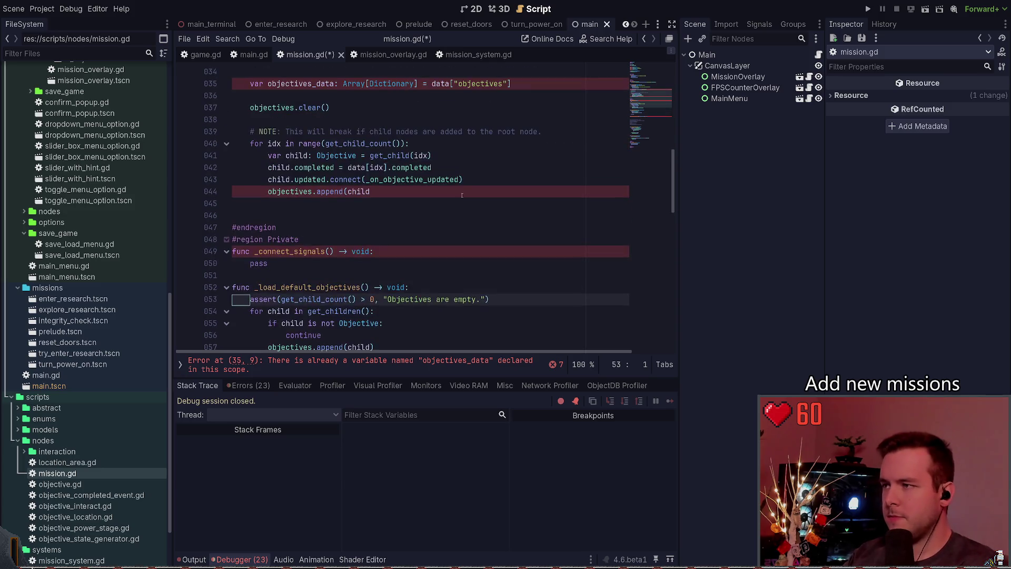
scroll(461, 195, "up", 4)
scroll(418, 229, "down", 5)
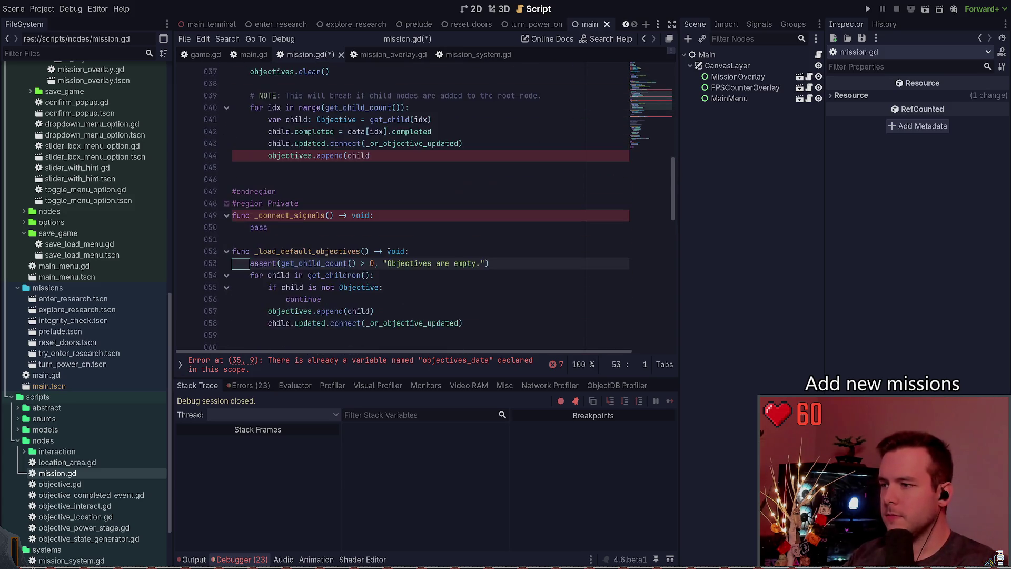
key("ctrl+s")
Step: Check the objectives.append(child) line and the pass in _connect_signals, then move back up into load_save_data
scroll(402, 255, "down", 3)
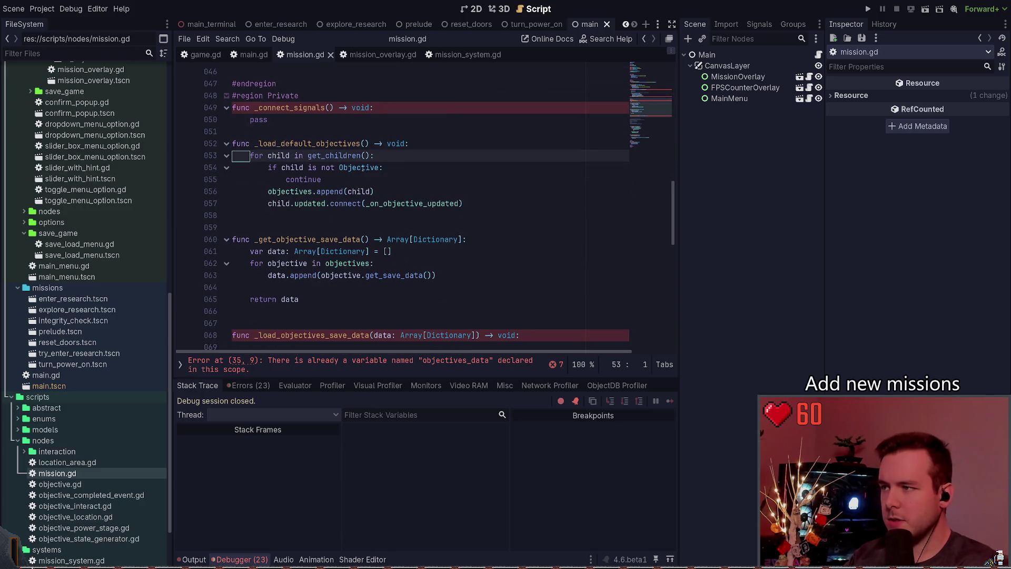
left_click_drag(405, 194, 267, 192)
left_click(385, 188)
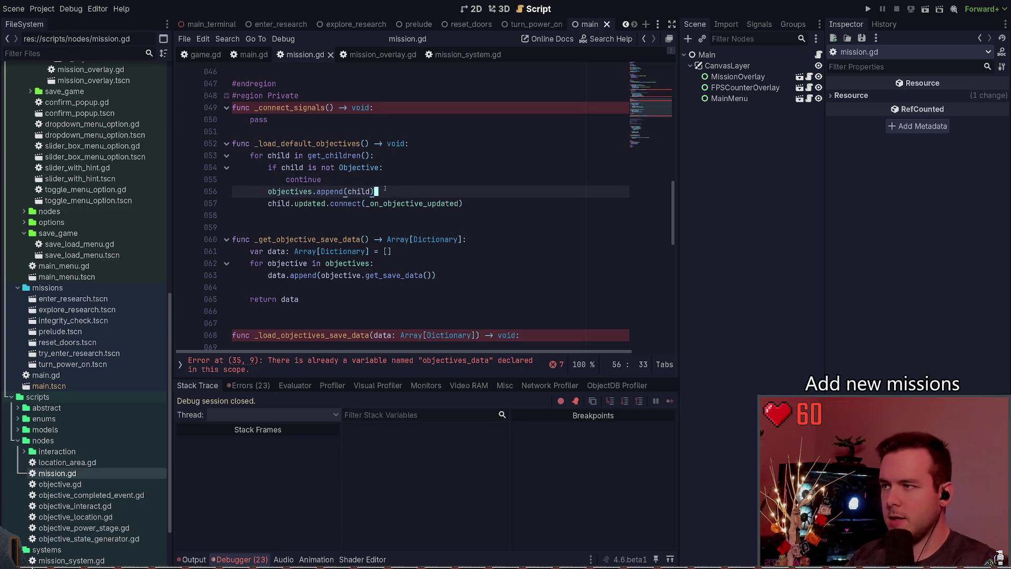
scroll(385, 168, "up", 2)
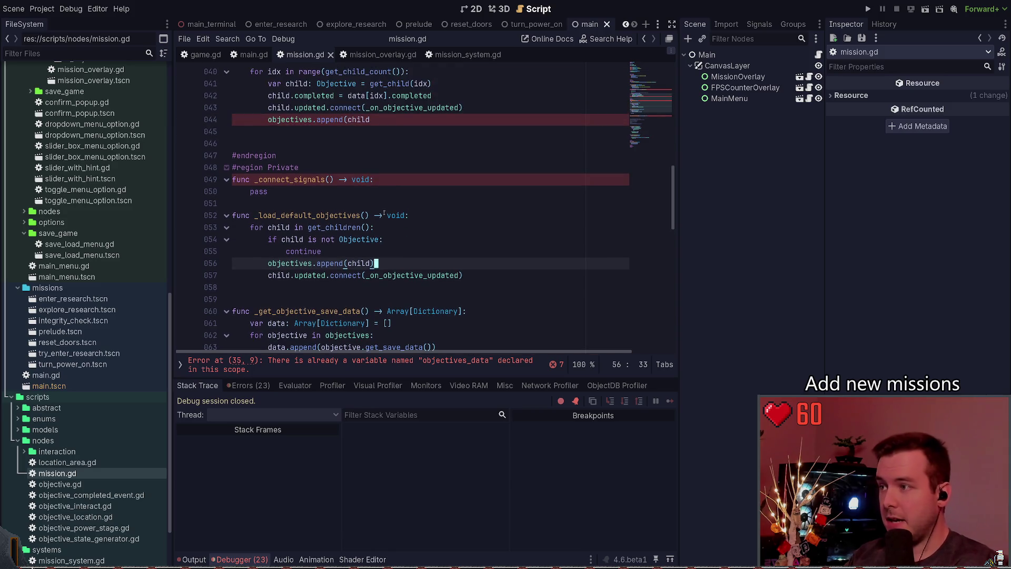
left_click(311, 196)
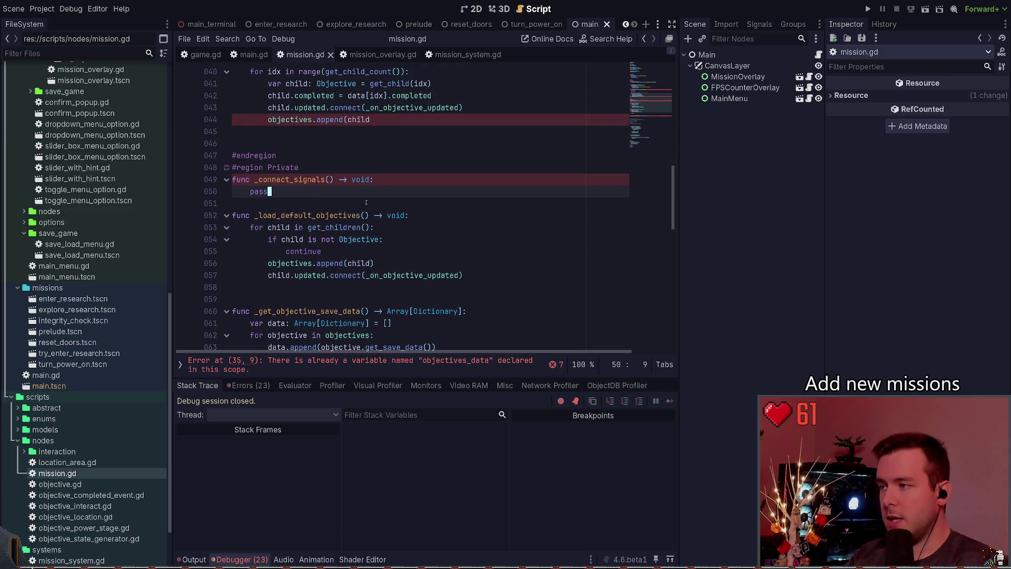
key("Up")
key("Up")
key("Up")
scroll(366, 203, "up", 1)
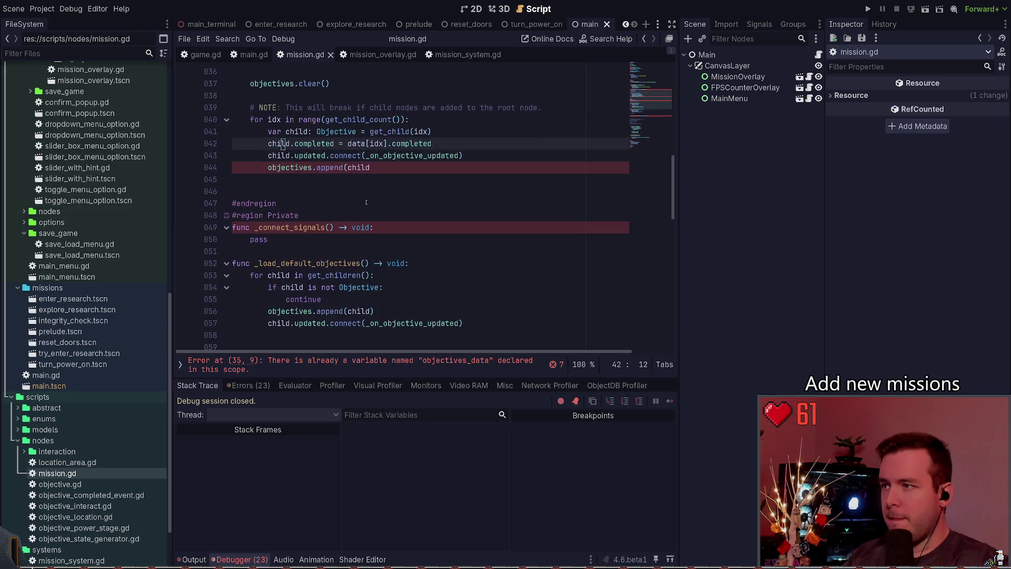
key("Up")
key("Up")
key("Up")
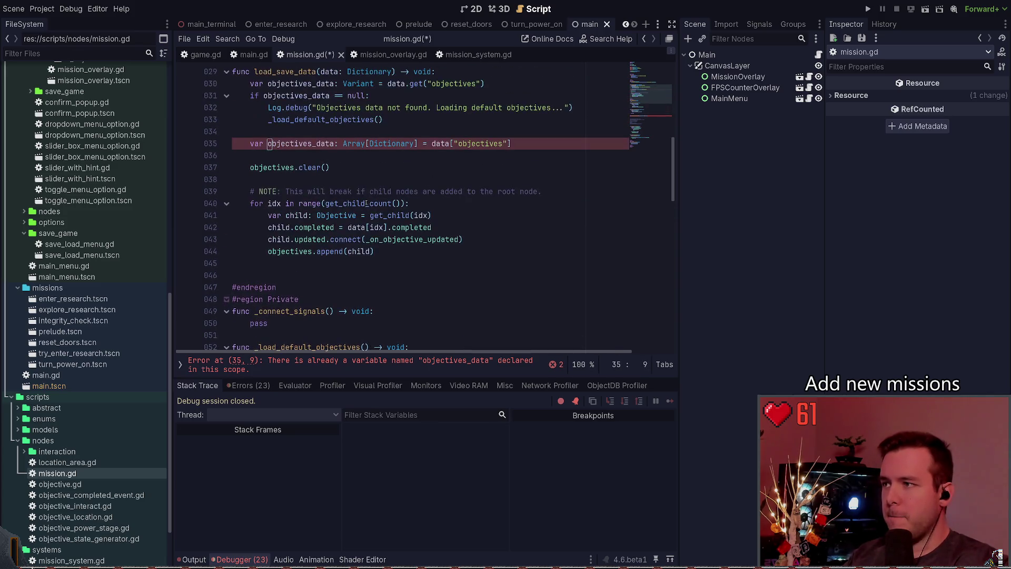
Step: Delete the duplicate objectives_data declaration and save mission.gd
key("Tab")
key("Down")
key("Right")
key("Right")
key("Right")
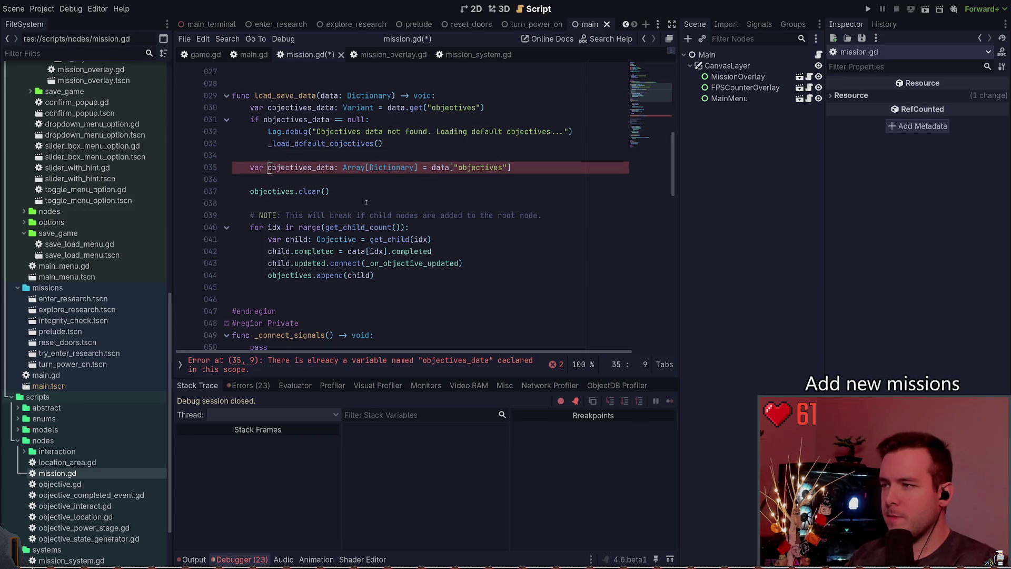
key("ctrl+shift+k")
key("ctrl+shift+k")
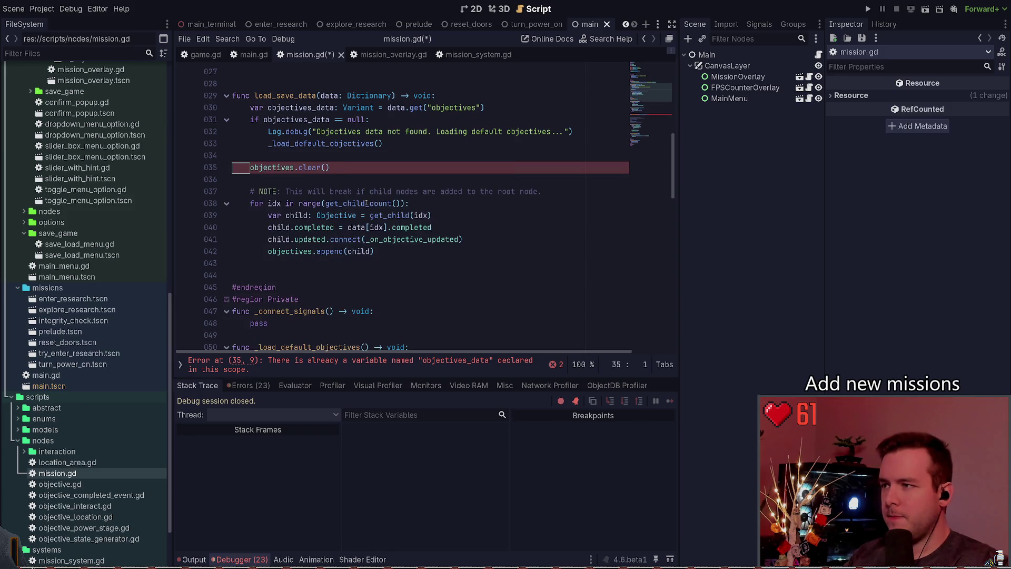
key("Up")
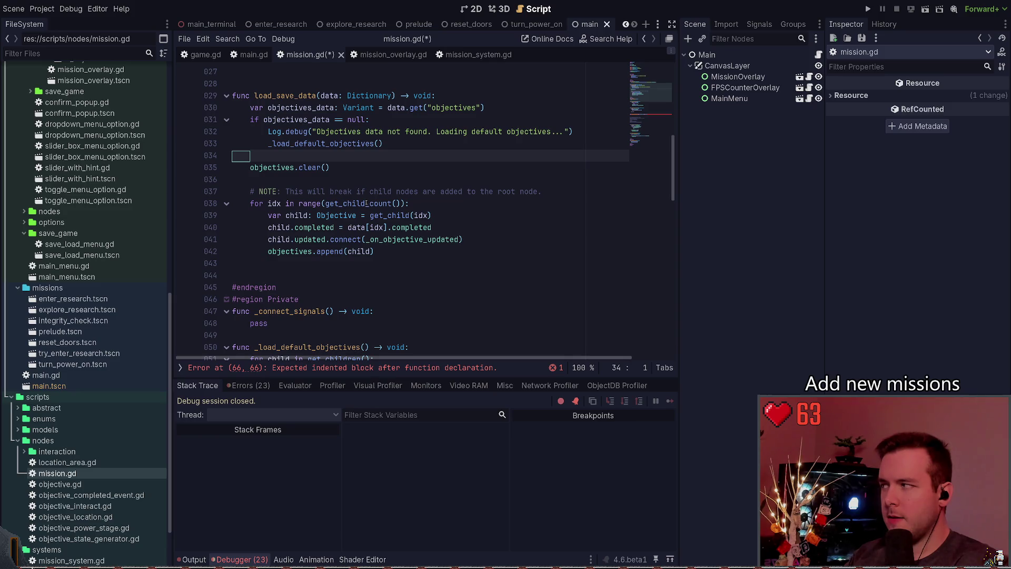
key("ctrl+s")
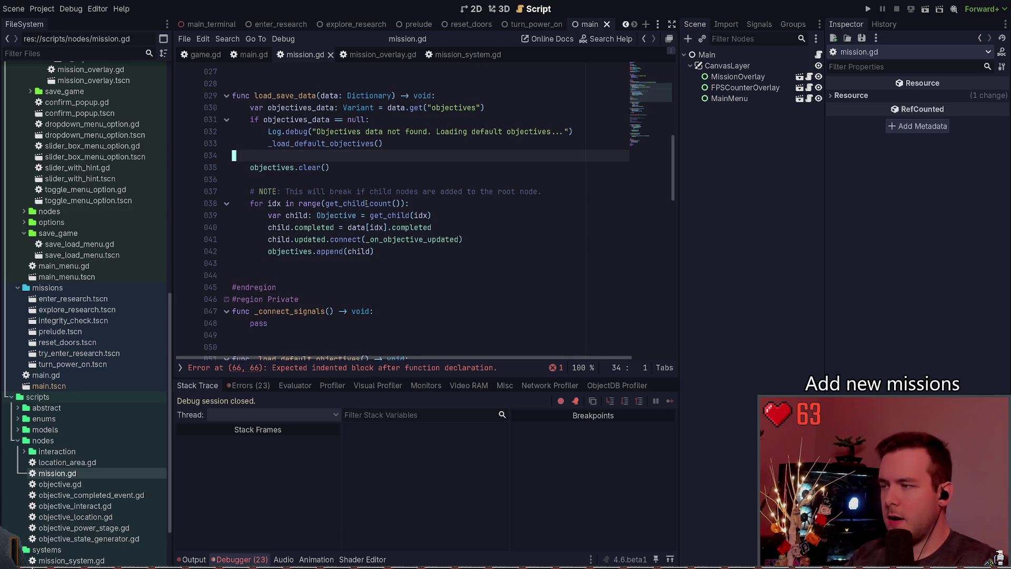
Step: Cut the objectives.clear() line and paste it as the first line of load_save_data, then save
key("Down")
key("ctrl+shift+k")
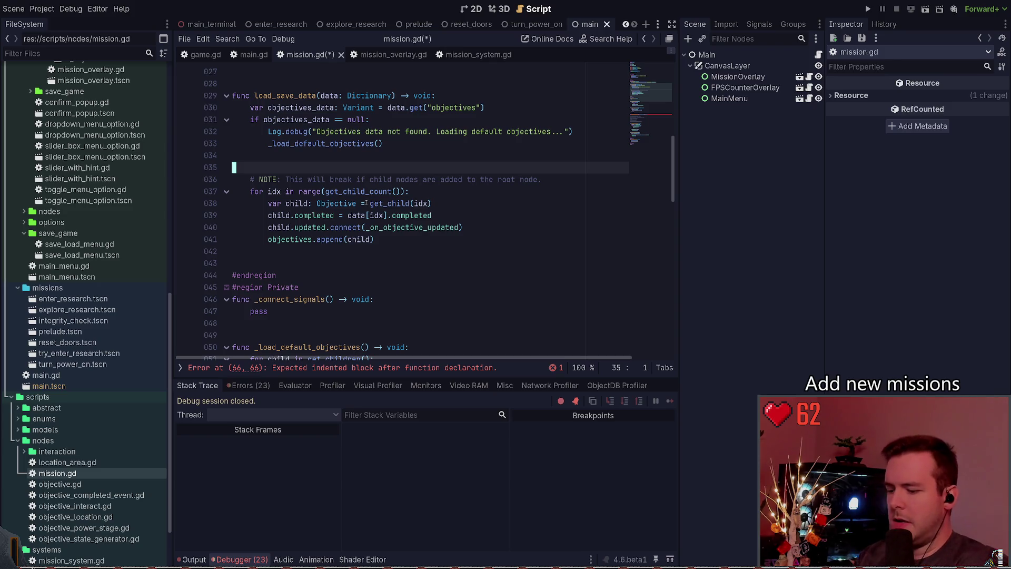
type("objectives.clear()")
key("ctrl+s")
key("shift+Up")
key("ctrl+x")
key("Up")
key("Up")
key("Up")
key("End")
key("Return")
key("ctrl+v")
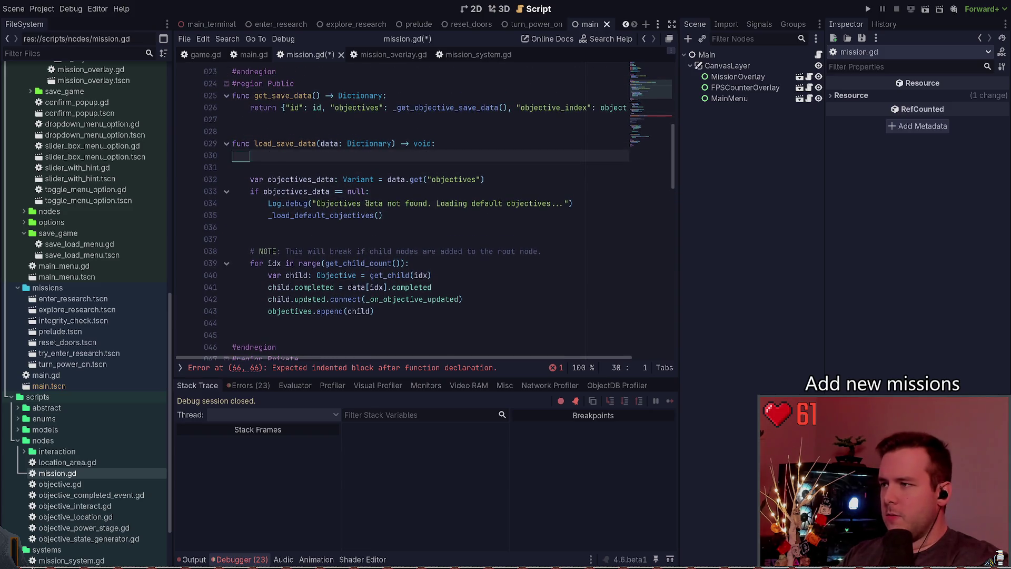
key("ctrl+s")
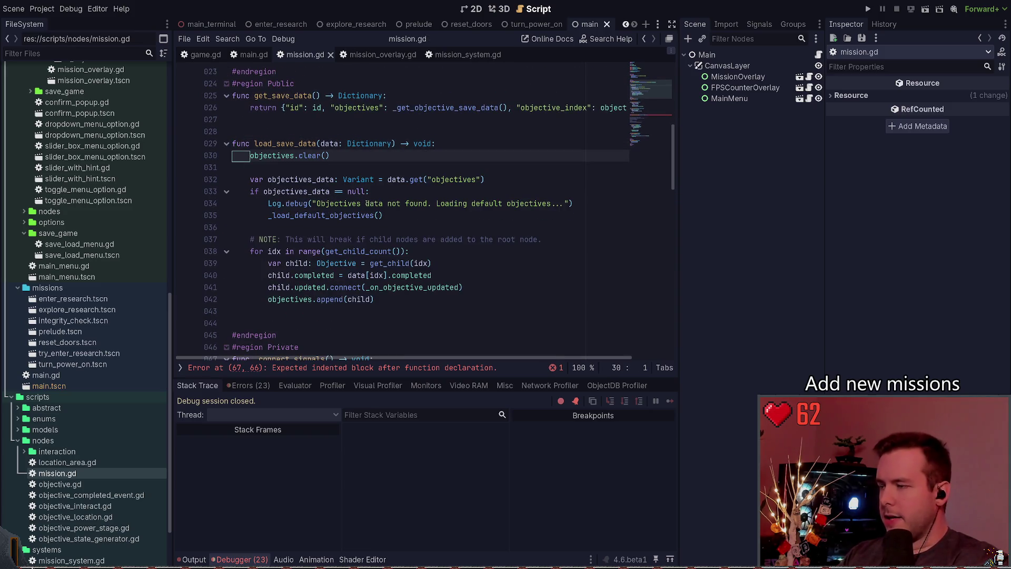
Step: Move objectives.clear() out of load_save_data back into _load_default_objectives
key("Down")
key("Down")
key("Down")
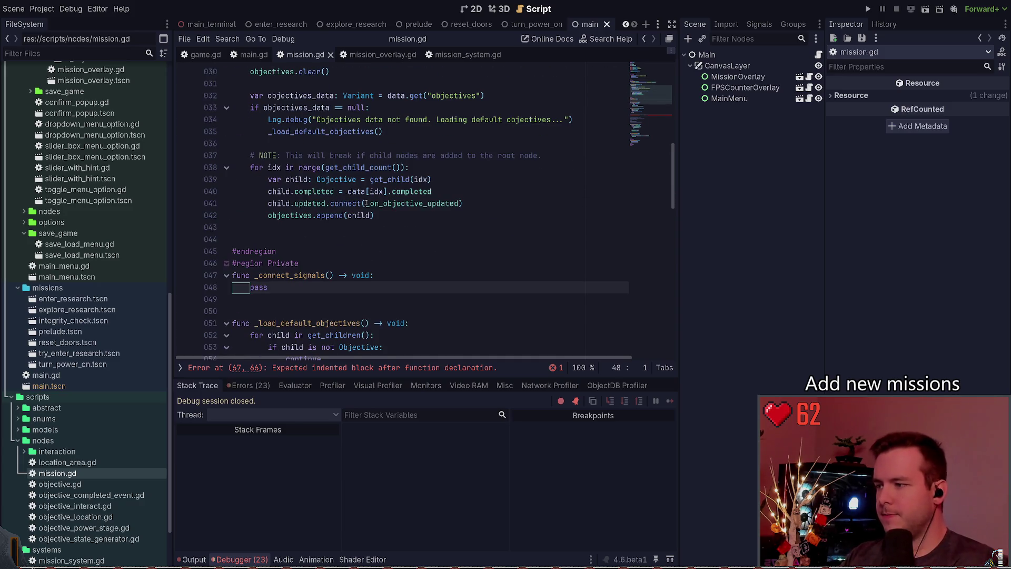
scroll(327, 215, "down", 2)
scroll(374, 245, "up", 5)
left_click(379, 179)
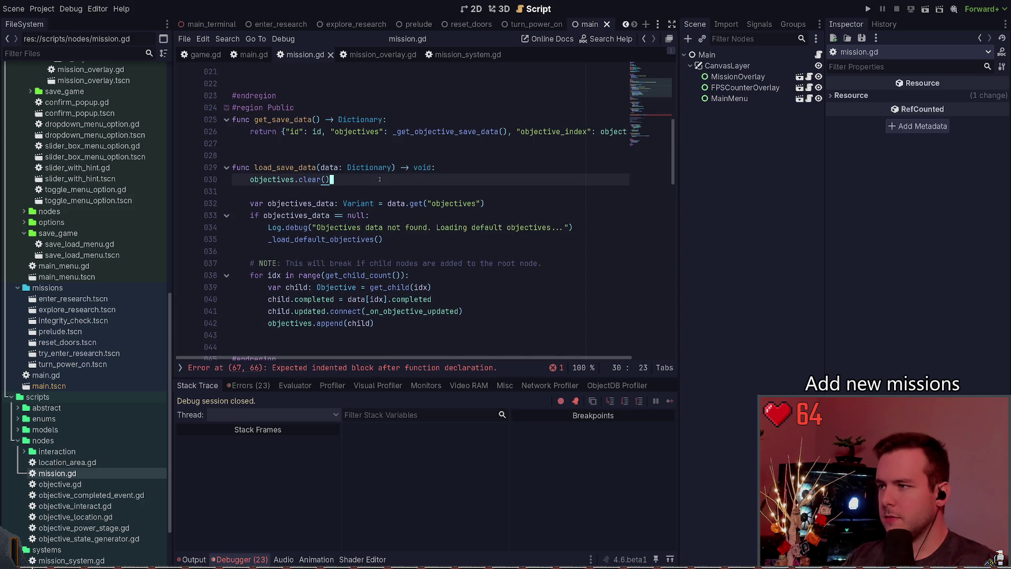
key("ctrl+x")
key("Down")
key("Down")
key("Down")
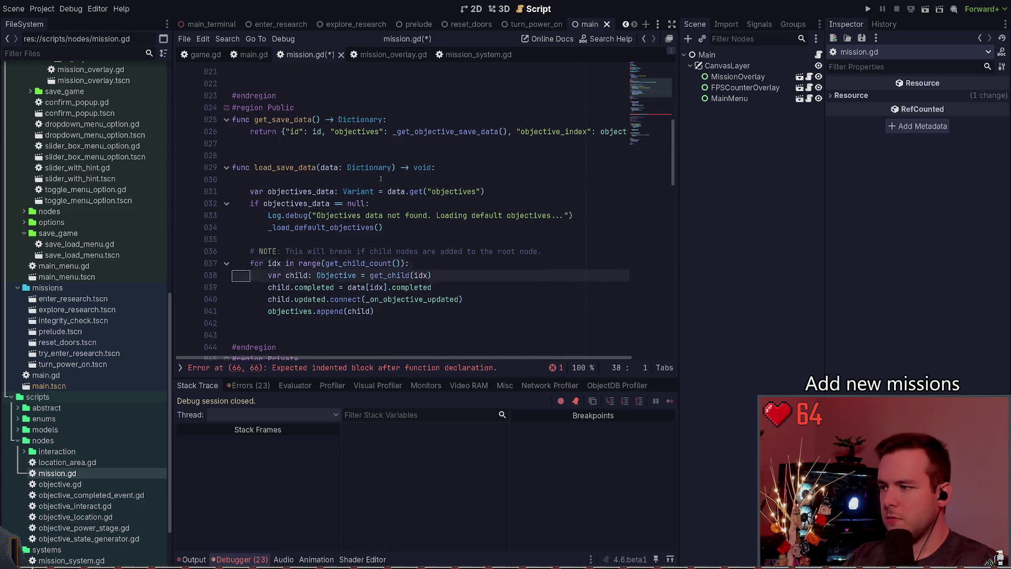
key("Down")
key("Down")
key("Down")
key("ctrl+v")
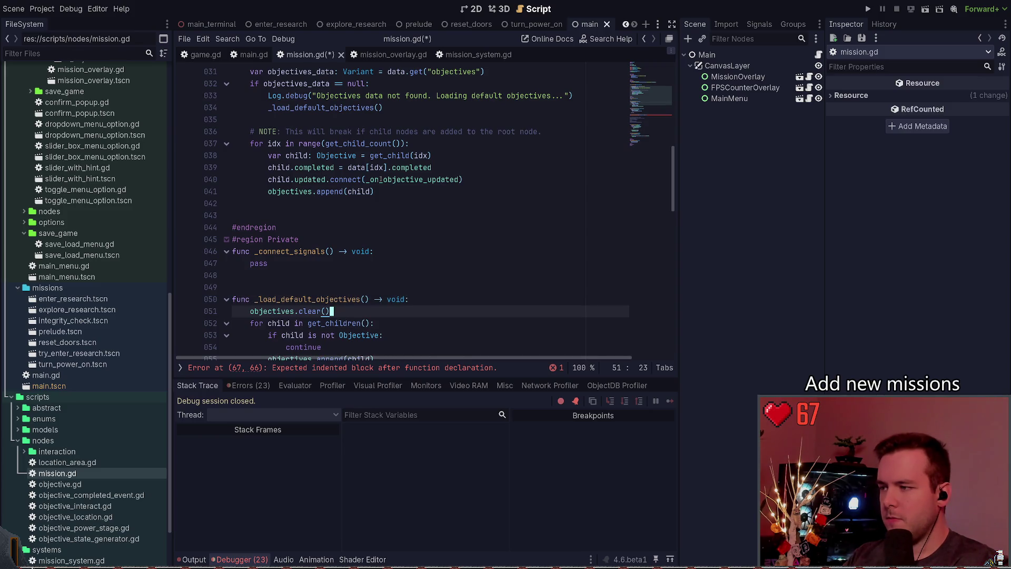
Step: Put objectives.clear() back at the start of load_save_data's body and save mission.gd
key("Up")
key("ctrl+Home")
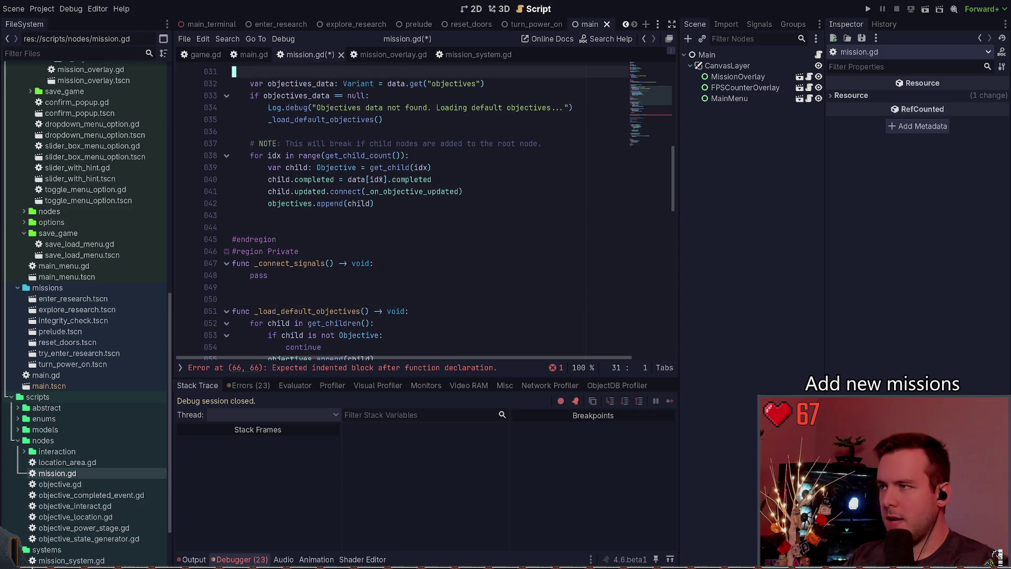
key("Down")
key("Down")
key("Down")
key("ctrl+v")
key("ctrl+s")
Step: Review load_save_data's loop over child indices and the objectives.append line
scroll(400, 174, "down", 5)
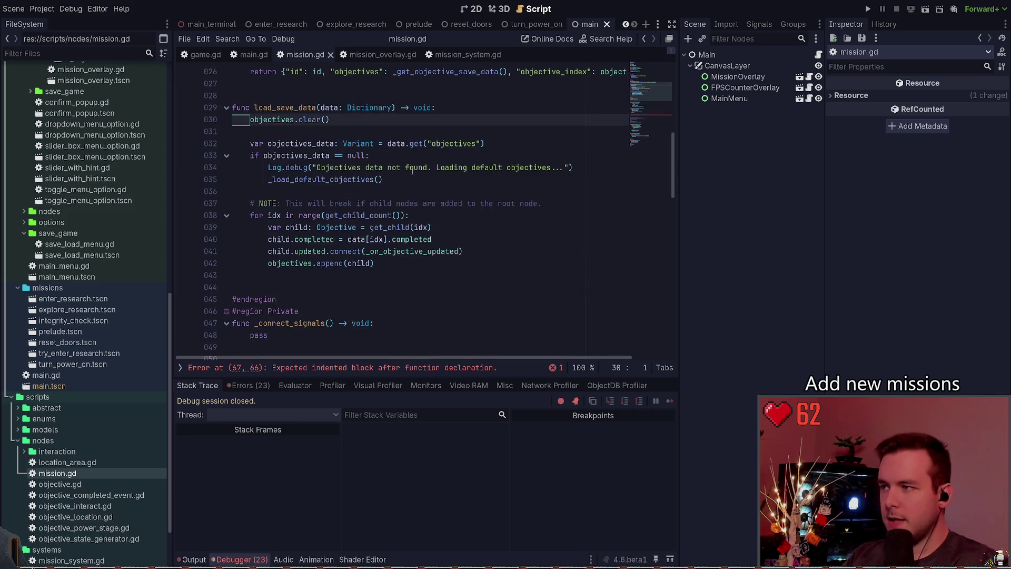
scroll(412, 172, "up", 1)
key("Down")
key("Down")
key("Down")
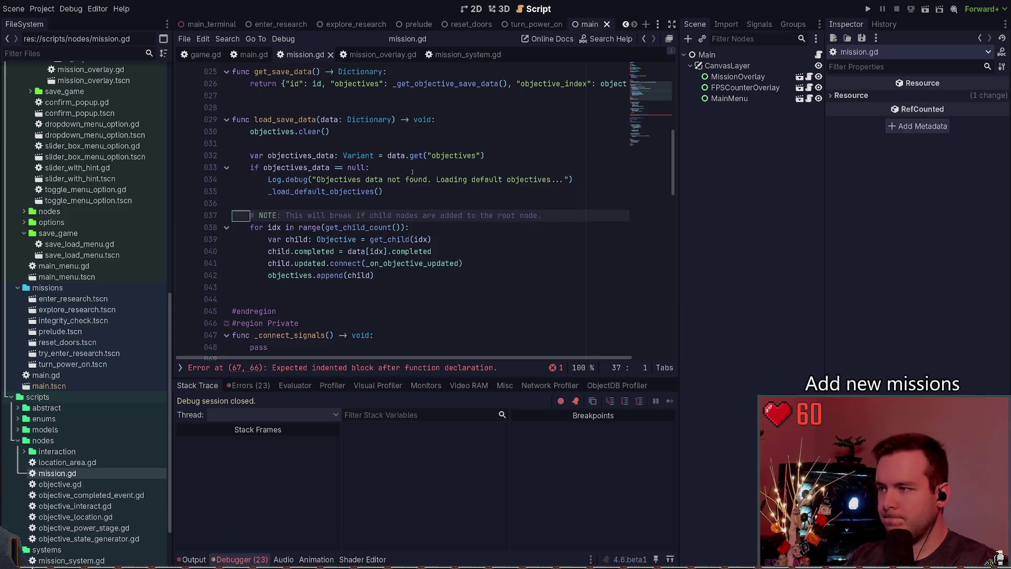
key("Down")
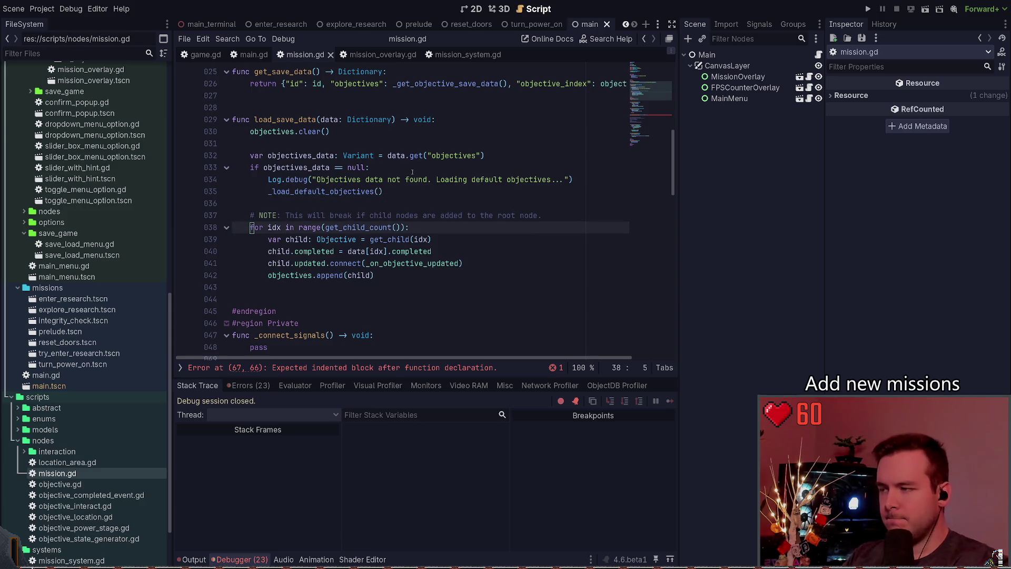
key("Right")
key("Right")
key("Right")
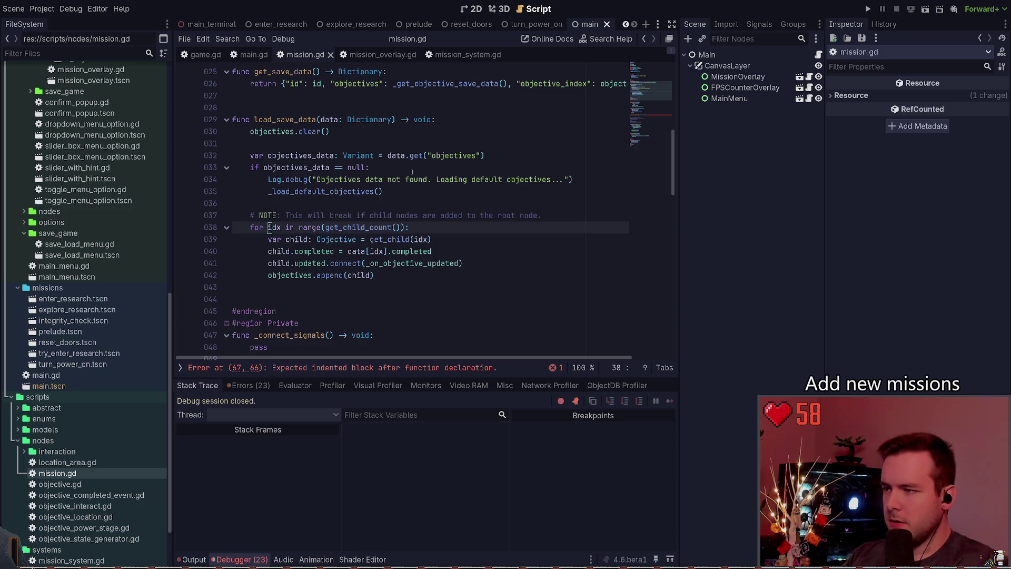
key("Down")
key("Down")
key("Down")
key("End")
key("shift+Home")
key("shift+Home")
key("Up")
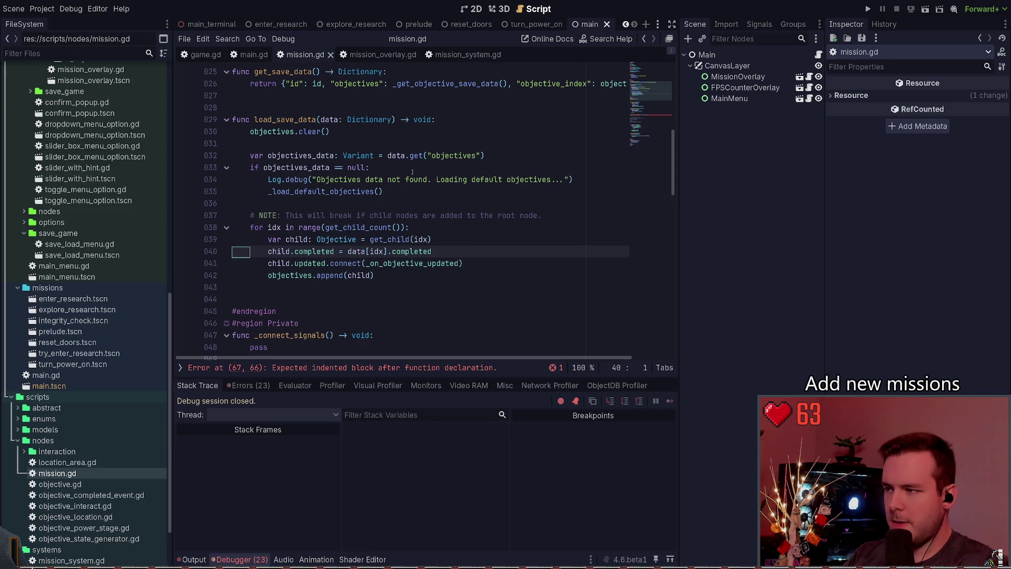
key("Down")
key("Down")
key("Right")
key("Right")
key("Right")
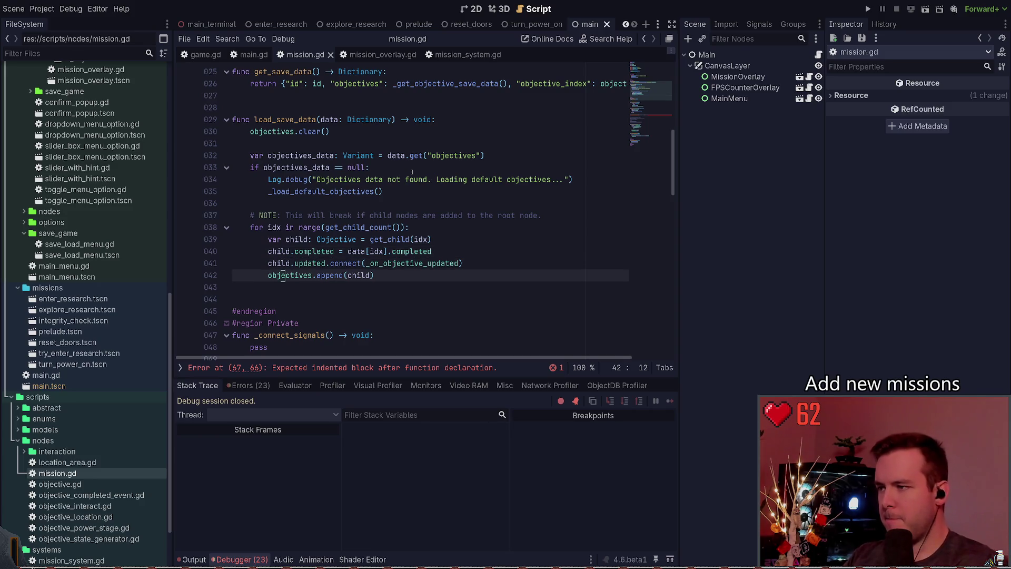
scroll(412, 172, "down", 2)
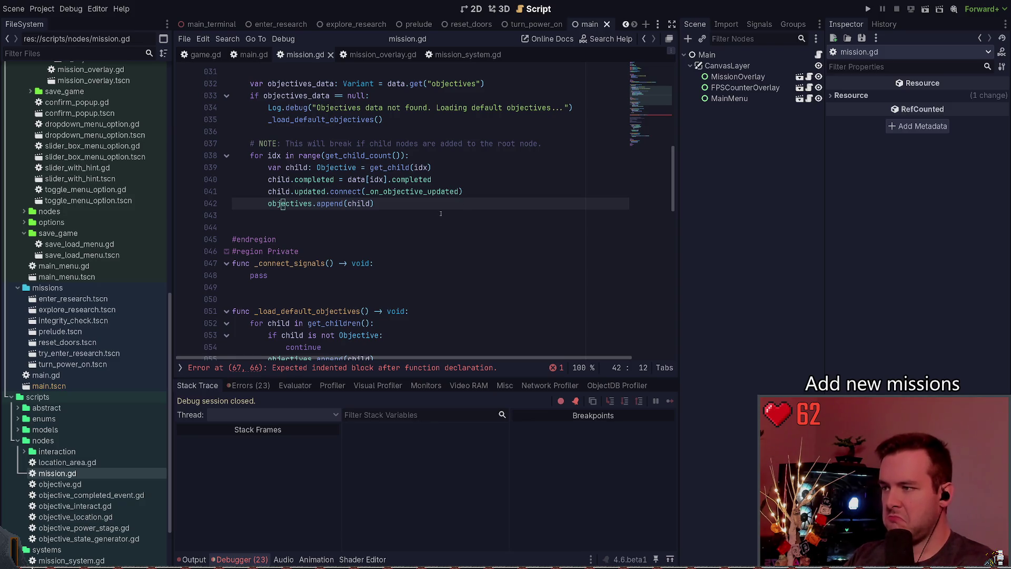
scroll(441, 213, "down", 3)
scroll(415, 215, "down", 3)
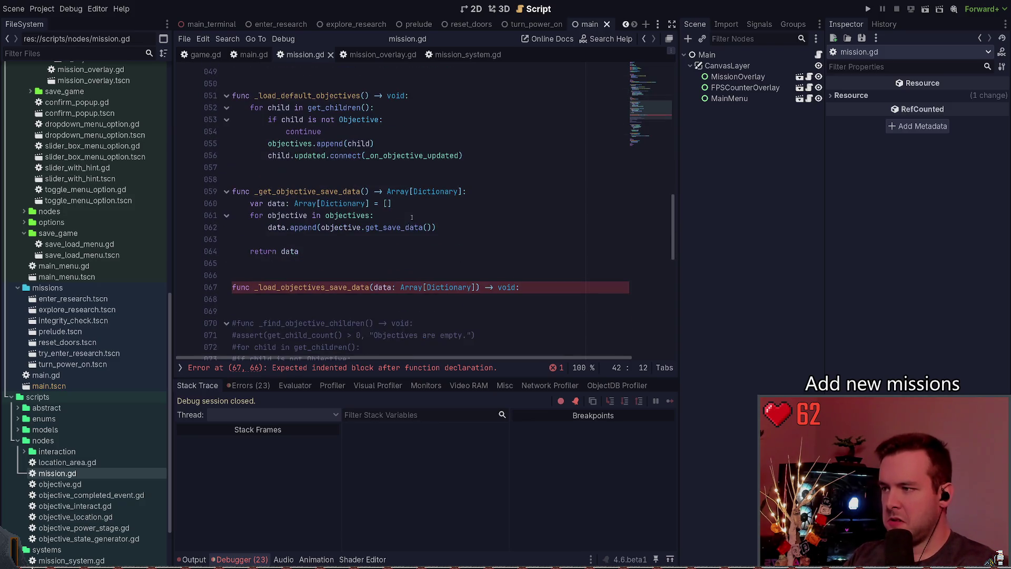
Step: Delete the bodiless _load_objectives_save_data declaration on line 67 and save
left_click(480, 286)
scroll(477, 274, "down", 3)
left_click(477, 274)
key("Down")
key("End")
key("shift+Up")
key("shift+Up")
key("shift+Up")
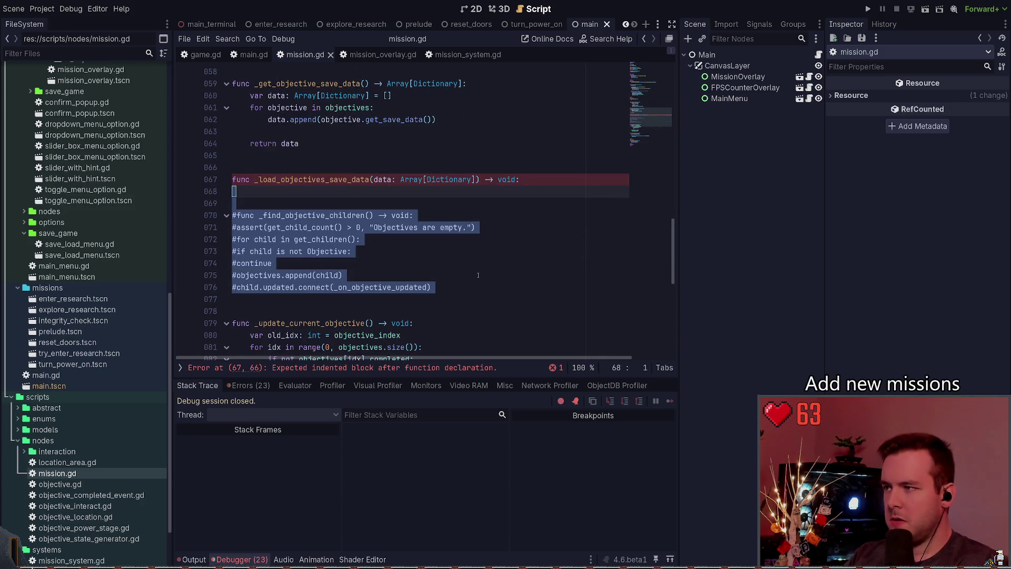
key("ctrl+shift+k")
key("ctrl+shift+k")
key("ctrl+shift+k")
key("ctrl+s")
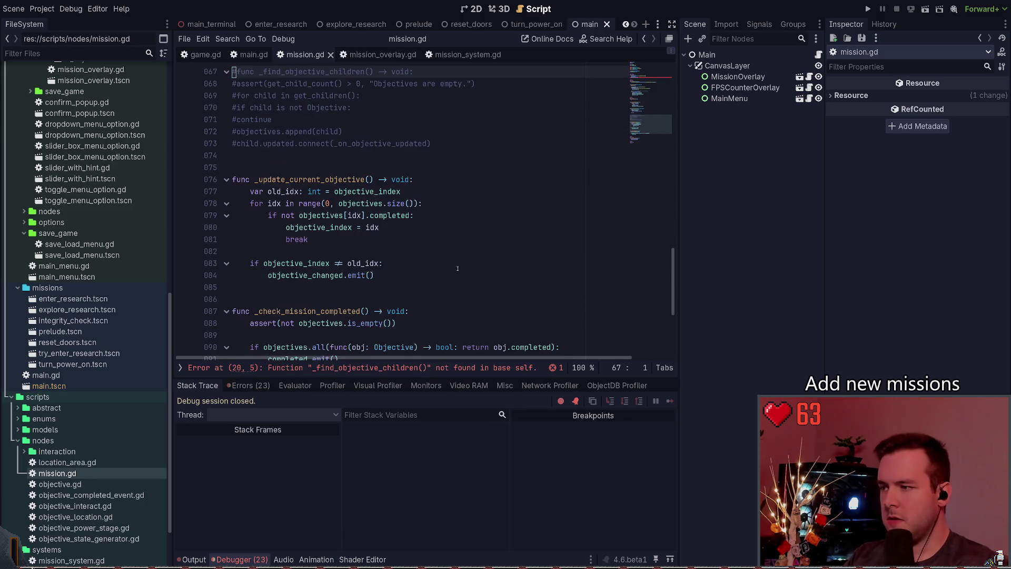
Step: Remove the _find_objective_children() call from _ready, save, and run the project
scroll(465, 240, "down", 4)
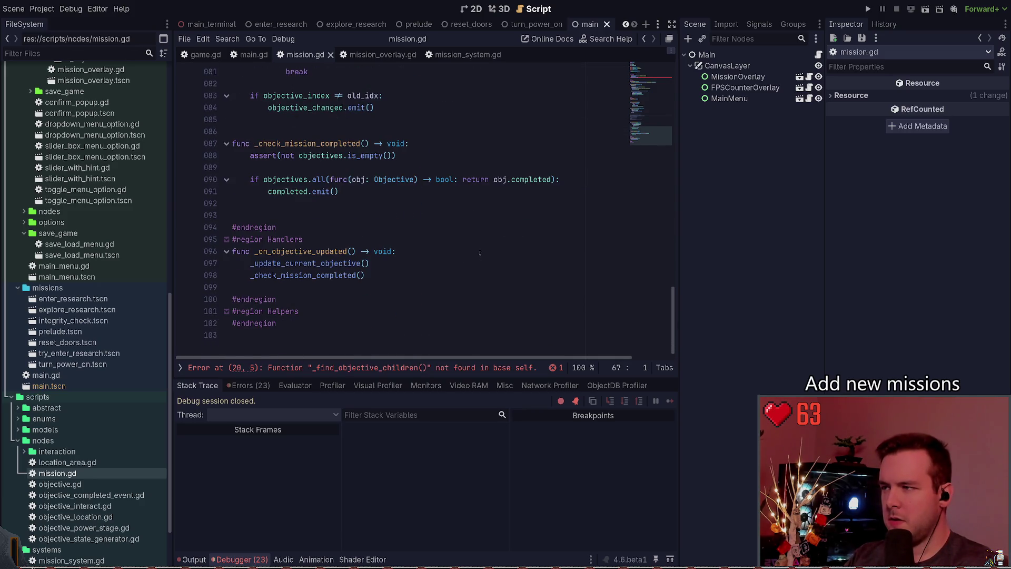
scroll(469, 255, "up", 20)
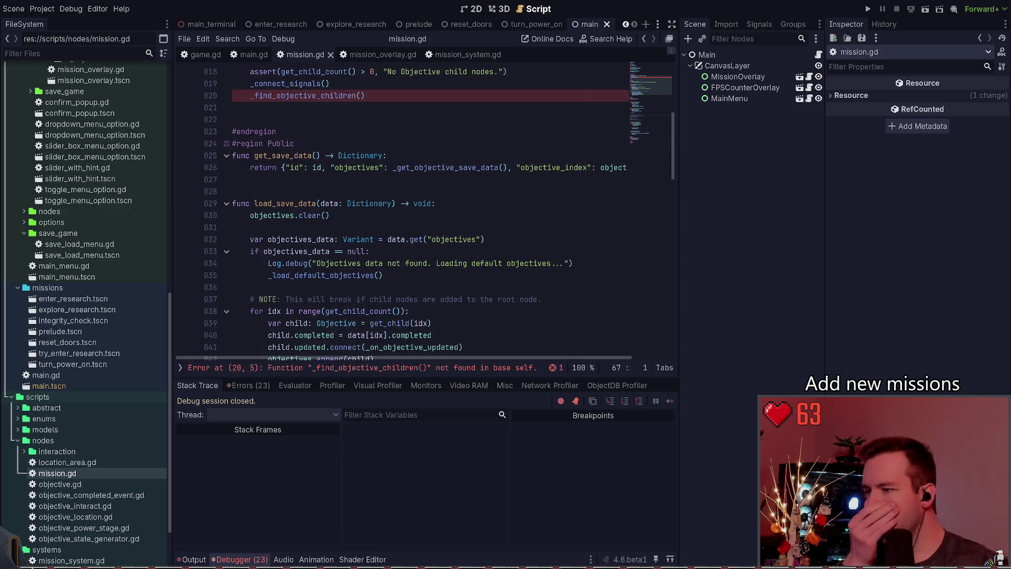
left_click(405, 367)
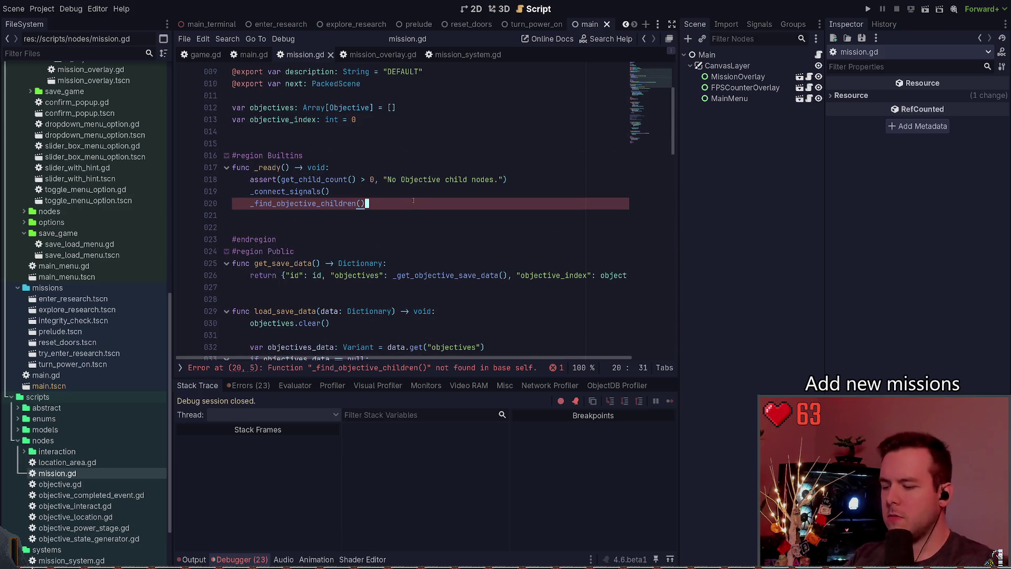
key("ctrl+shift+k")
key("ctrl+s")
scroll(413, 200, "down", 4)
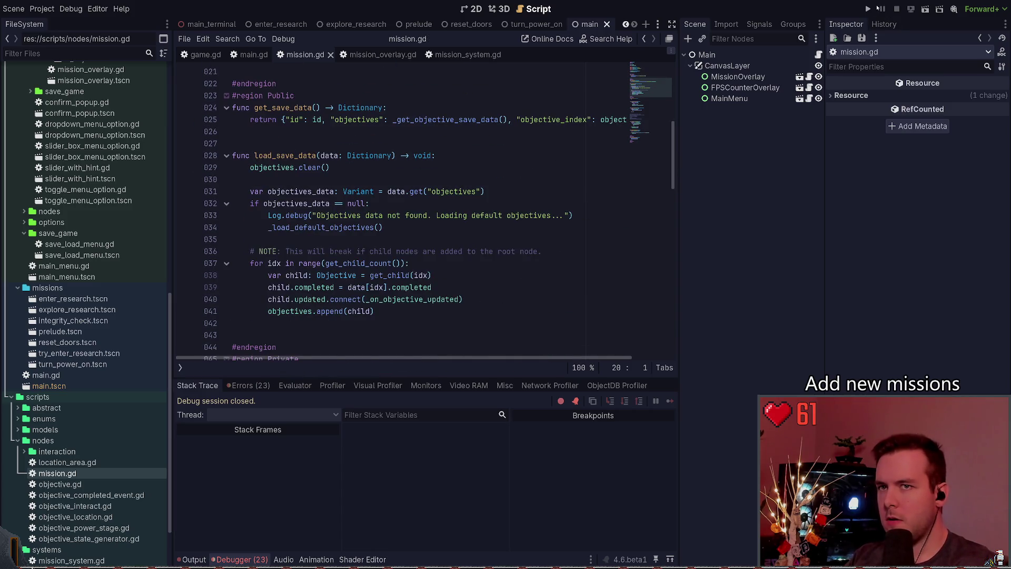
left_click(869, 9)
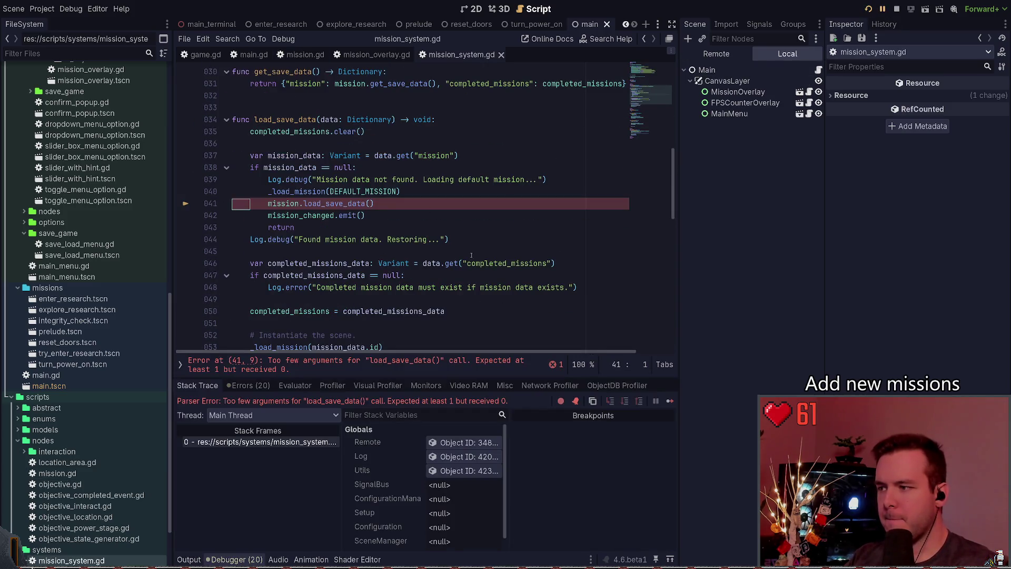
Step: Stop the test run and try rewriting line 40's call as _load_default_mission(), then undo it
key("F8")
left_click(383, 209)
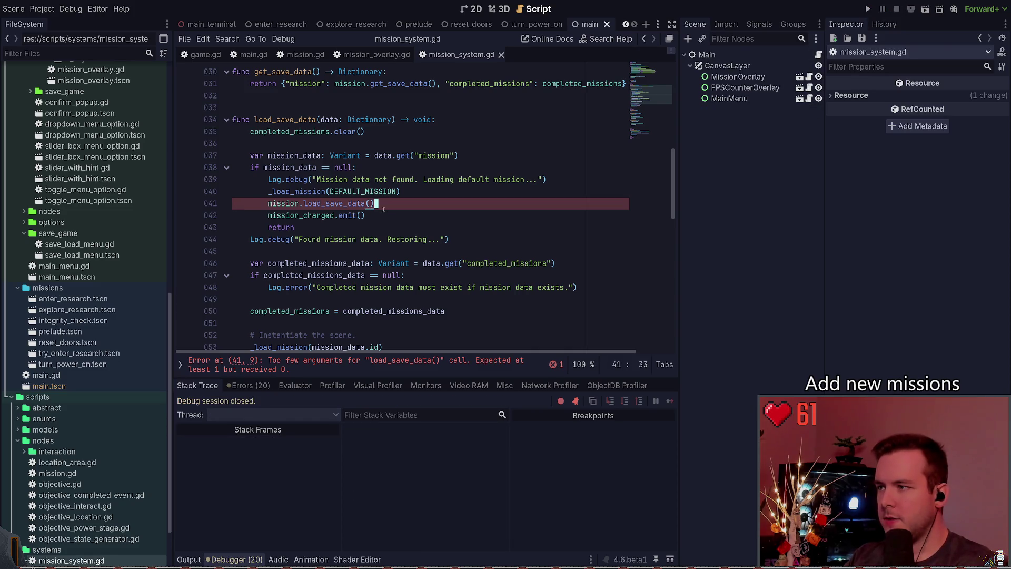
key("Left")
key("Left")
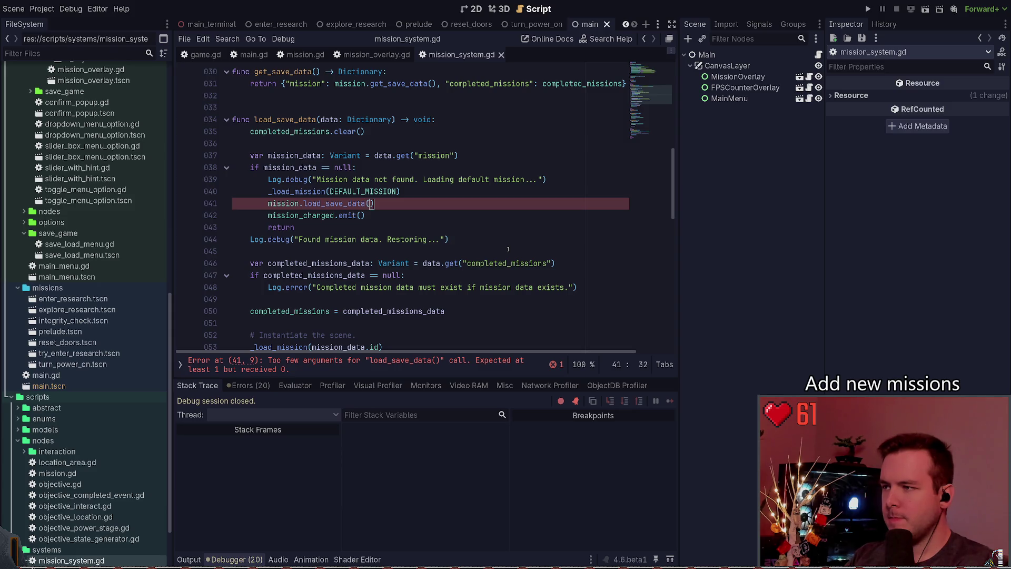
key("Up")
key("ctrl+Left")
key("Home")
key("Right")
key("Right")
key("Right")
type("default_")
key("ctrl+Right")
key("Right")
key("ctrl+Delete")
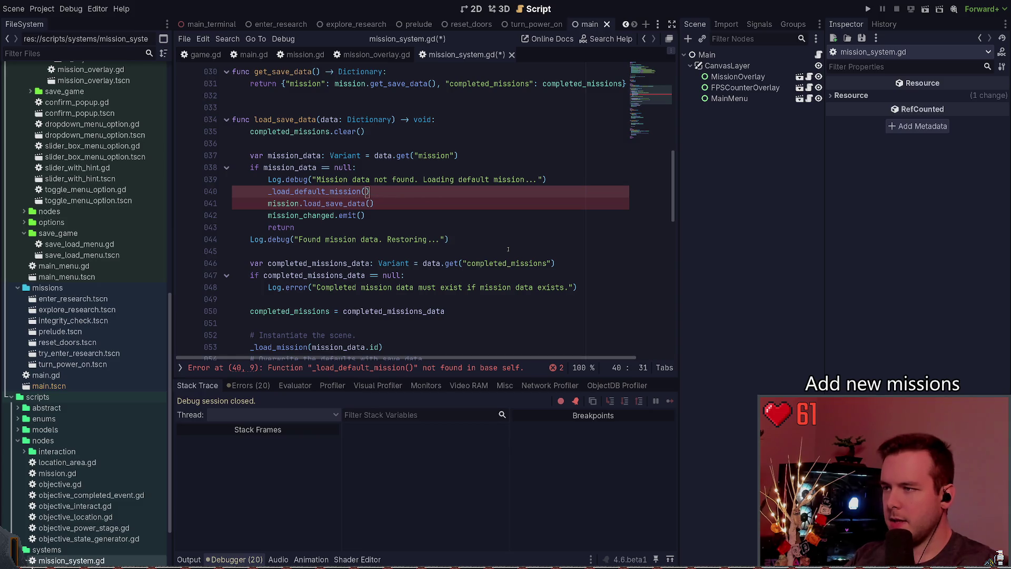
key("ctrl+z")
key("ctrl+z")
key("ctrl+z")
Step: Create a stub _load_default_mission function with a void return type
key("ctrl+Home")
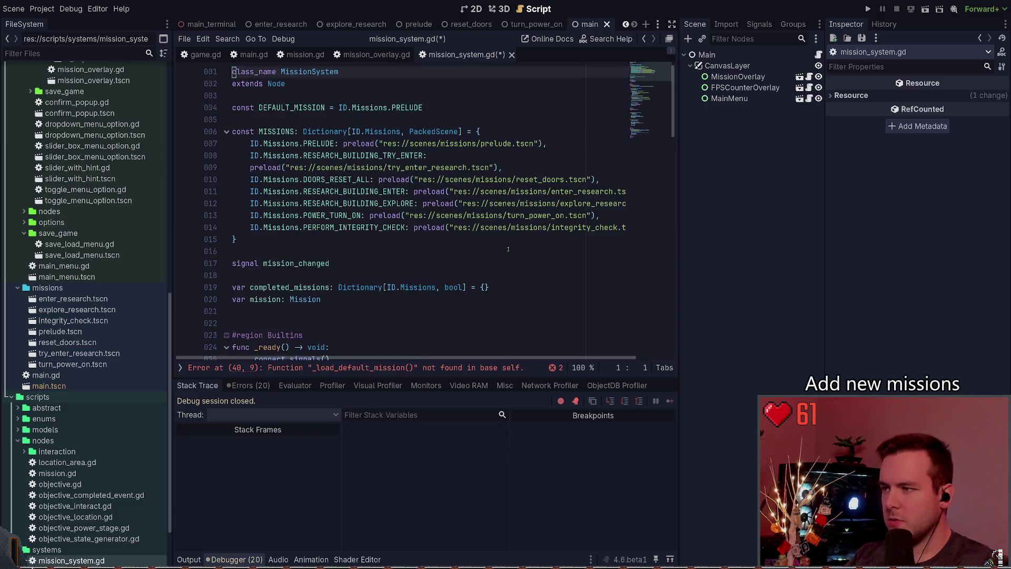
key("alt+Left")
key("alt+Right")
key("alt+Right")
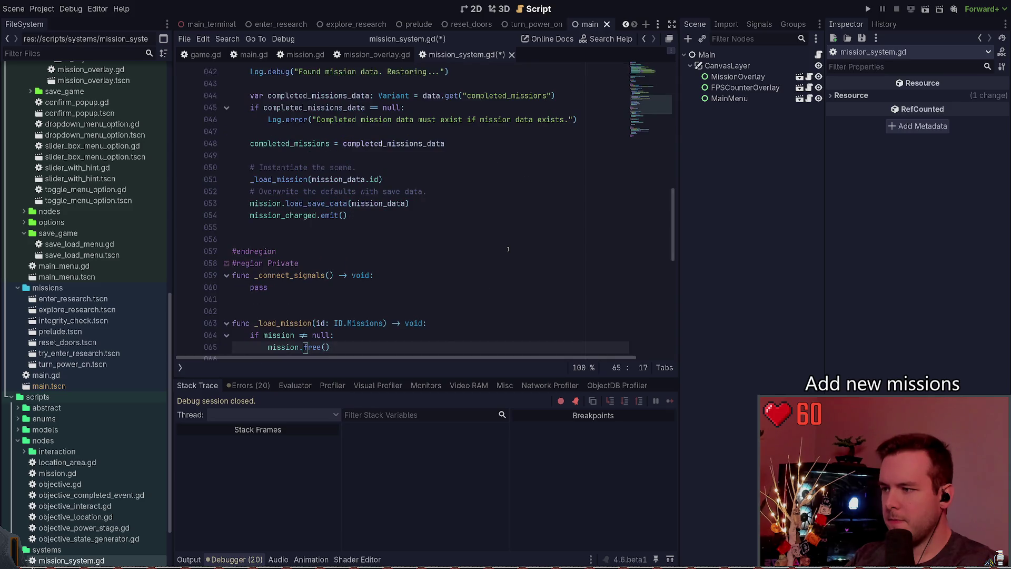
key("alt+Right")
key("ctrl+z")
key("ctrl+z")
key("ctrl+z")
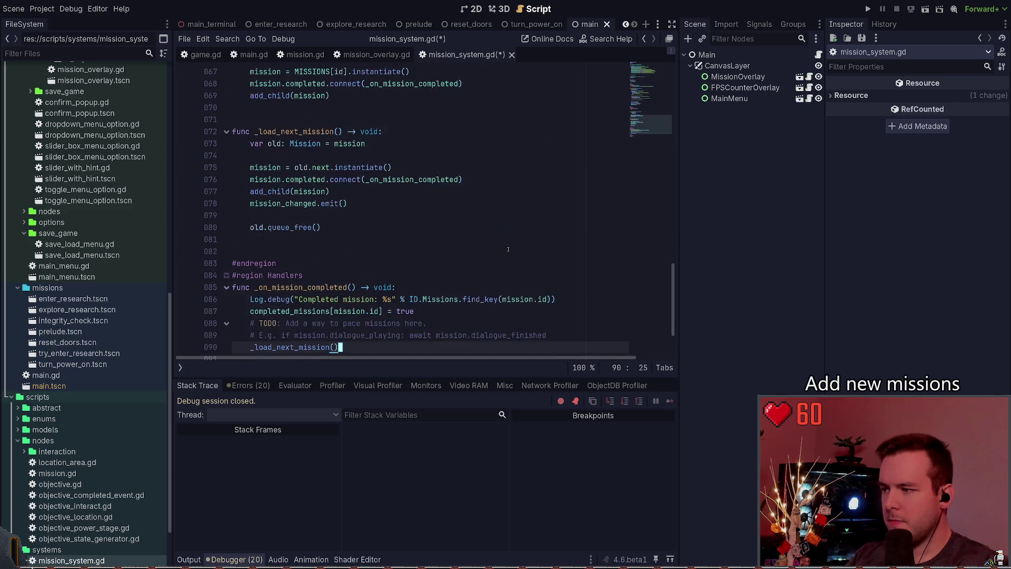
key("ctrl+z")
key("ctrl+z")
key("ctrl+z")
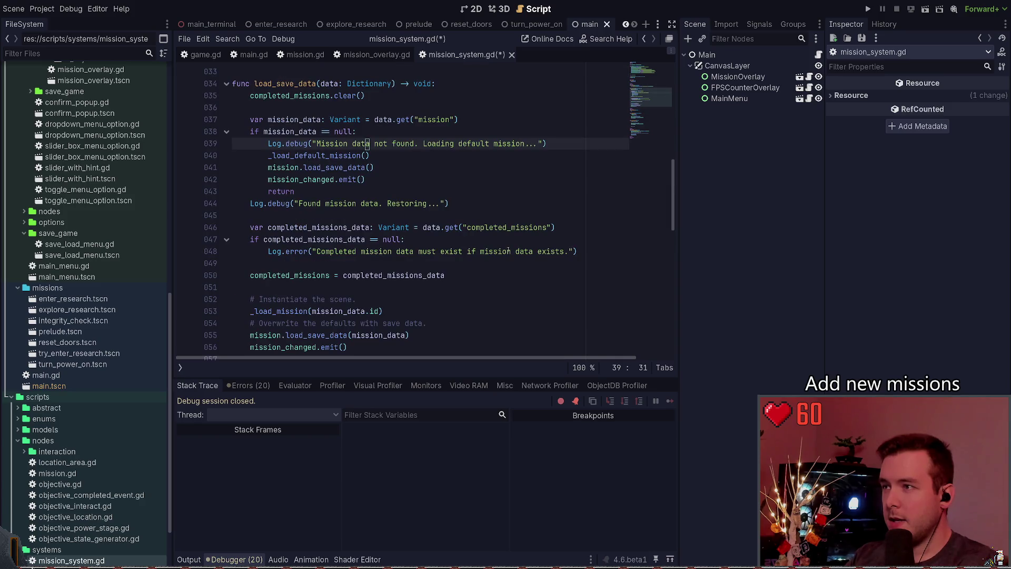
key("ctrl+z")
key("ctrl+z")
key("ctrl+z")
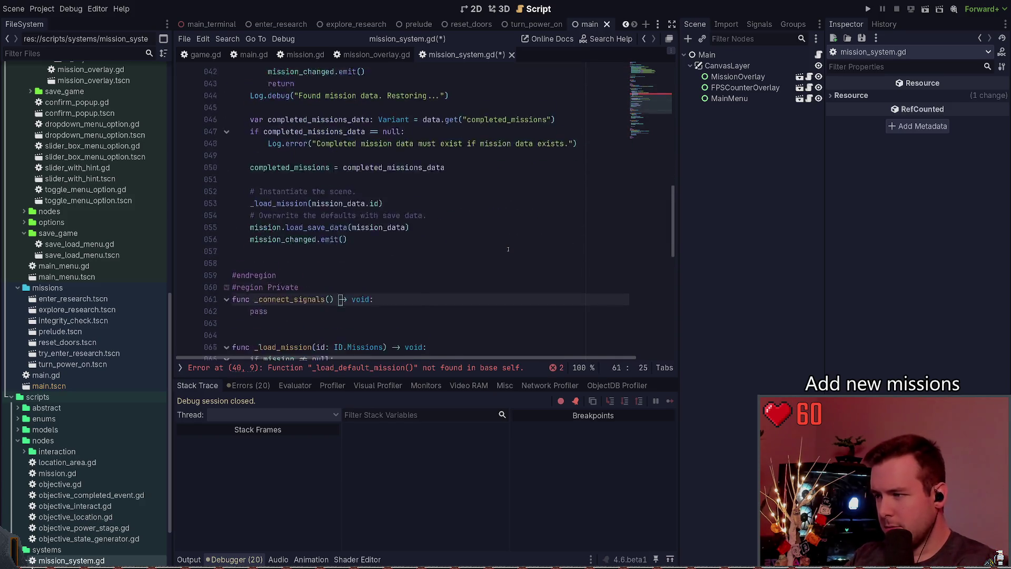
key("ctrl+z")
key("ctrl+z")
key("ctrl+z")
type("func  _load_default_mission()")
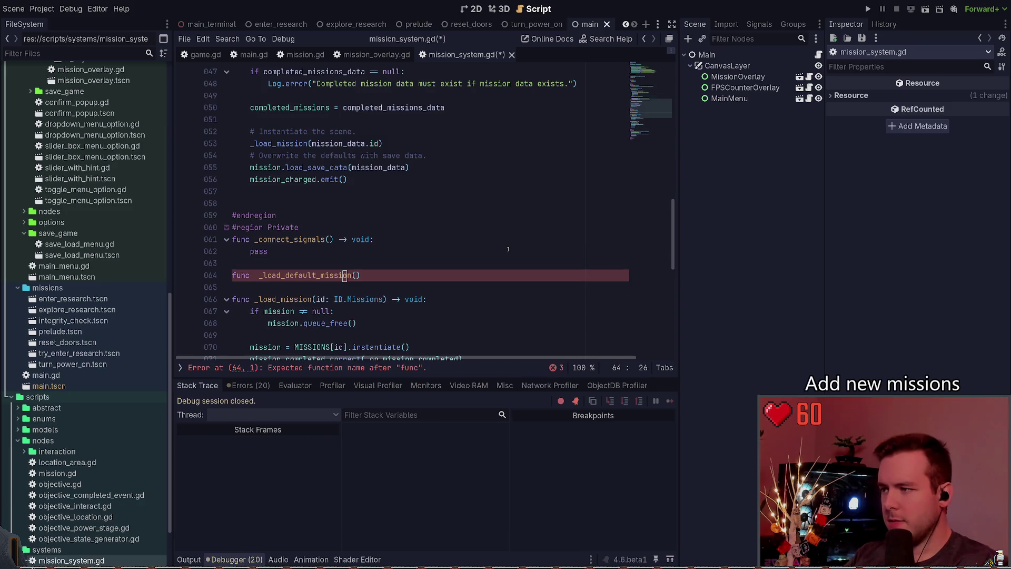
key("End")
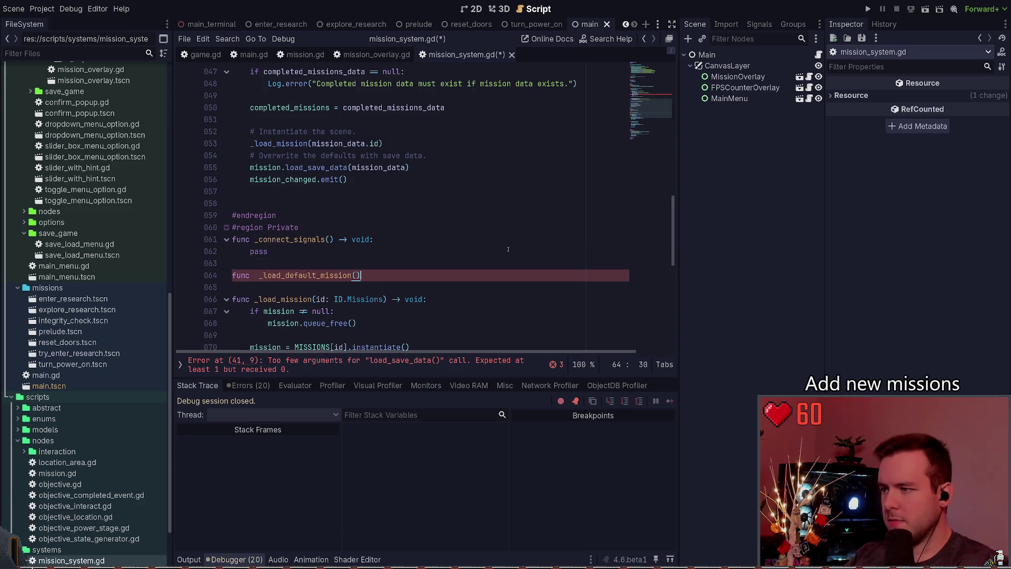
type(" -> void:")
key("Return")
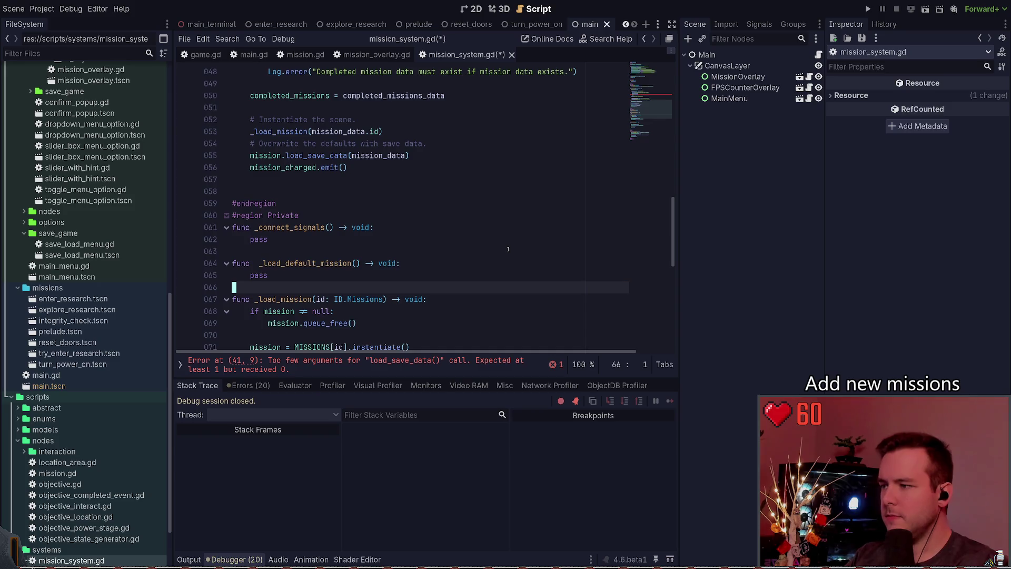
Step: Return to load_save_data and select its load_save_data(mission_data) line
key("alt+Left")
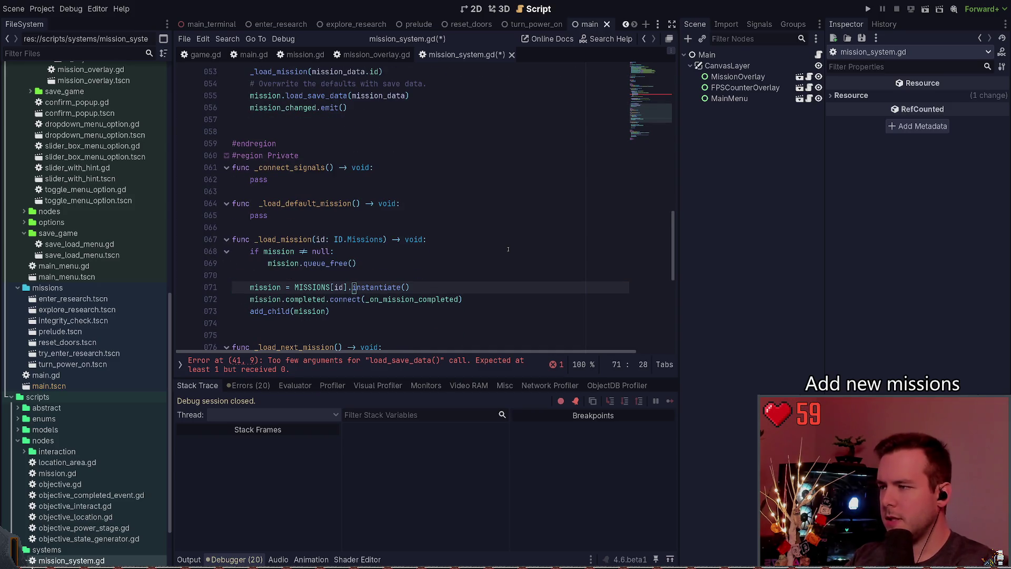
scroll(464, 244, "down", 3)
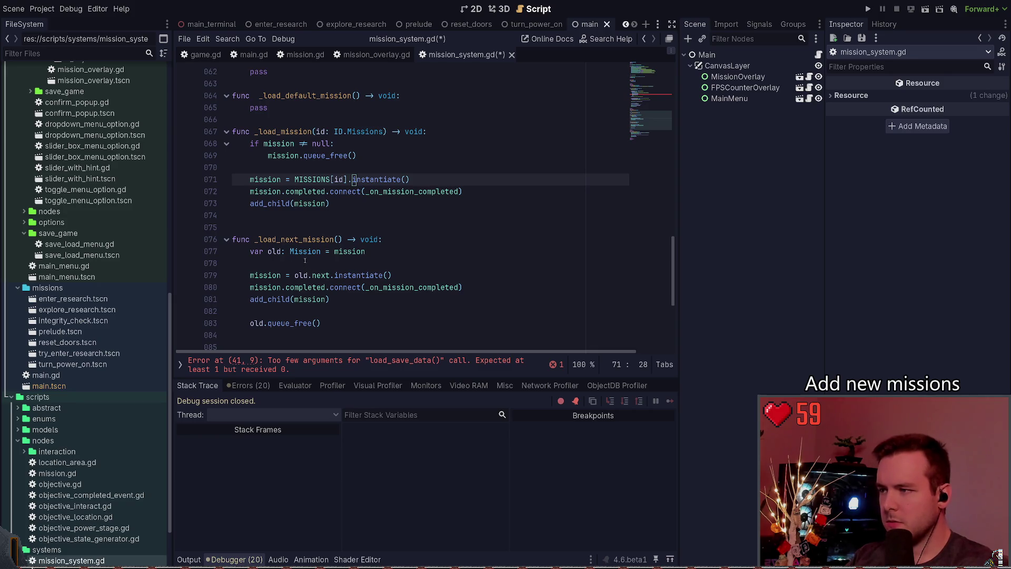
scroll(305, 260, "down", 4)
scroll(299, 251, "up", 9)
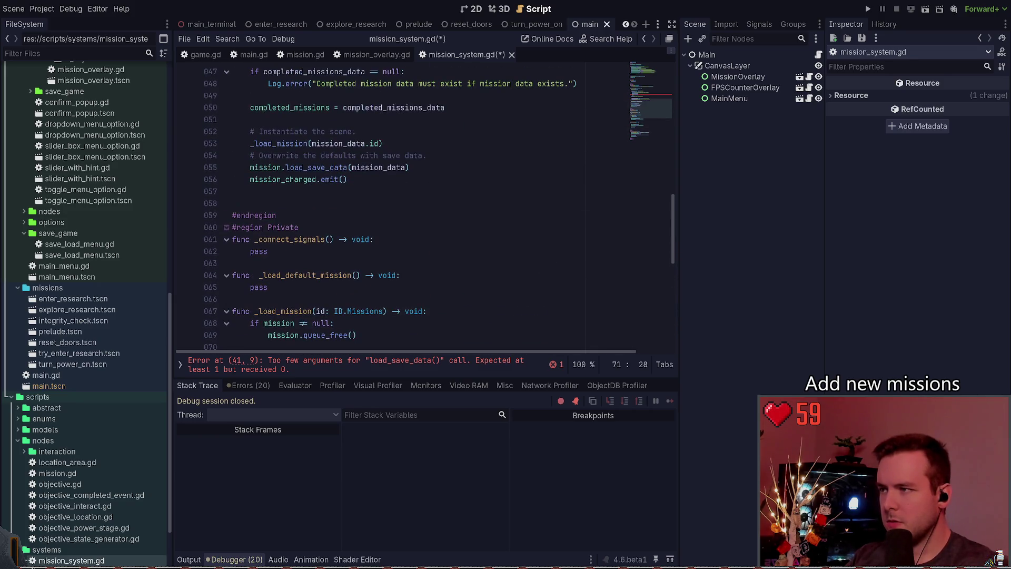
scroll(342, 206, "up", 1)
triple_click(445, 201)
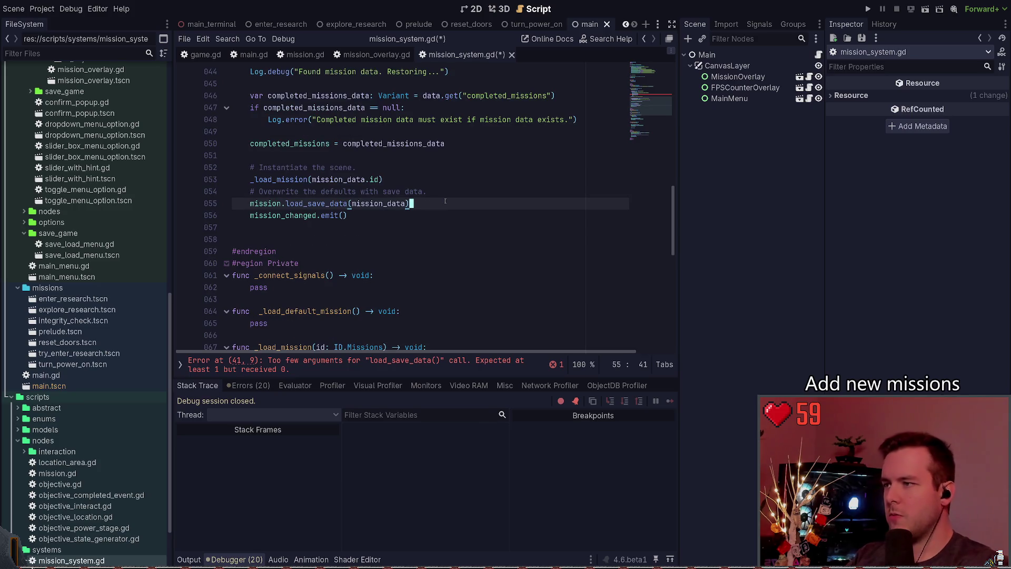
Step: Add an else: branch after the return line with the restoring log indented under it
key("shift+Up")
key("shift+Up")
key("shift+Up")
key("Up")
key("Up")
key("Up")
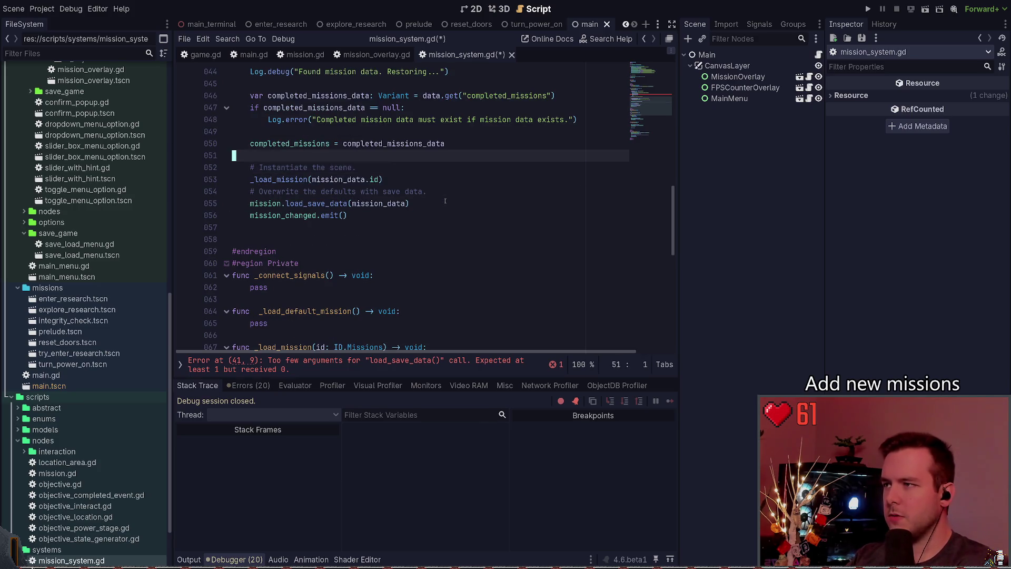
key("Up")
key("Up")
key("Up")
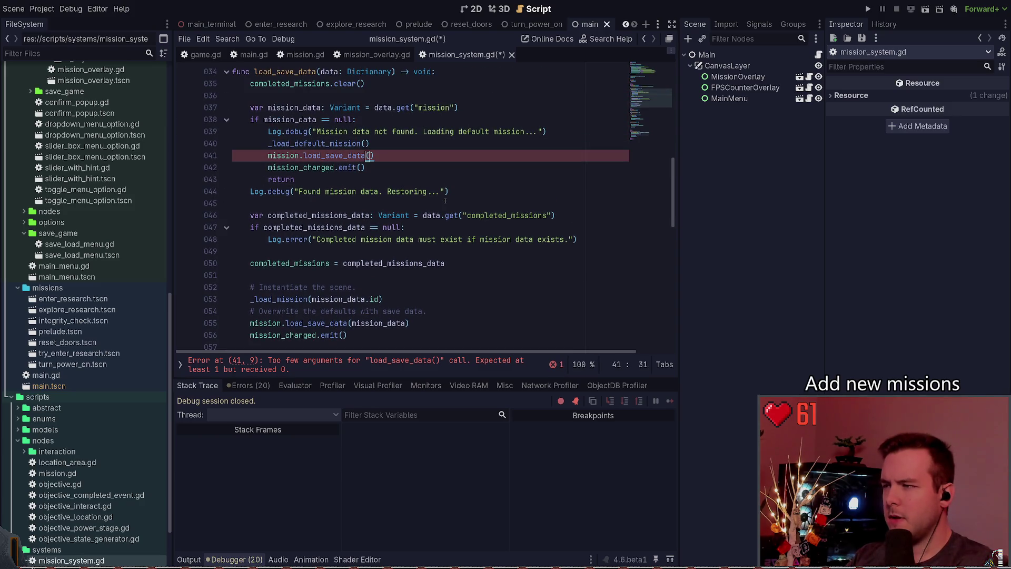
key("Up")
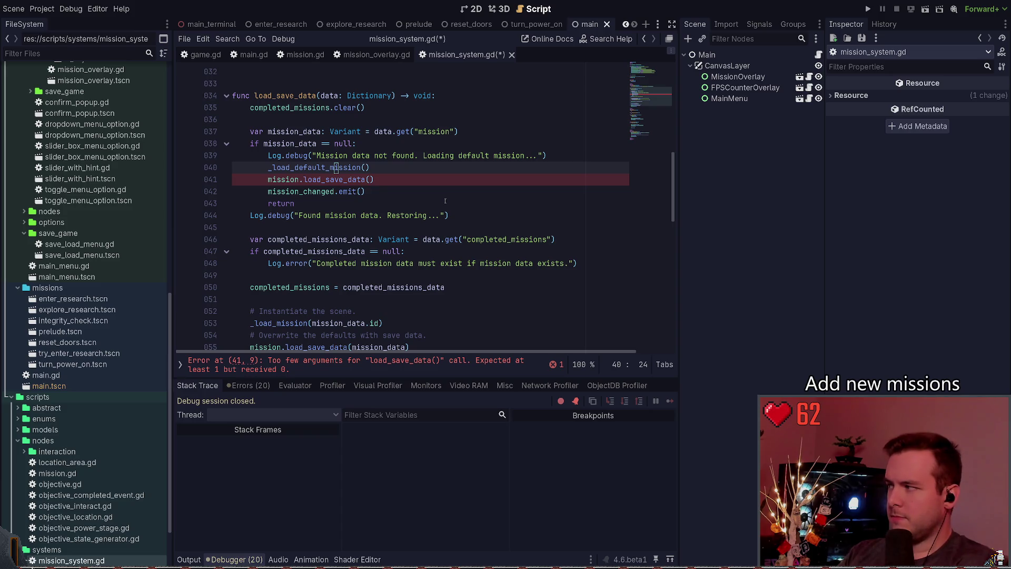
key("Down")
key("Down")
key("Down")
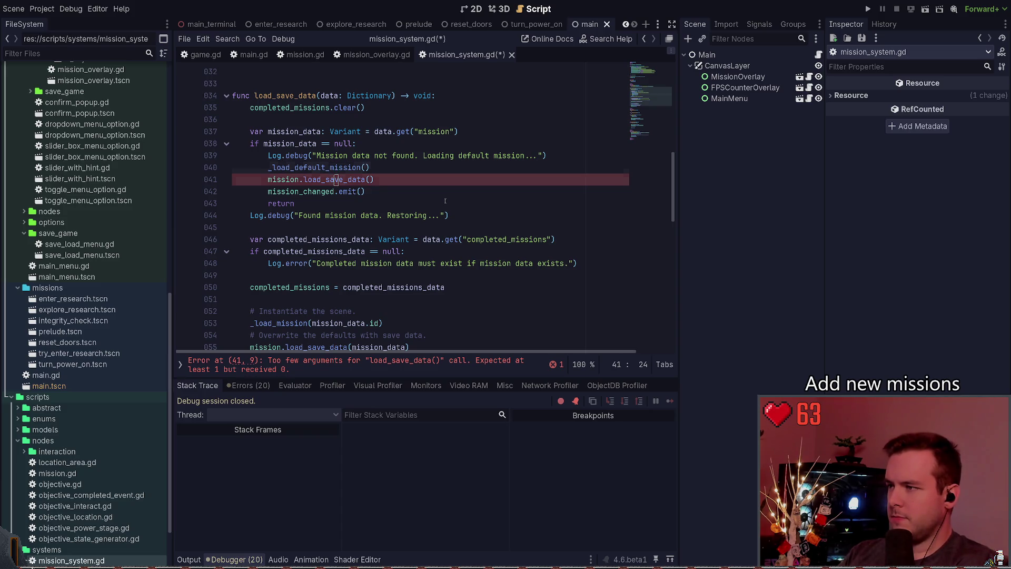
key("Return")
type("else:")
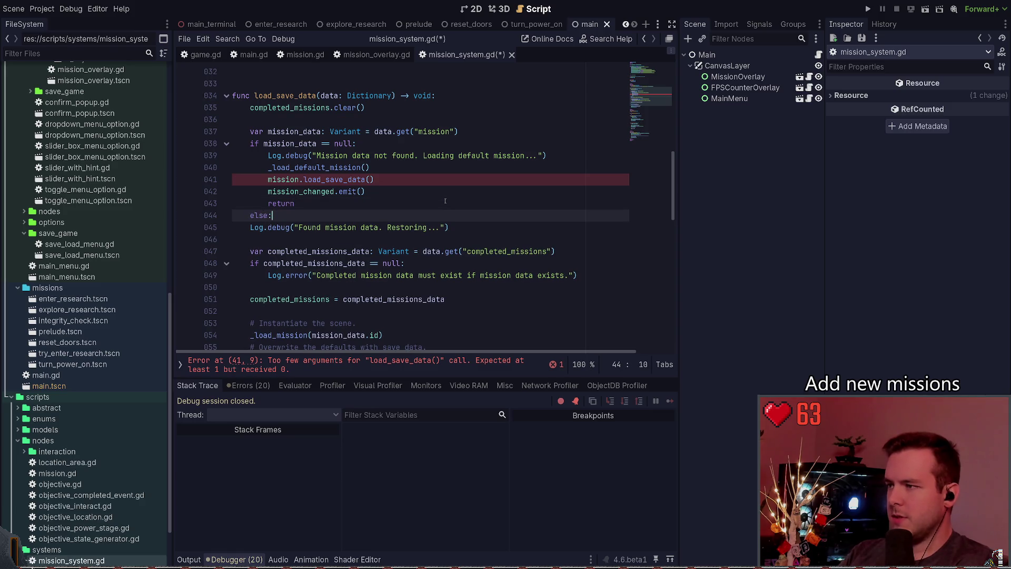
key("Down")
key("Home")
key("Tab")
key("End")
Step: Delete the emit and return lines and the old default-mission and save-data calls
key("Up")
key("Up")
key("shift+Up")
key("ctrl+shift+k")
key("Up")
key("ctrl+shift+k")
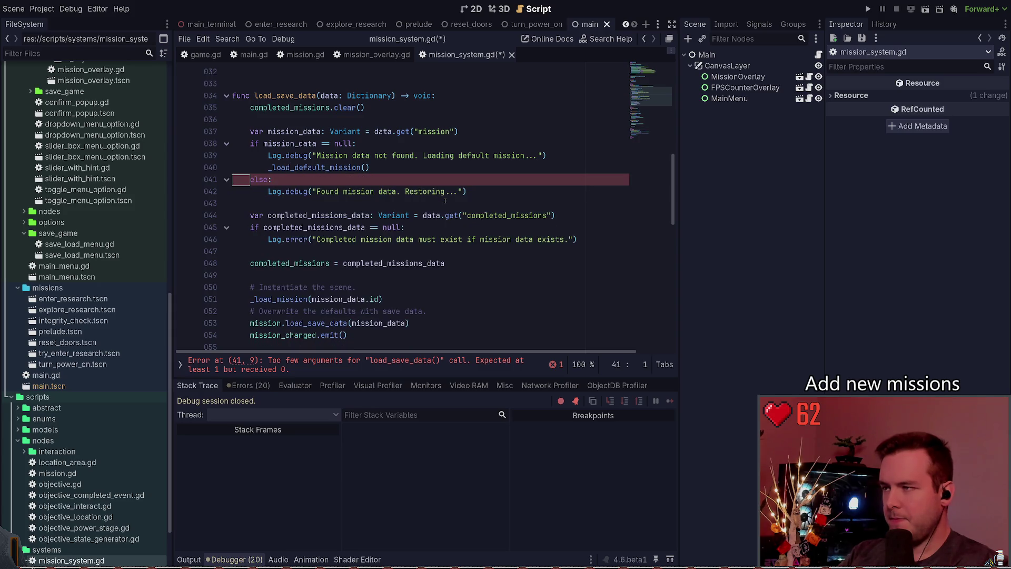
key("Up")
key("Home")
key("shift+End")
key("BackSpace")
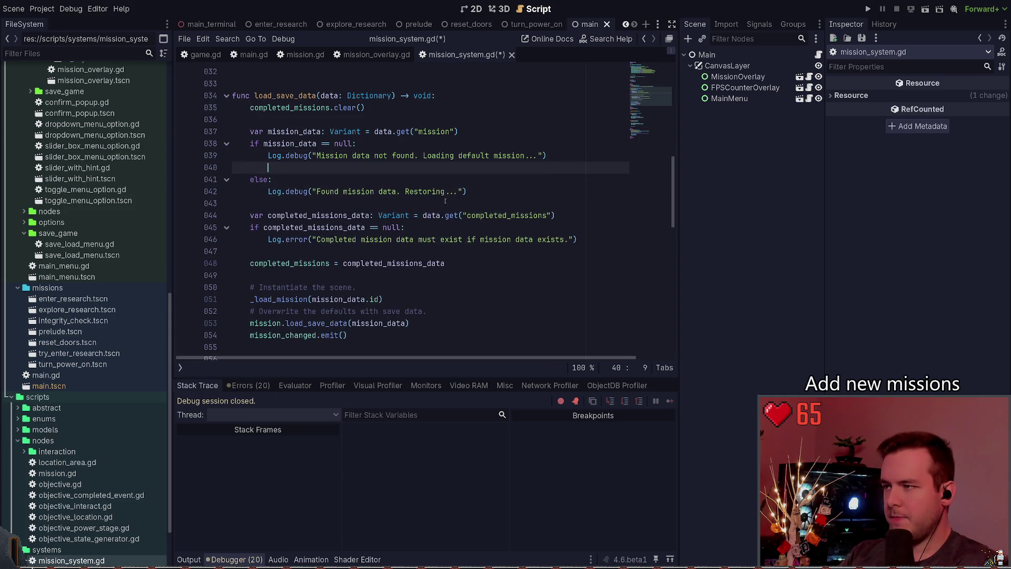
Step: Write _load_mission(DEFAULT_MISSION) in the missing-data branch
type("_loa")
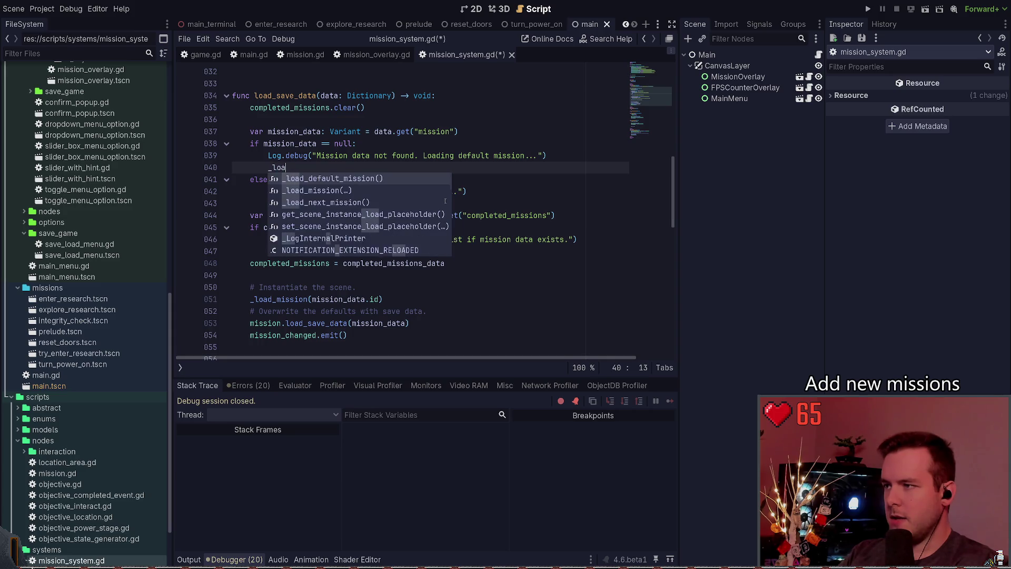
type("d_m")
key("Return")
type("_")
key("Escape")
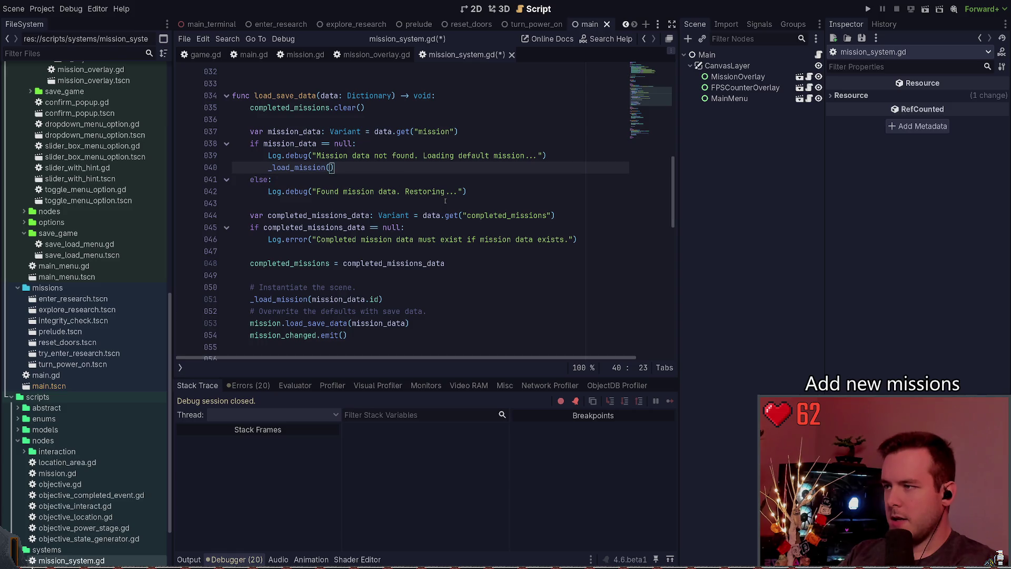
type("DEF")
key("Return")
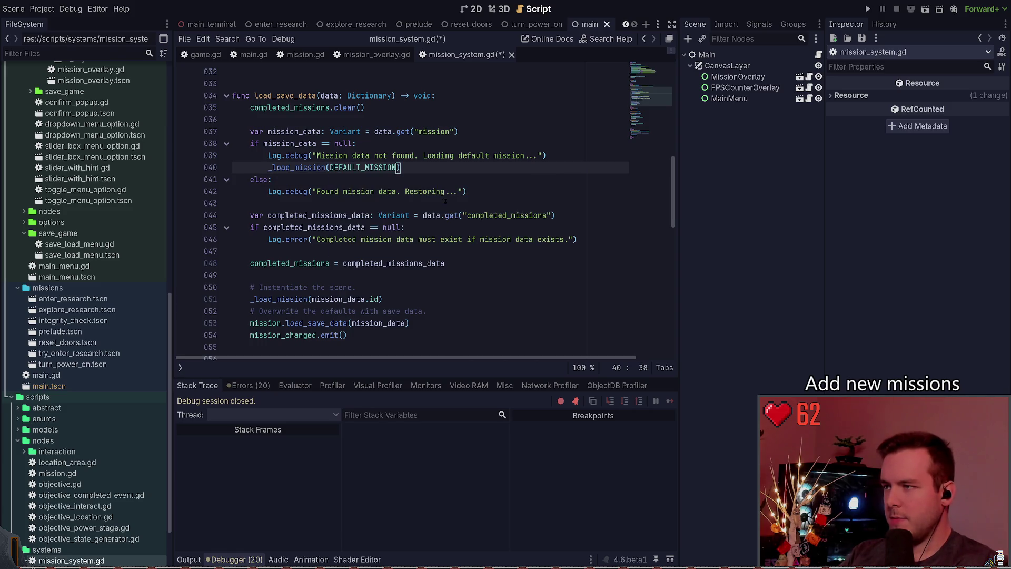
Step: Copy the call into the else branch as _load_mission(mission_data.id) and save the script
key("ctrl+shift+d")
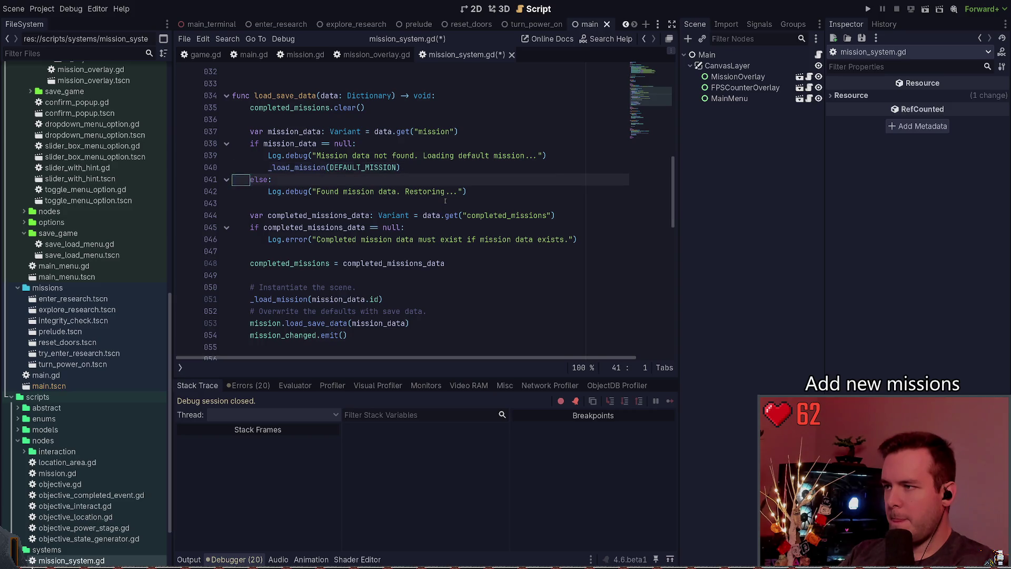
key("alt+Down")
key("alt+Down")
key("ctrl+Delete")
type("mission(mission.id")
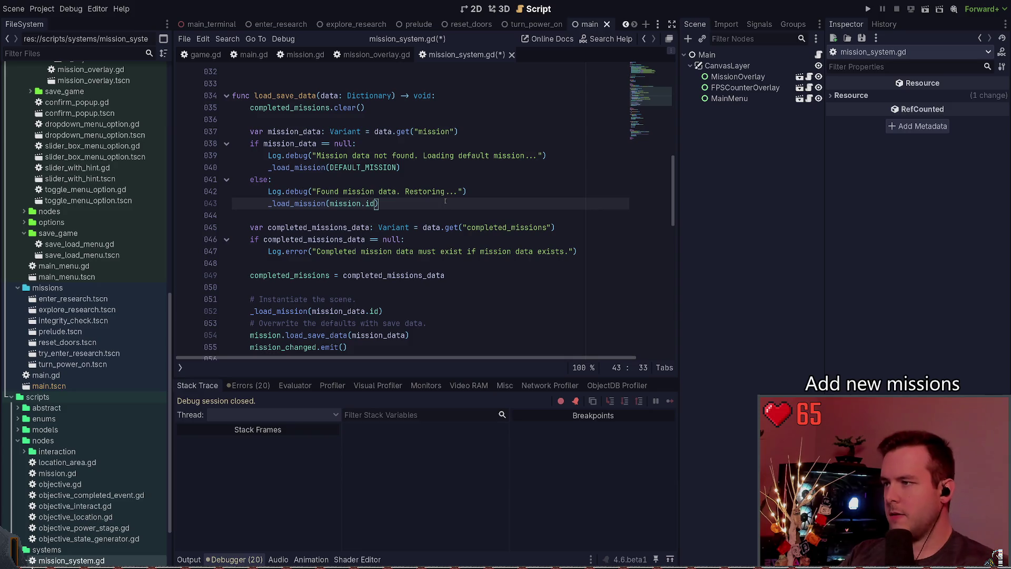
key("Left")
key("Left")
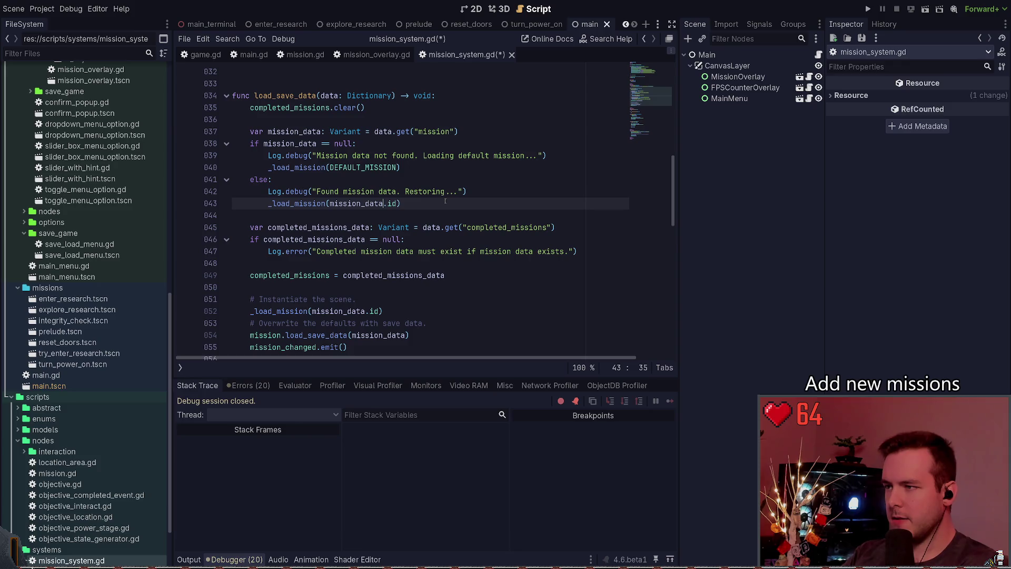
key("ctrl+s")
key("Down")
key("Down")
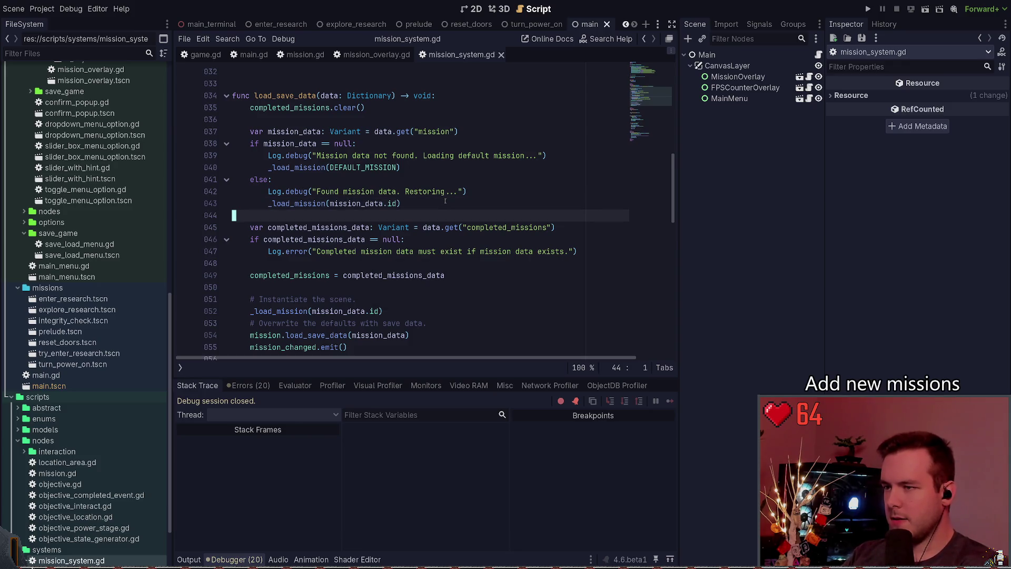
Step: Delete the '# Instantiate the scene.' comment and old _load_mission(mission_data.id) call on lines 51–52, then save
key("Up")
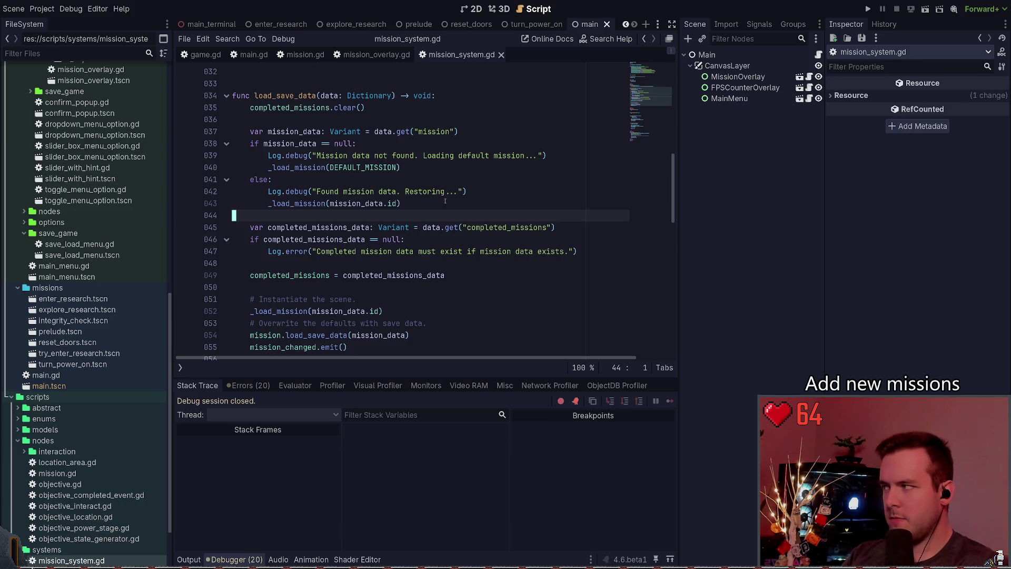
key("Down")
key("Down")
key("Down")
key("Up")
key("End")
key("shift+Up")
key("shift+Home")
key("shift+Home")
key("Down")
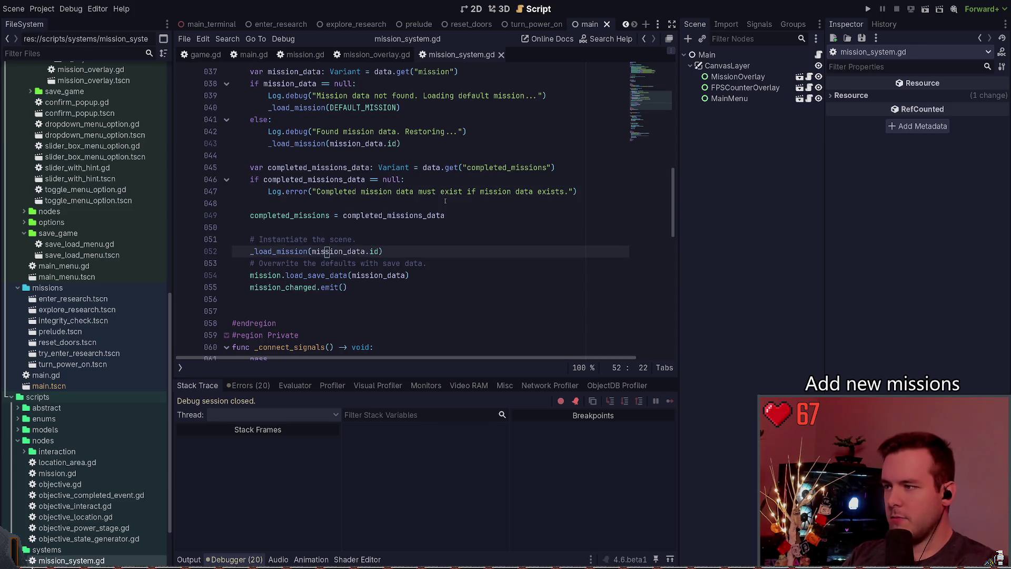
key("shift+Home")
key("shift+Up")
key("BackSpace")
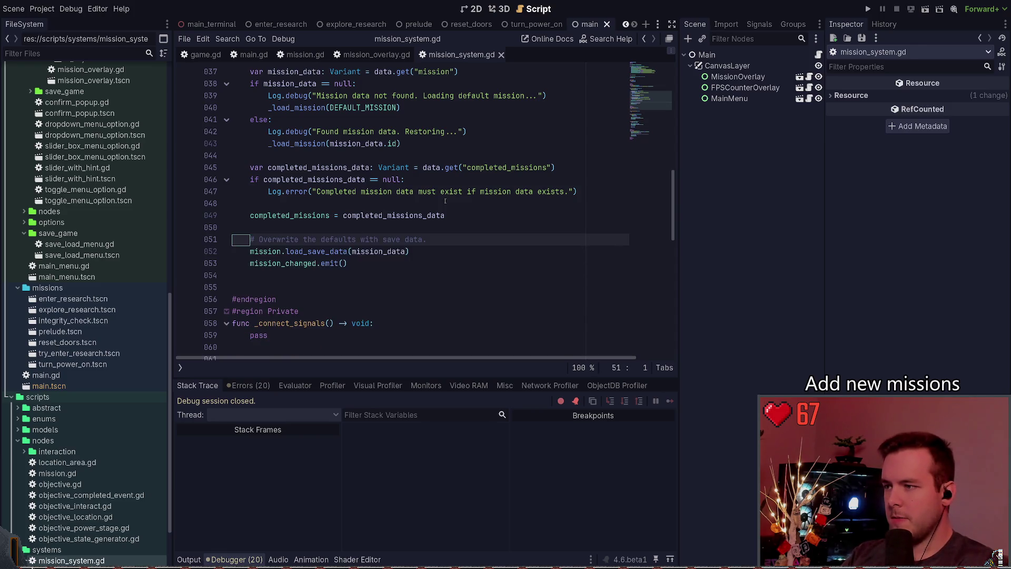
left_click(315, 263)
key("ctrl+s")
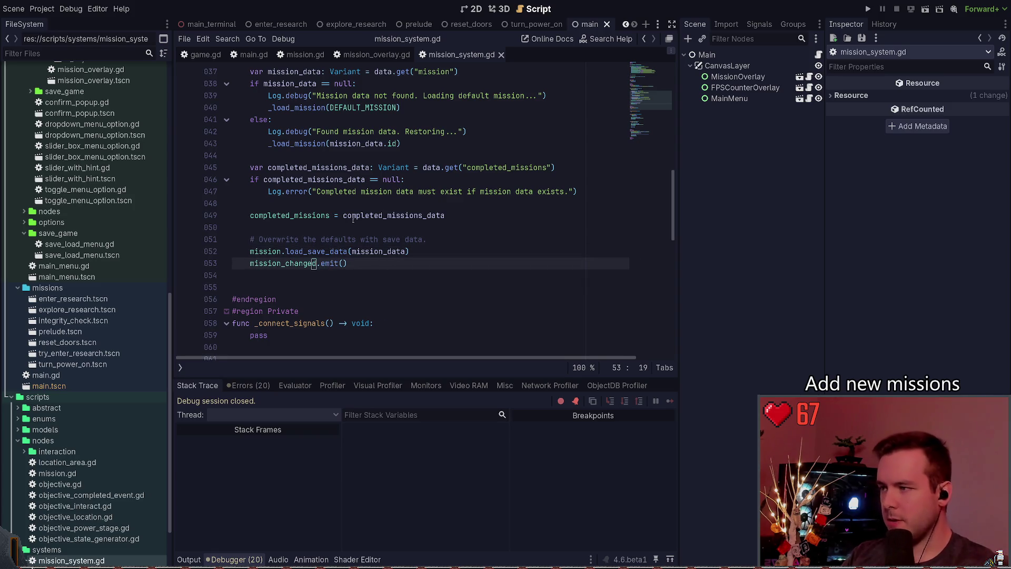
scroll(357, 212, "down", 4)
scroll(357, 213, "up", 6)
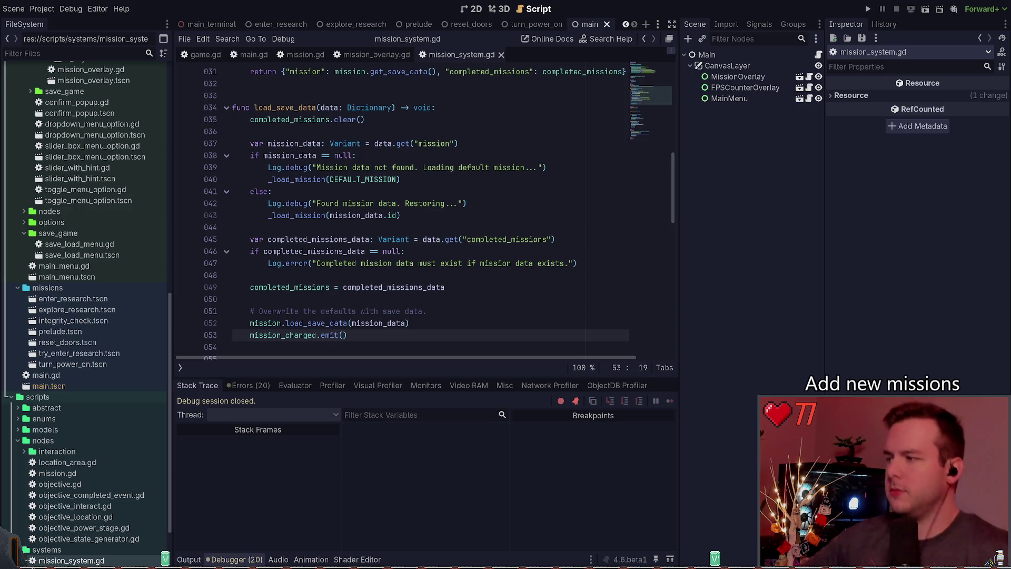
Step: Place the caret at the end of the overwrite comment line in load_save_data
left_click(430, 311)
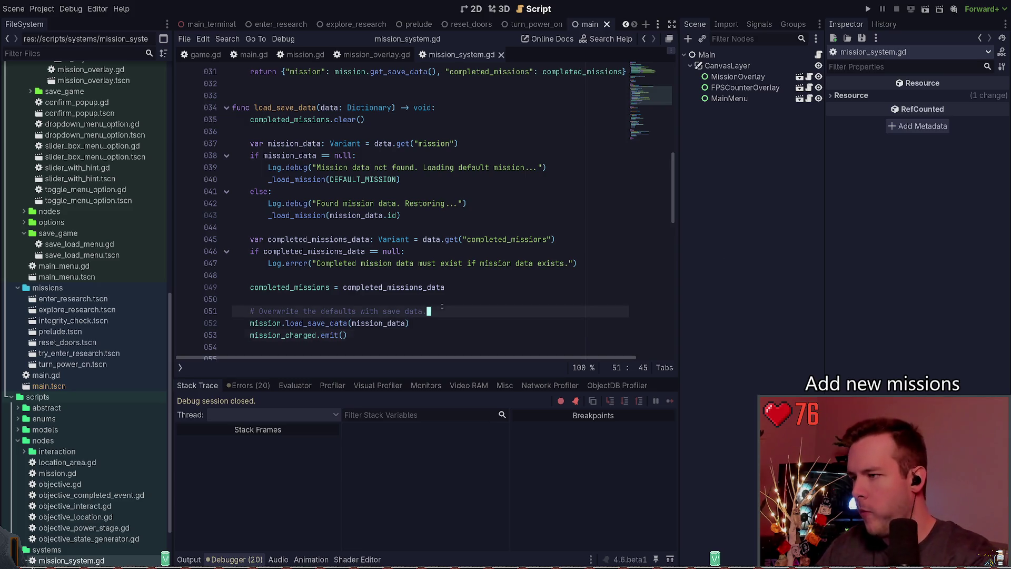
Step: Delete the unused _load_default_mission function below _load_mission and save mission_system.gd
scroll(431, 295, "down", 1)
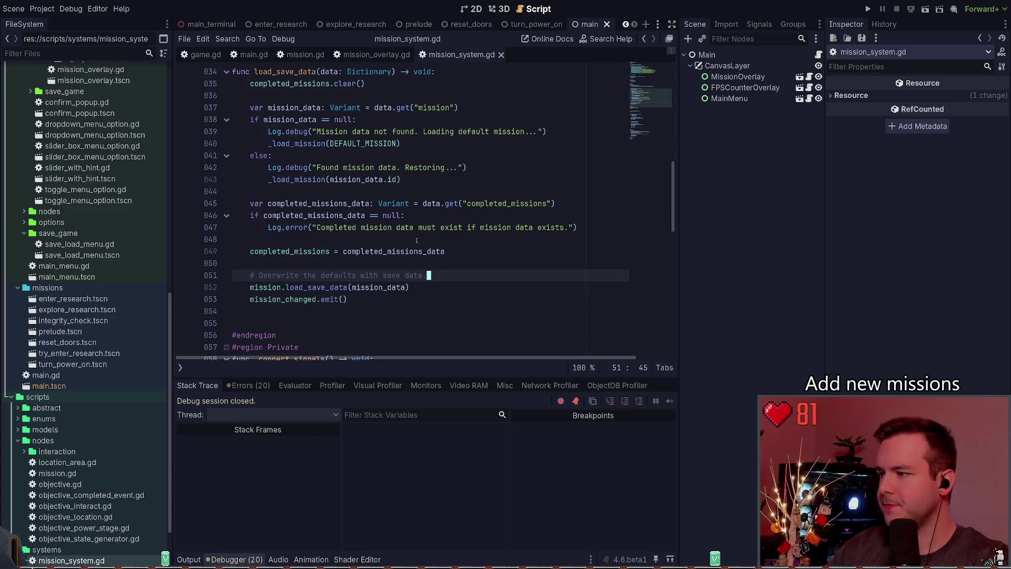
scroll(416, 240, "down", 7)
left_click_drag(232, 155, 232, 203)
key("Delete")
key("ctrl+s")
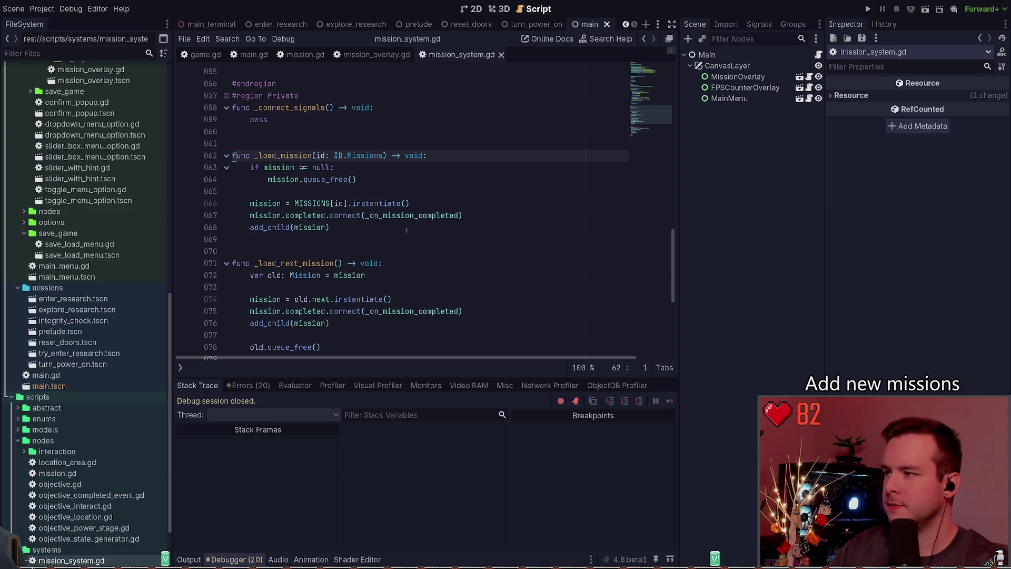
left_click(292, 239)
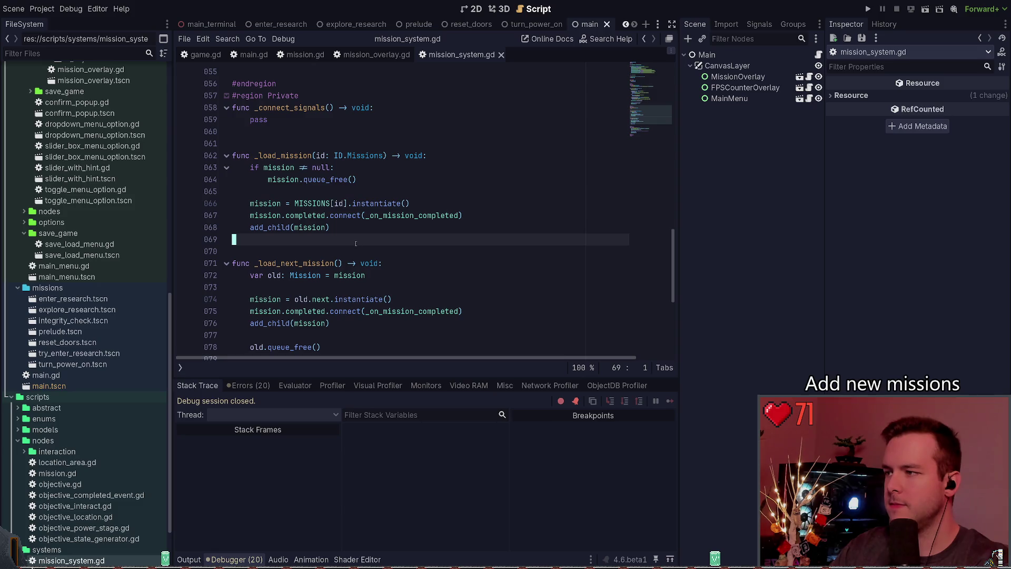
scroll(406, 229, "down", 2)
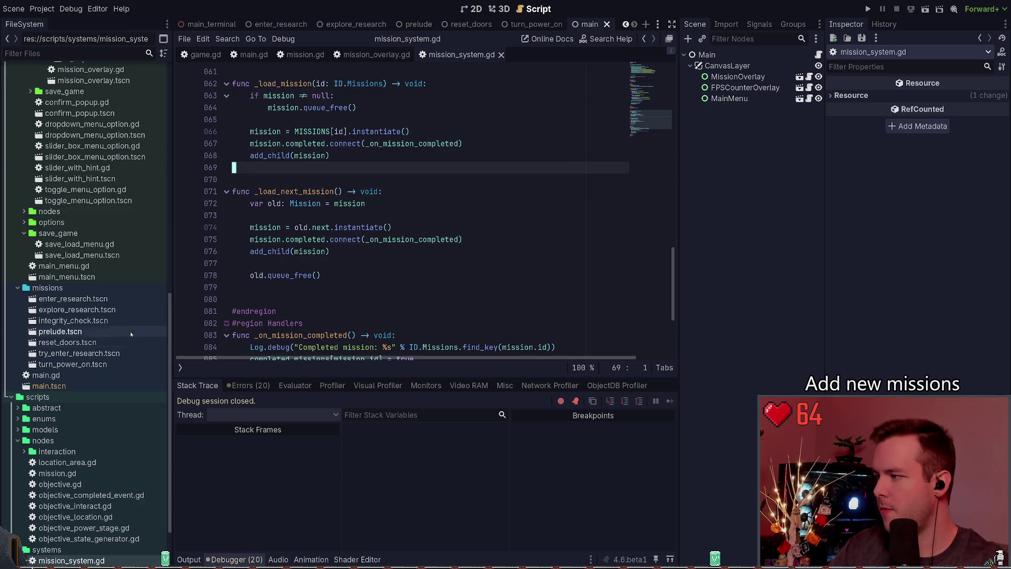
Step: Open the integrity_check mission scene and inspect the IntegrityCheck mission's properties
left_click(90, 330)
double_click(90, 321)
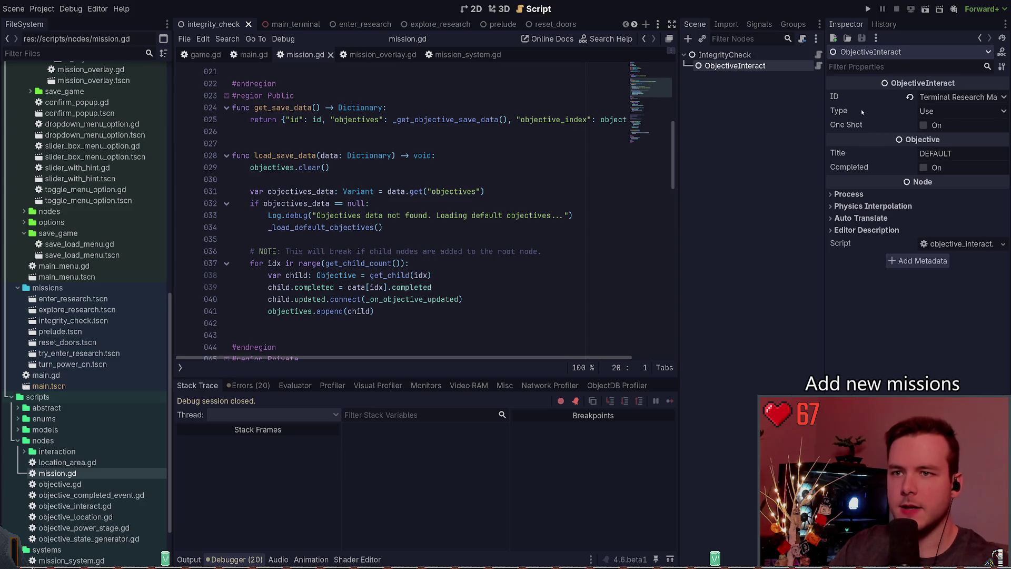
left_click(756, 55)
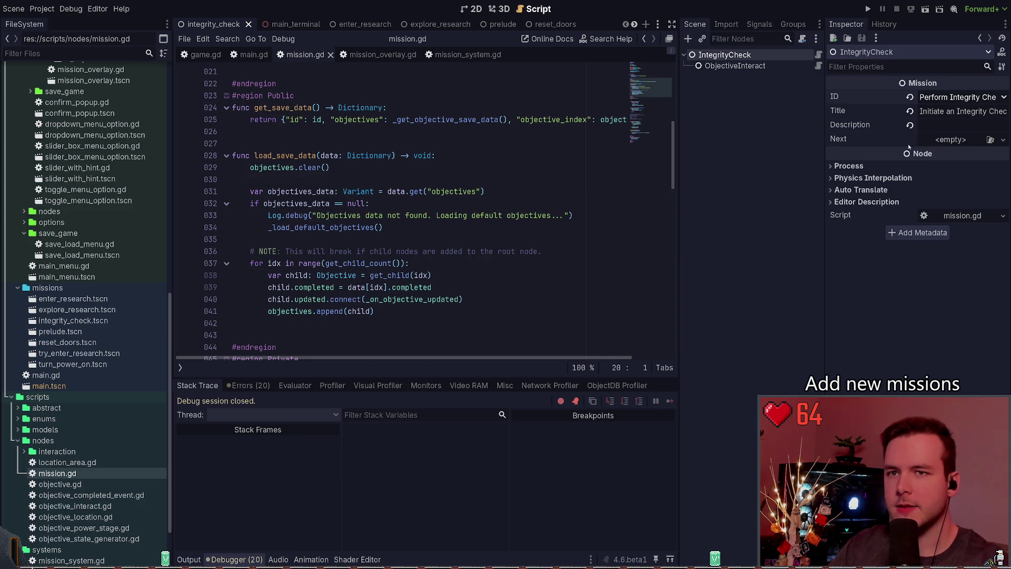
scroll(369, 210, "up", 7)
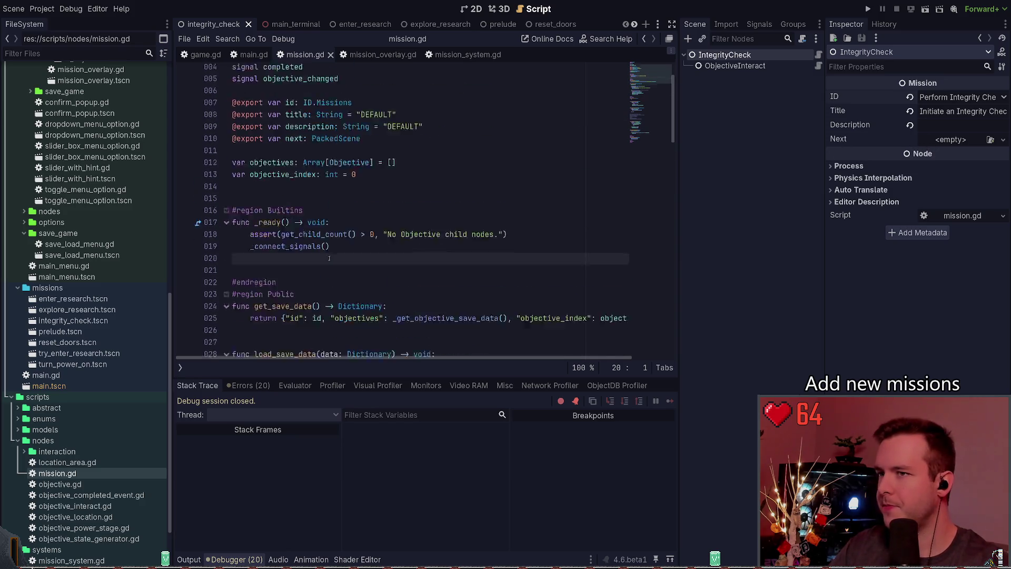
left_click(386, 177)
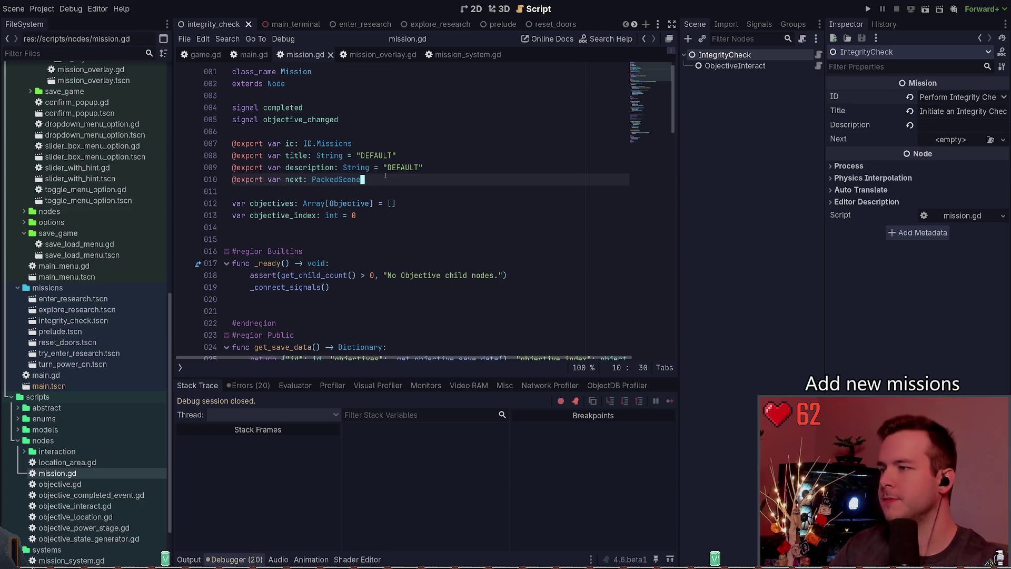
scroll(379, 179, "down", 1)
scroll(369, 185, "up", 1)
key("ctrl+shift+Return")
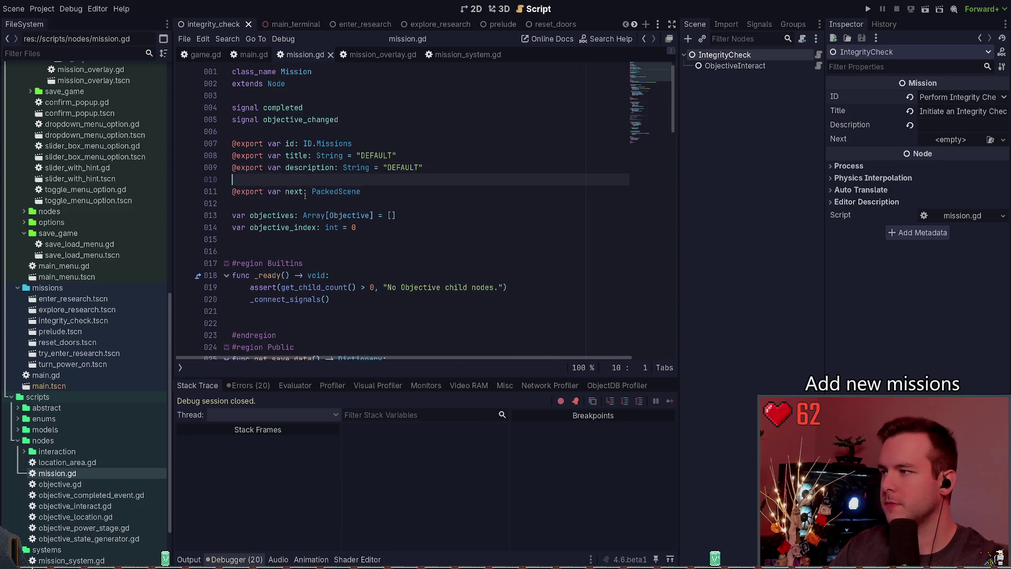
type("# TODO: C")
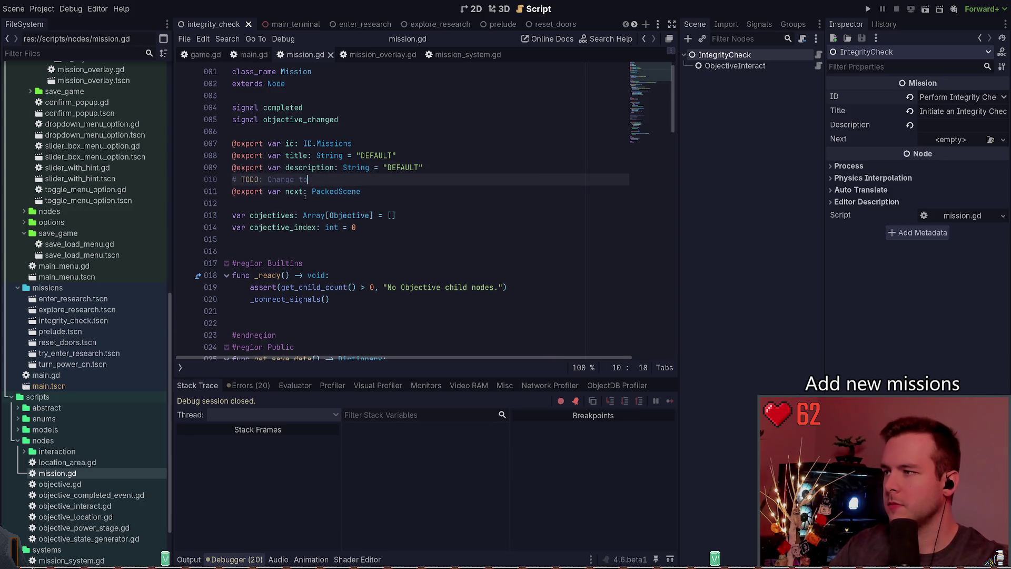
type("hange this to")
key("BackSpace")
type("use ID.Missions?")
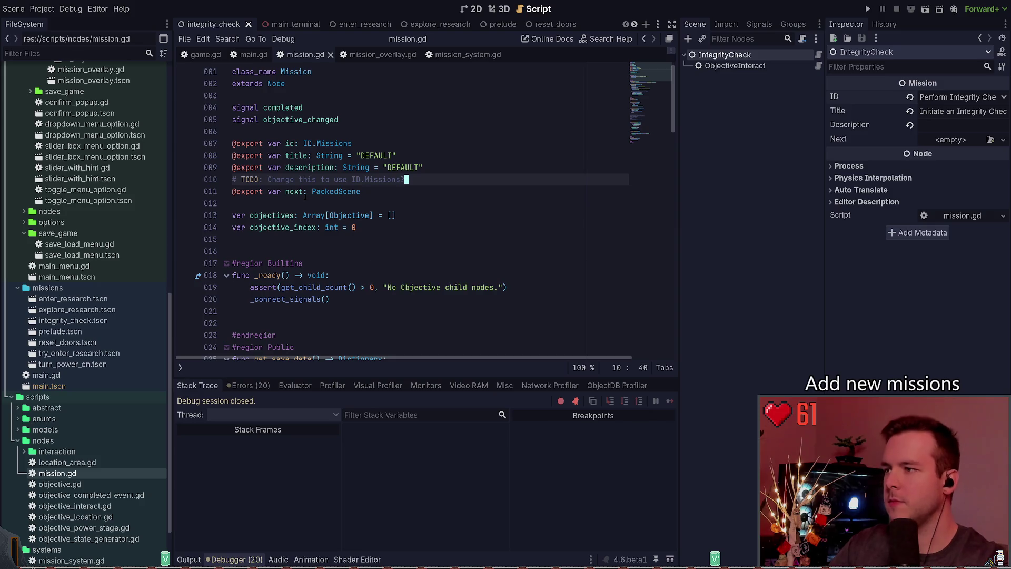
scroll(305, 197, "down", 15)
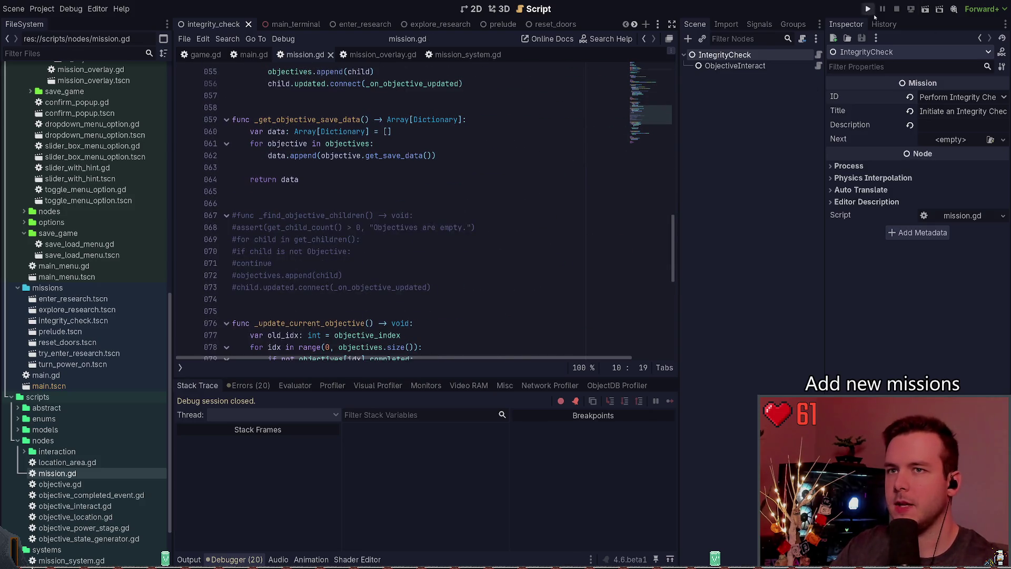
Step: Run the project, choose Continue, then stop it to read the completed mission data error
left_click(867, 9)
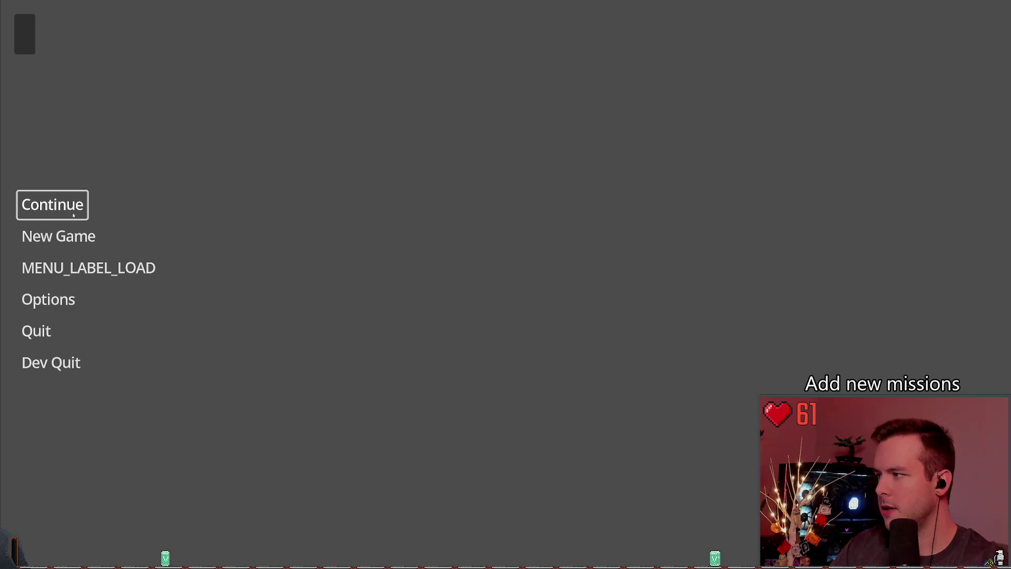
left_click(53, 205)
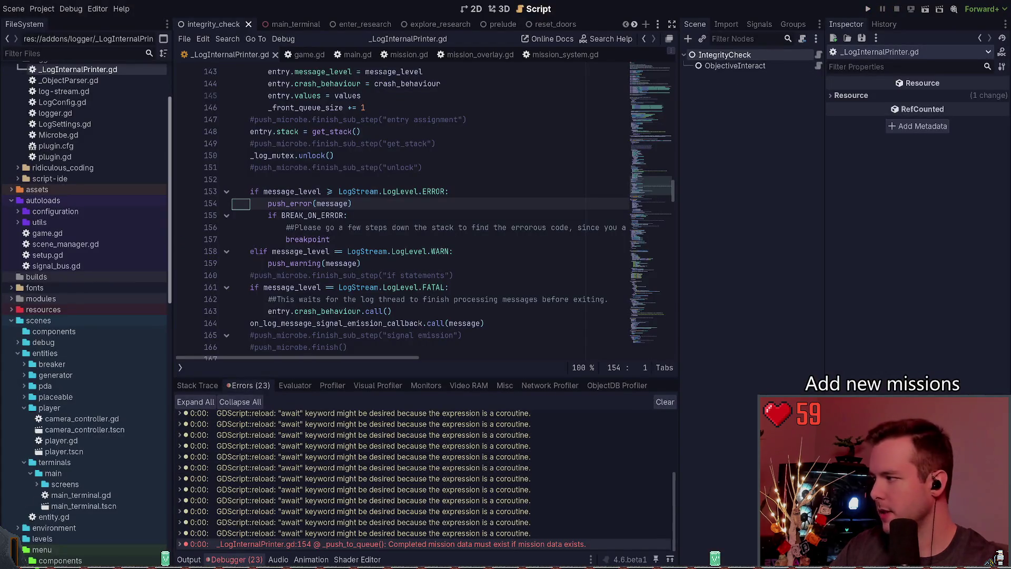
key("F8")
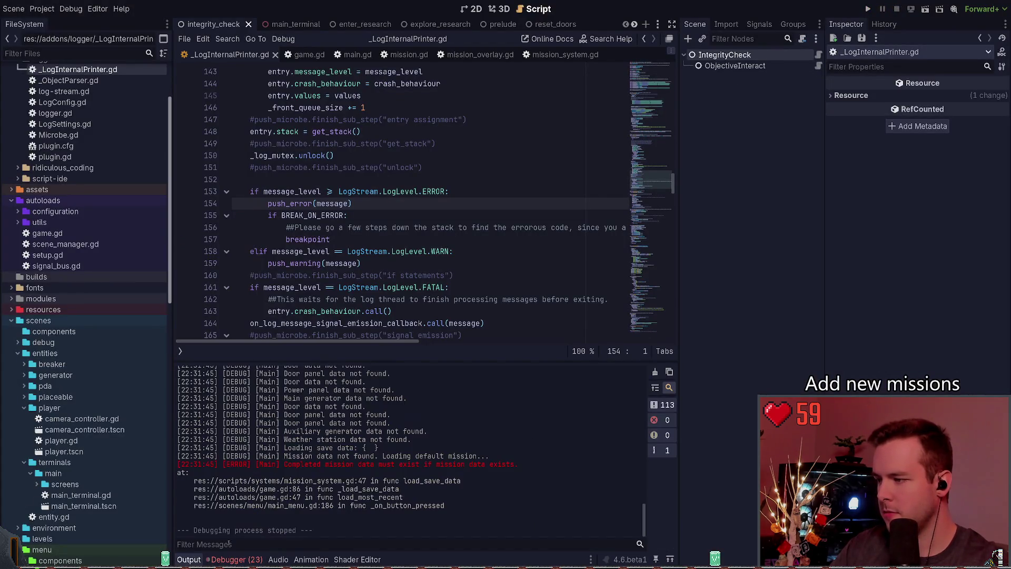
scroll(396, 284, "up", 2)
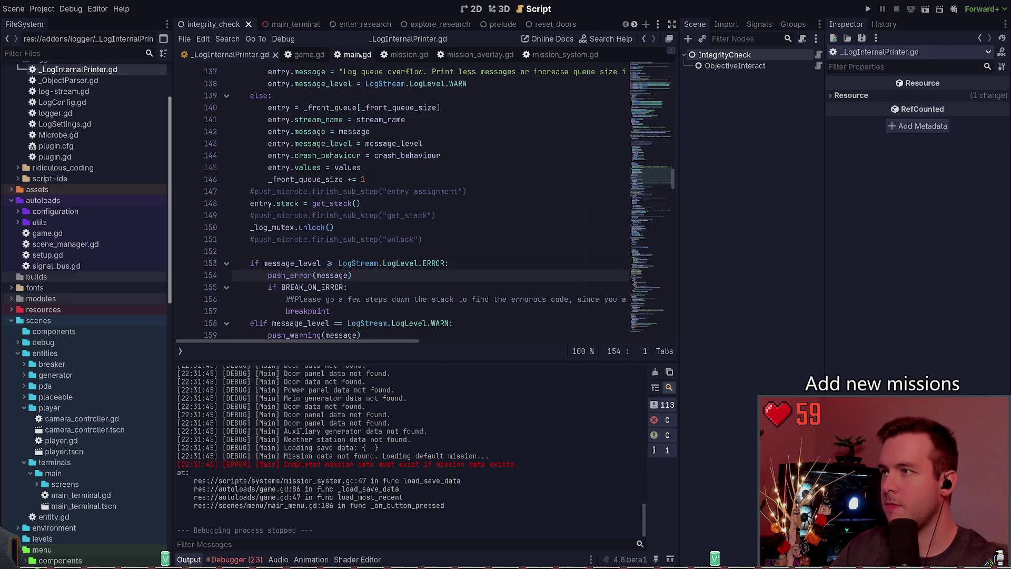
Step: Close the _LogInternalPrinter.gd tab and review mission.gd's save-loading code
left_click(275, 55)
scroll(342, 233, "up", 3)
scroll(342, 233, "up", 5)
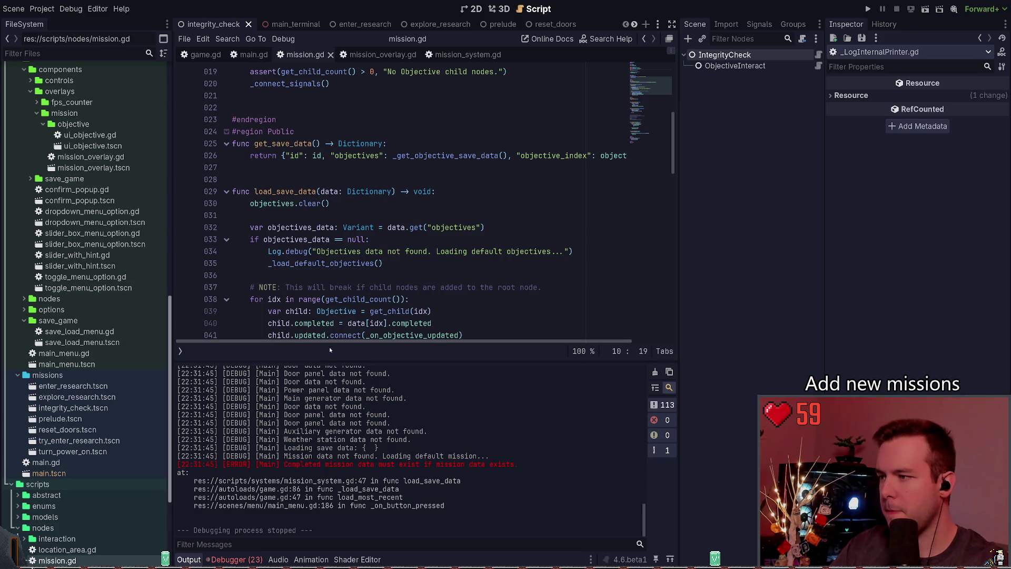
left_click_drag(328, 361, 330, 382)
scroll(345, 208, "down", 2)
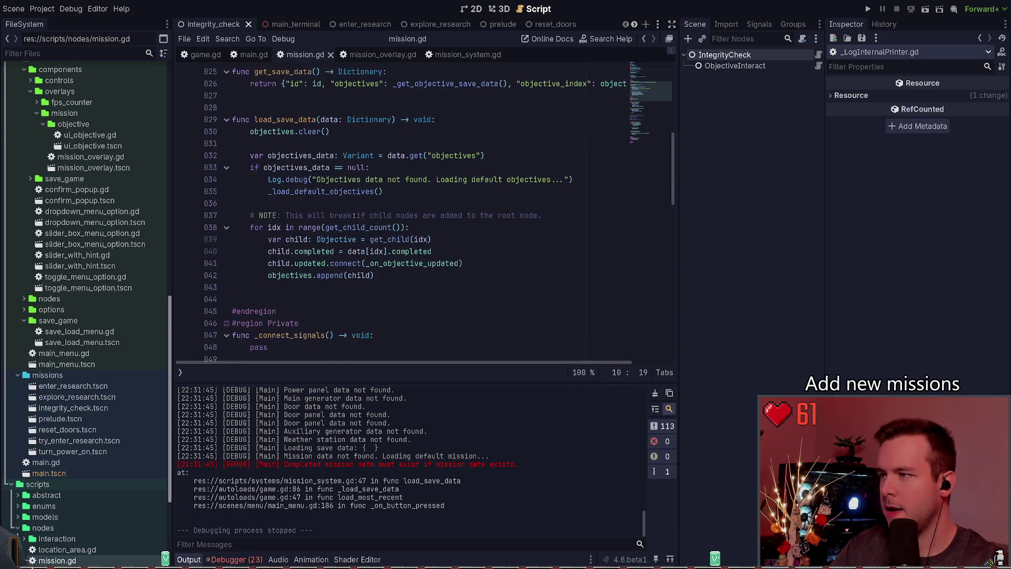
scroll(345, 208, "up", 1)
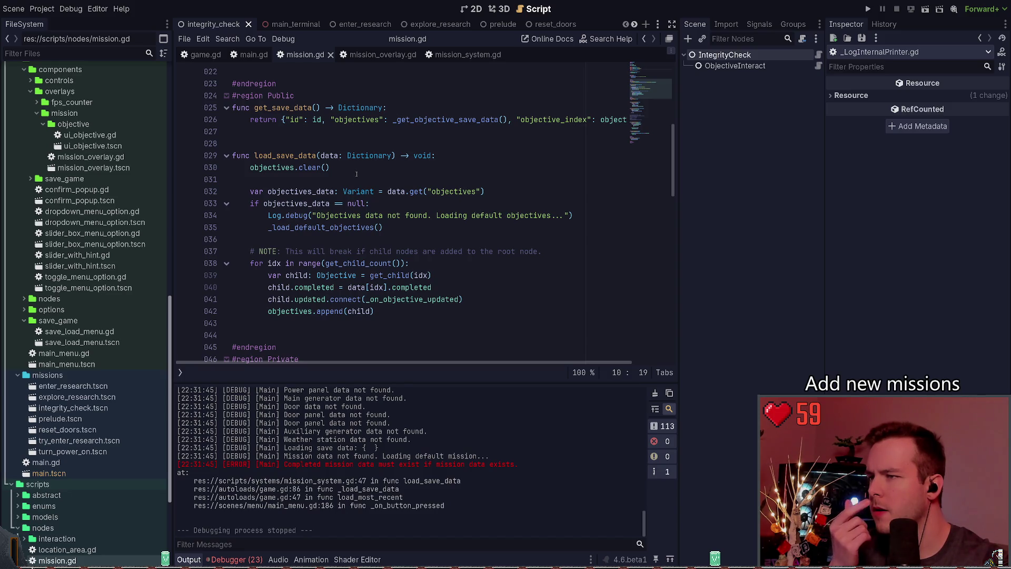
scroll(371, 158, "down", 1)
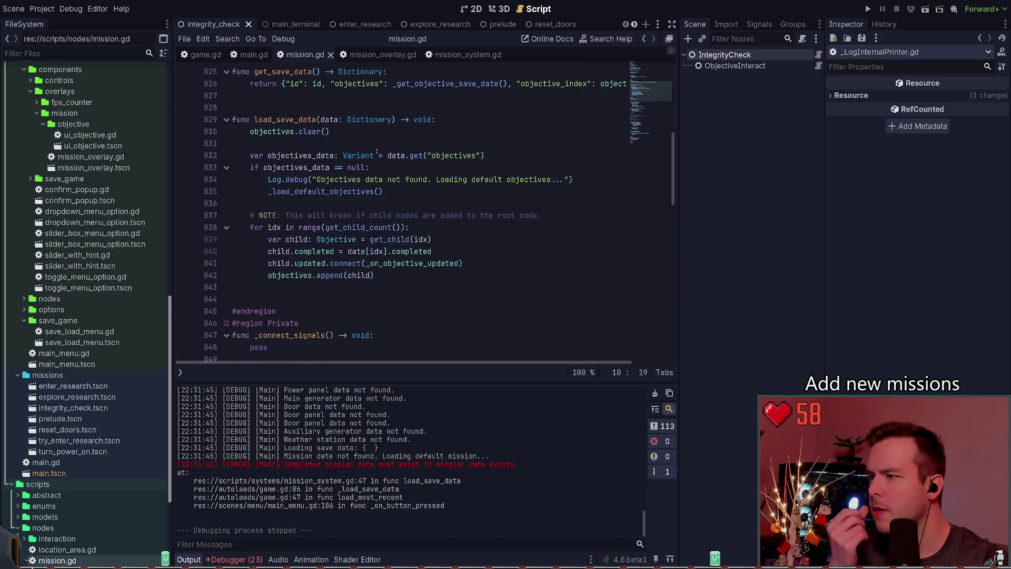
scroll(374, 228, "up", 5)
scroll(374, 228, "down", 10)
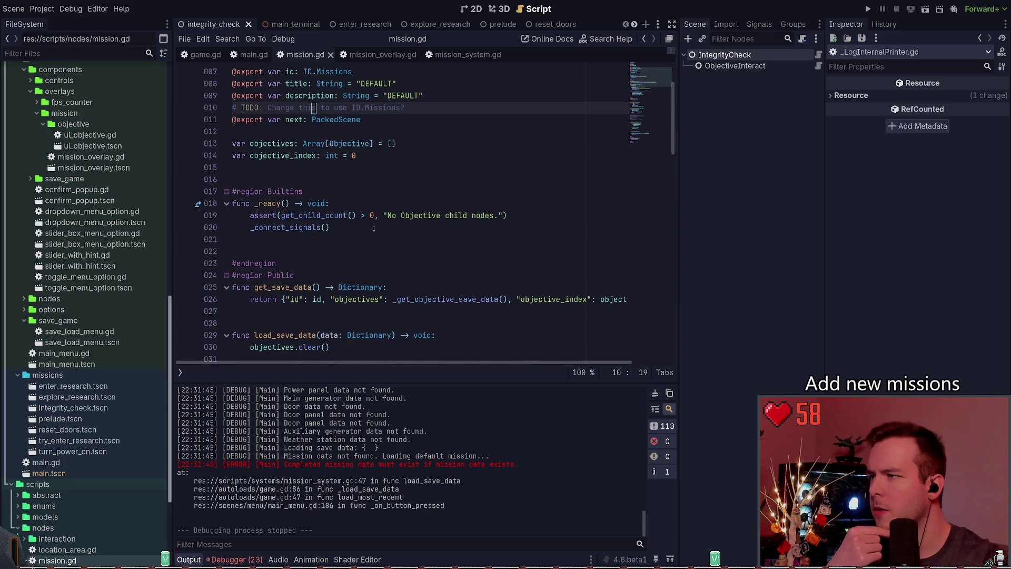
scroll(372, 228, "down", 8)
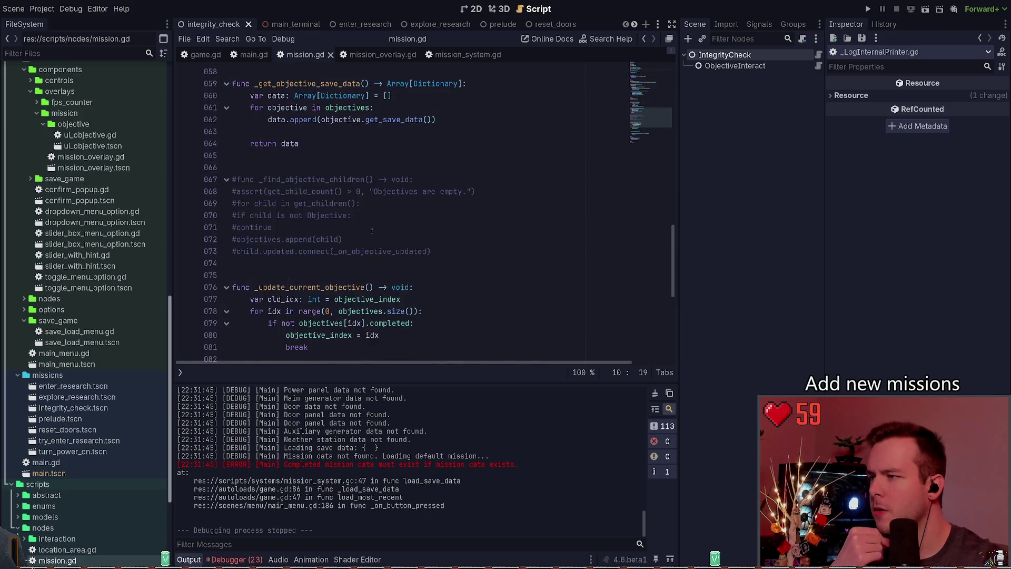
scroll(400, 158, "up", 10)
Step: Glance at mission_overlay.gd and mission_system.gd, then review mission.gd's loading code again
left_click(385, 55)
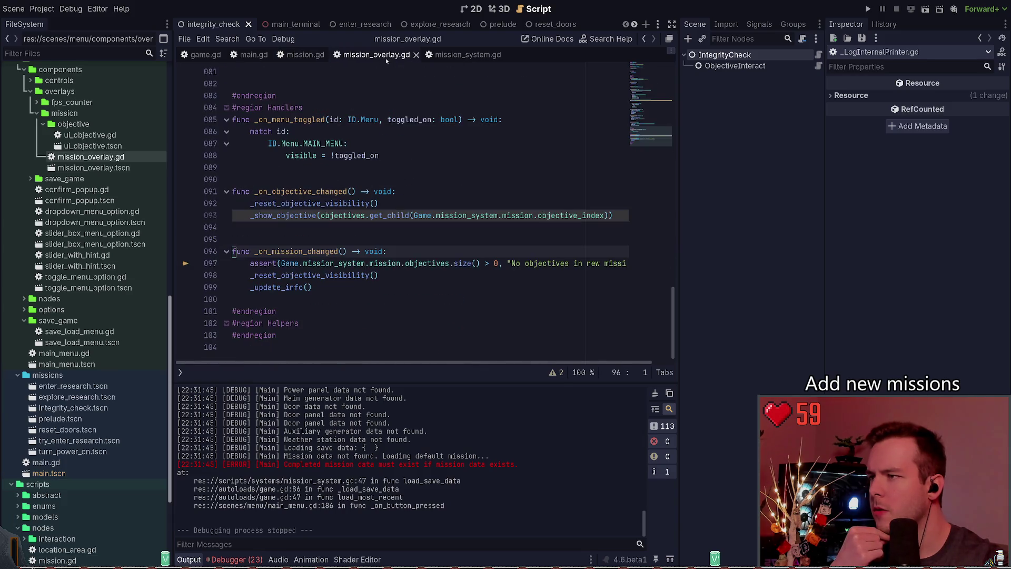
left_click(461, 55)
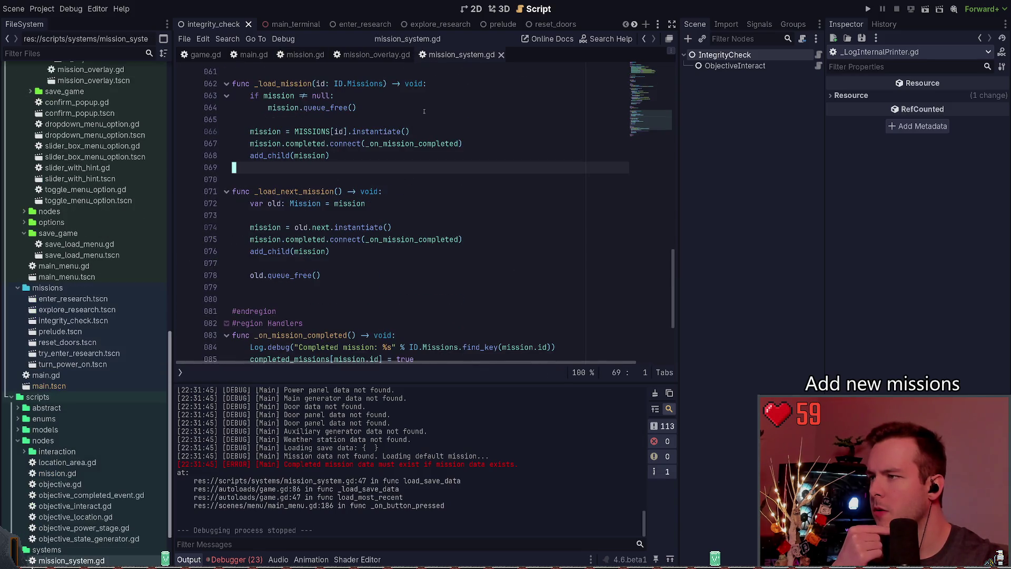
left_click(303, 55)
scroll(343, 210, "up", 4)
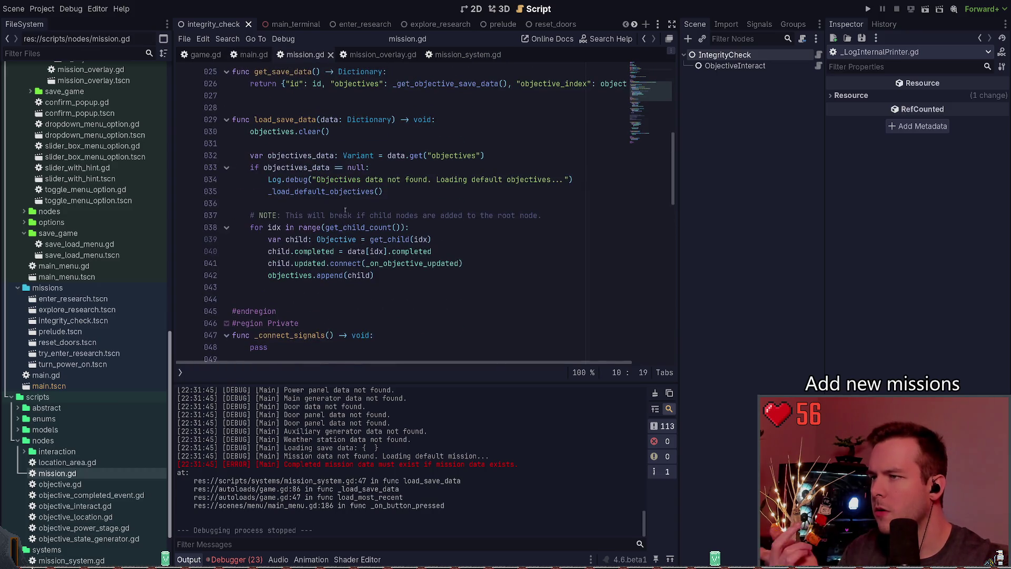
scroll(351, 213, "up", 4)
scroll(353, 201, "up", 3)
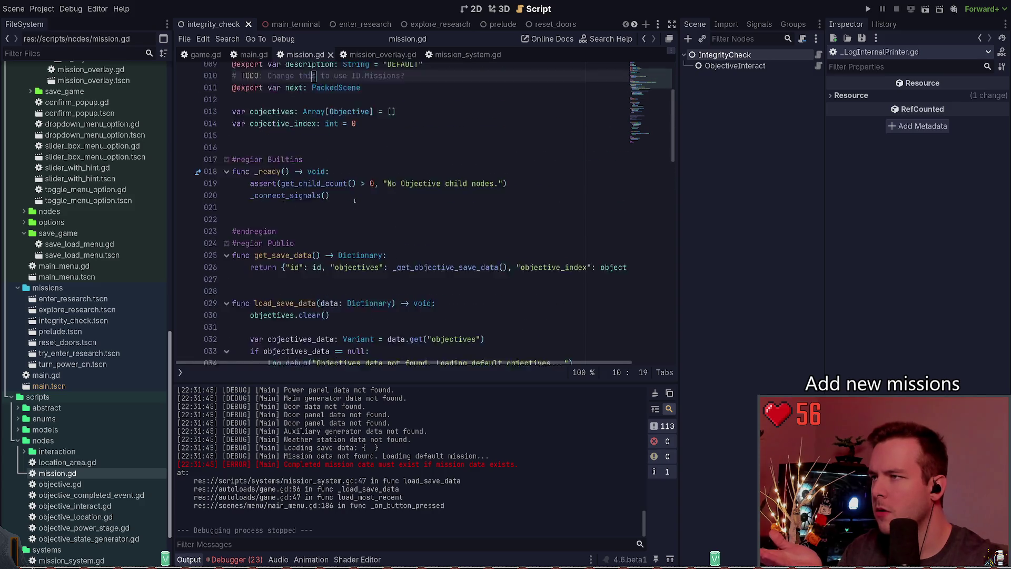
scroll(358, 202, "down", 12)
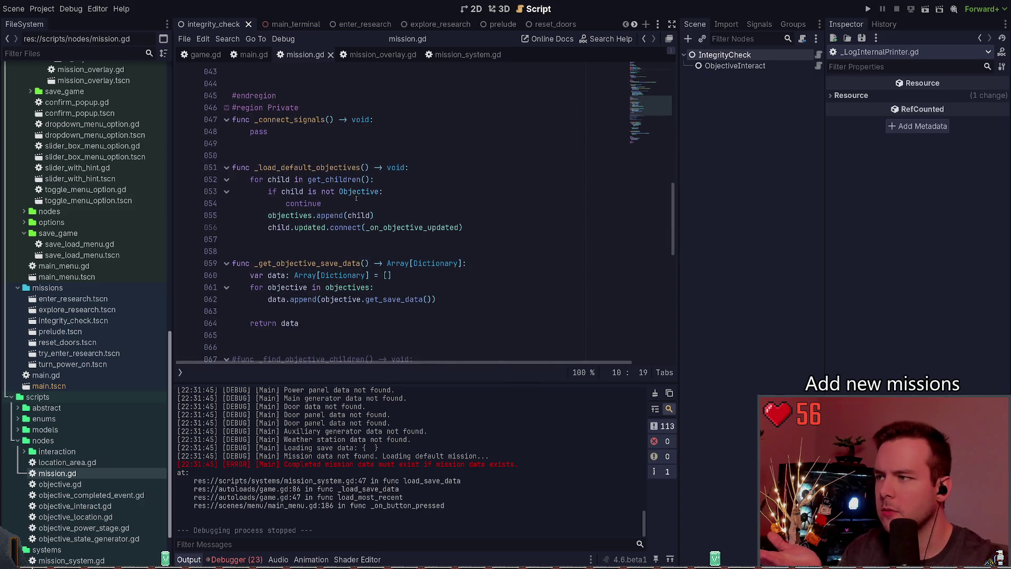
scroll(360, 203, "down", 8)
scroll(355, 198, "up", 4)
scroll(354, 199, "up", 12)
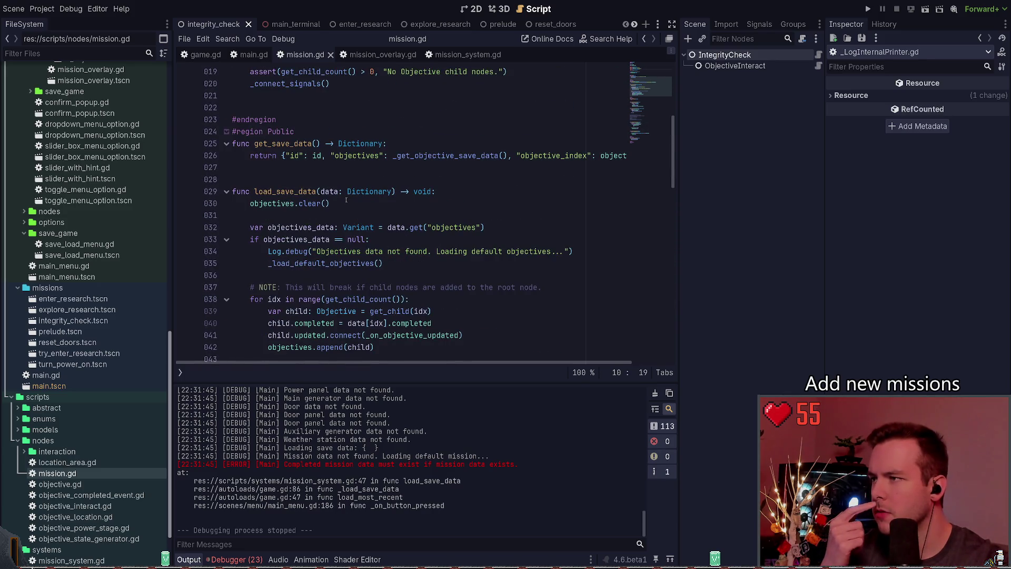
scroll(345, 199, "up", 1)
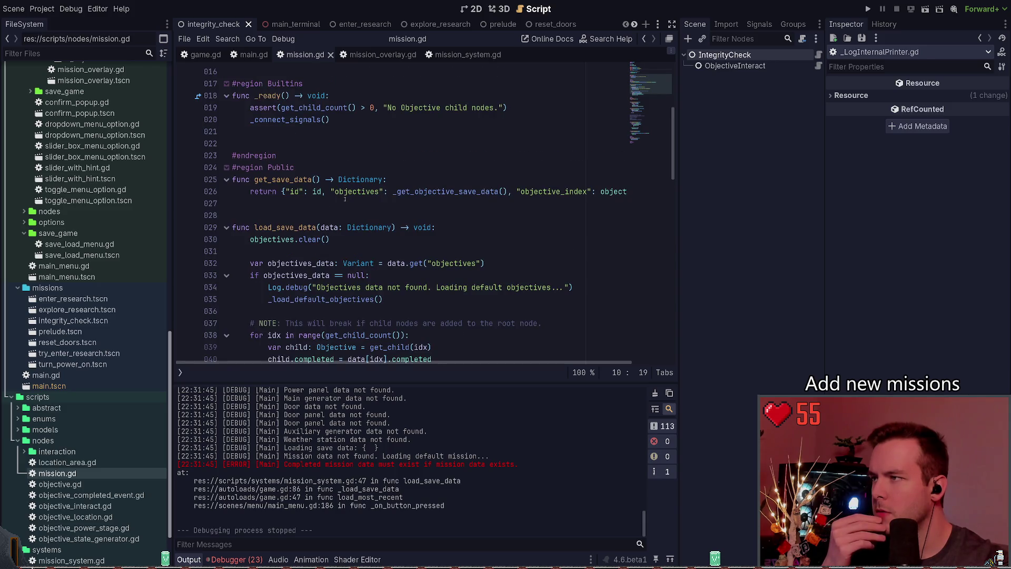
scroll(348, 203, "down", 2)
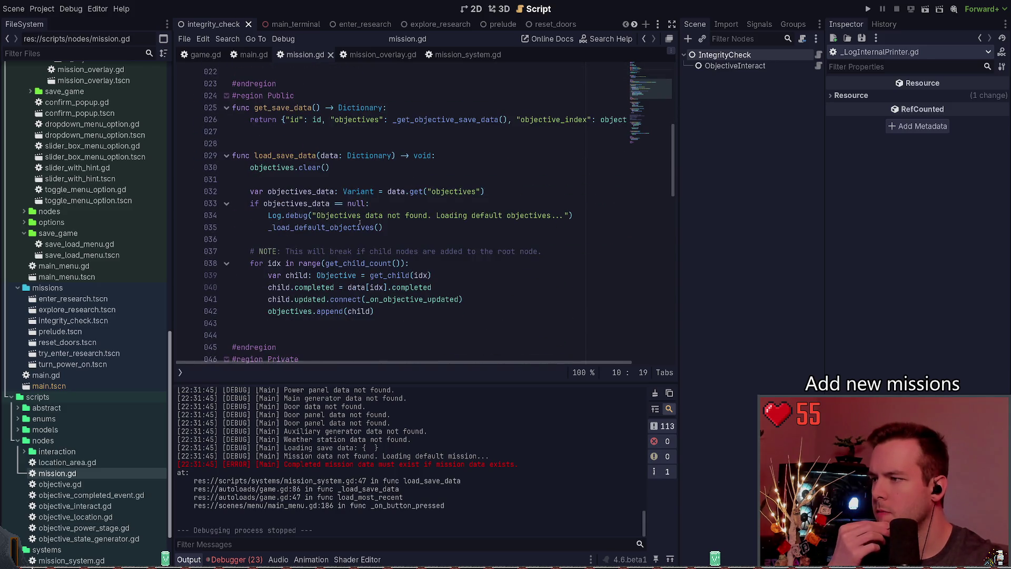
Step: Check mission_overlay.gd once more and bring up mission_system.gd
left_click(417, 235)
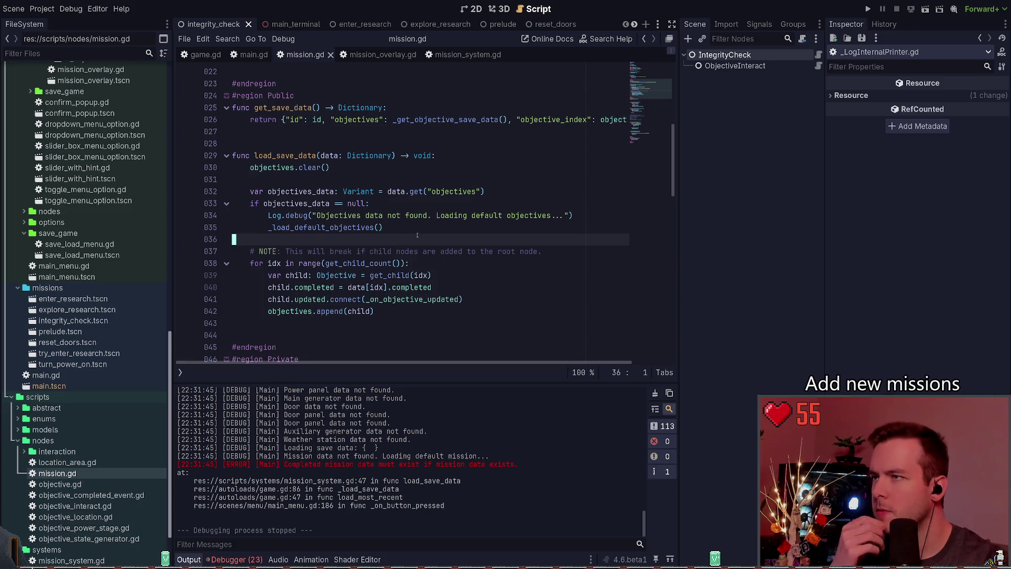
left_click(384, 60)
scroll(377, 196, "up", 20)
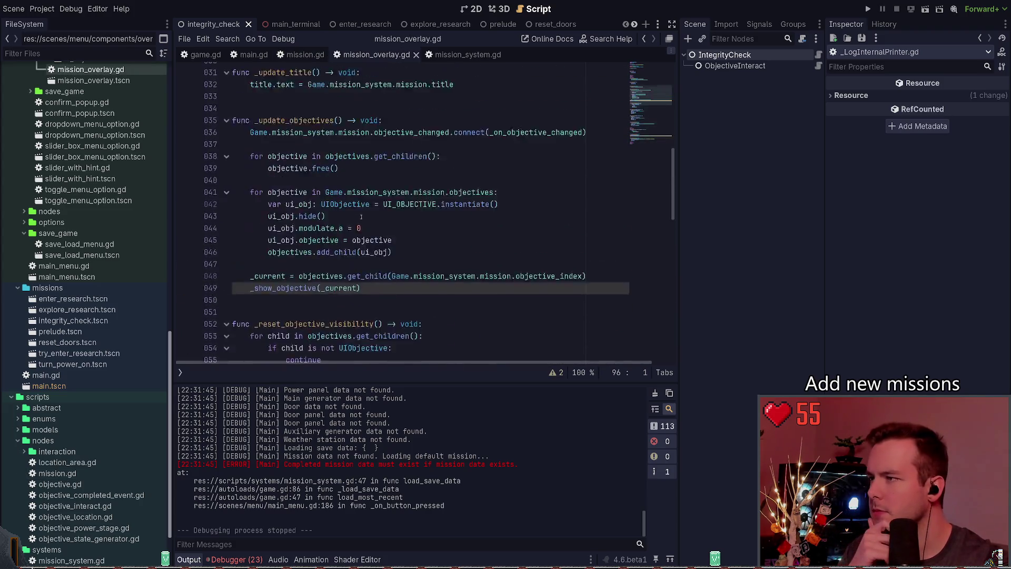
left_click(462, 54)
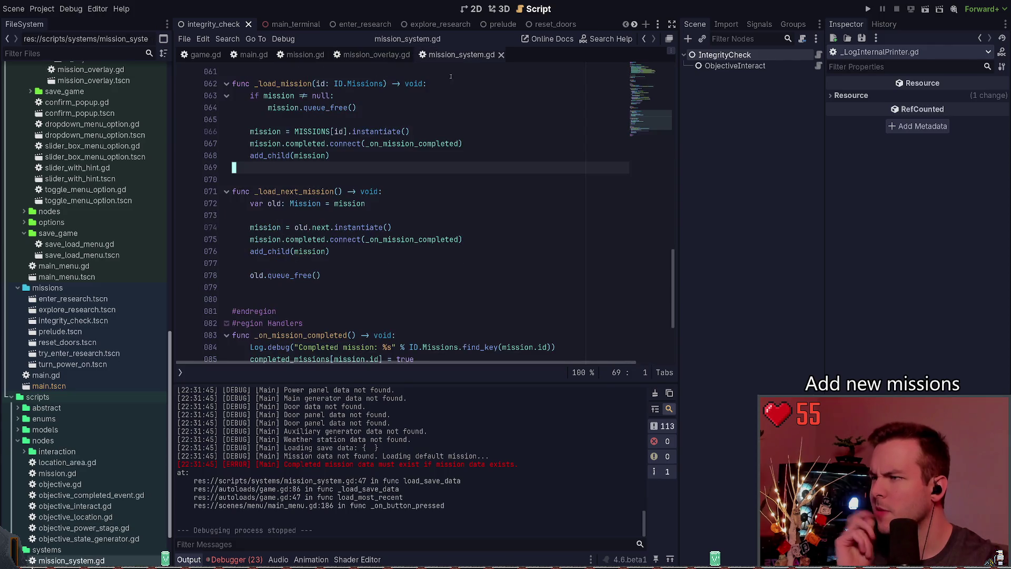
Step: Replace data with mission_data in line 45's completed_missions lookup, save, and rerun the game
scroll(382, 203, "up", 10)
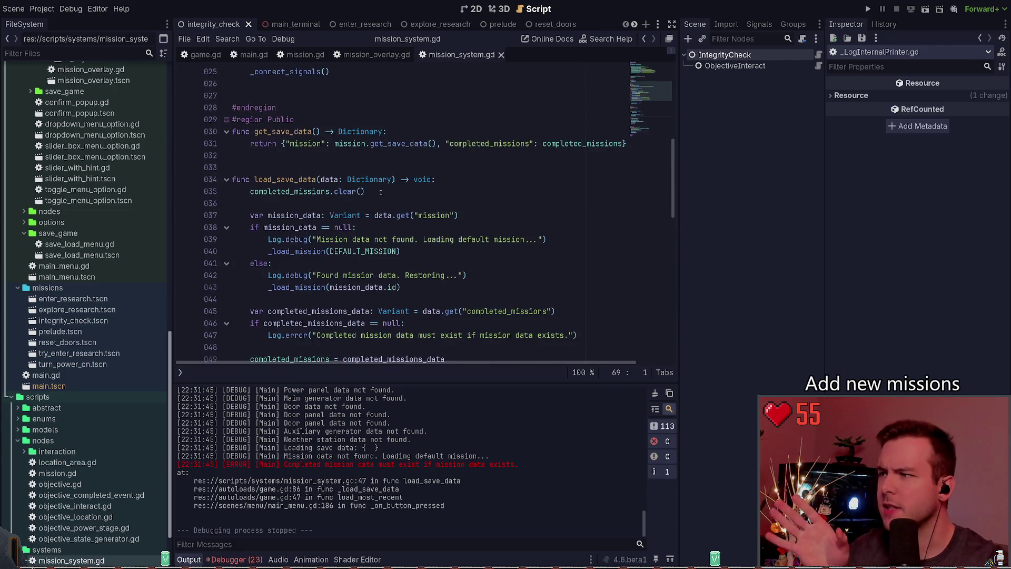
scroll(365, 195, "down", 3)
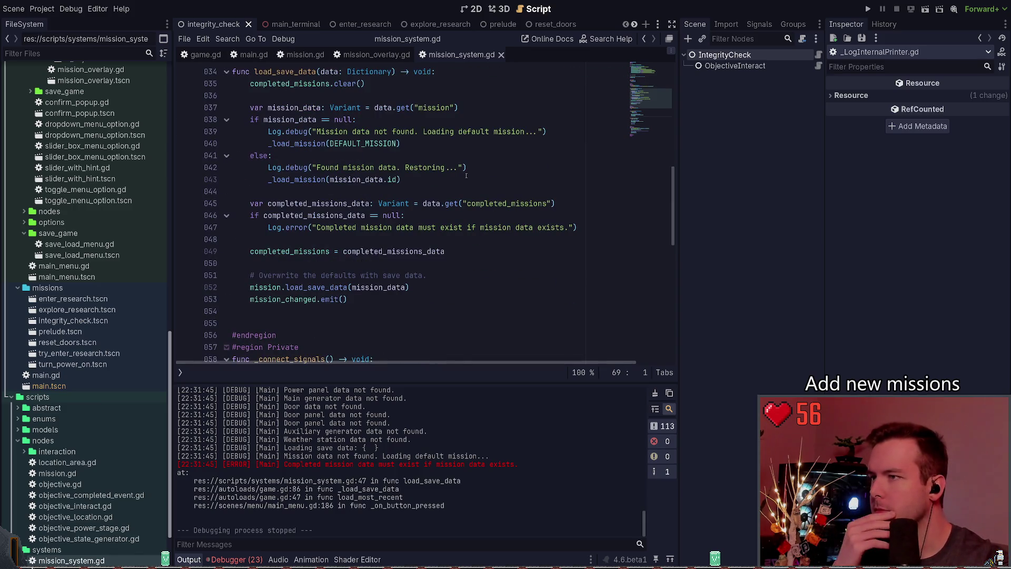
scroll(415, 211, "up", 1)
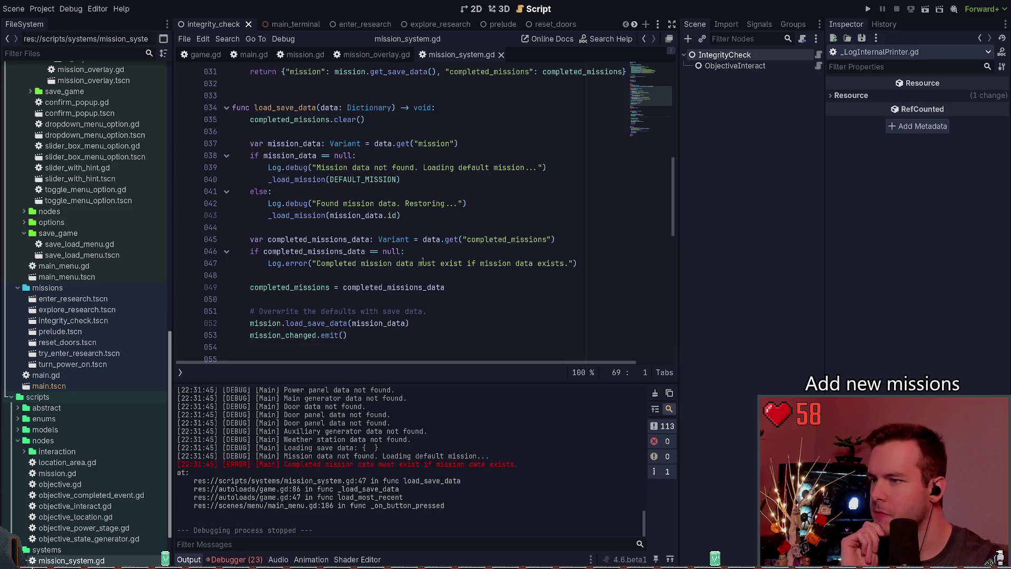
scroll(370, 251, "down", 1)
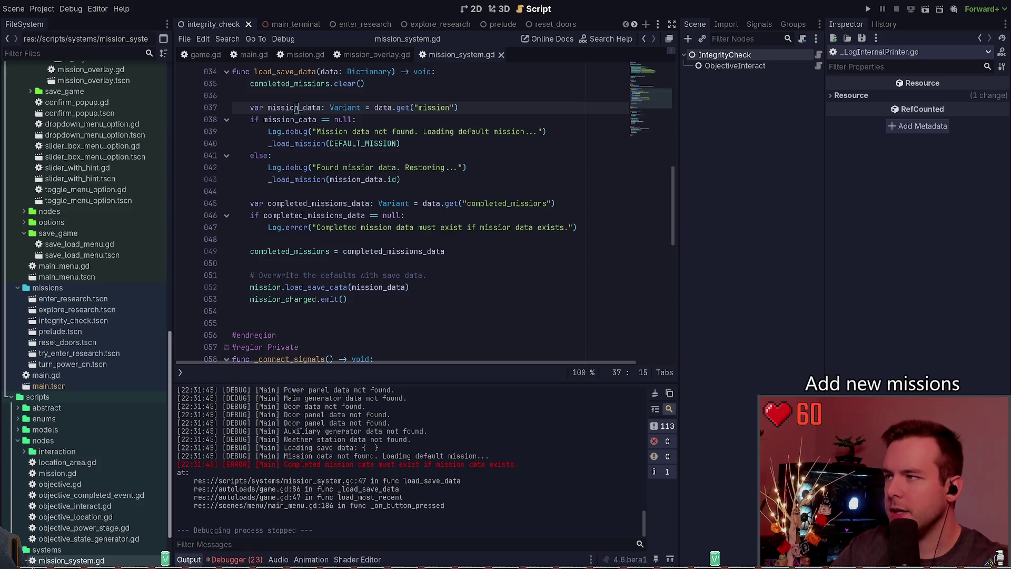
double_click(316, 108)
key("ctrl+c")
double_click(431, 203)
key("ctrl+v")
key("ctrl+s")
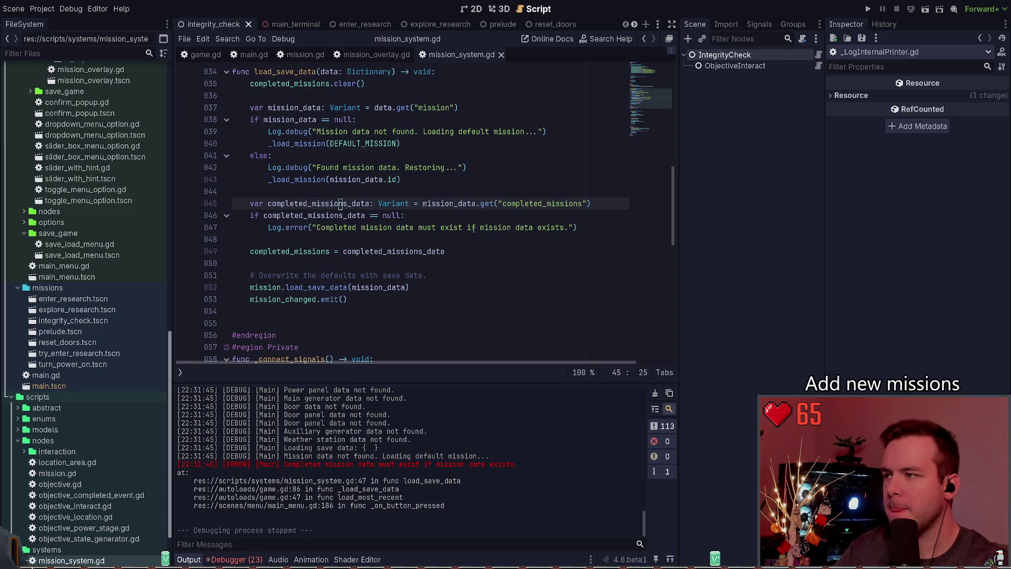
left_click(868, 9)
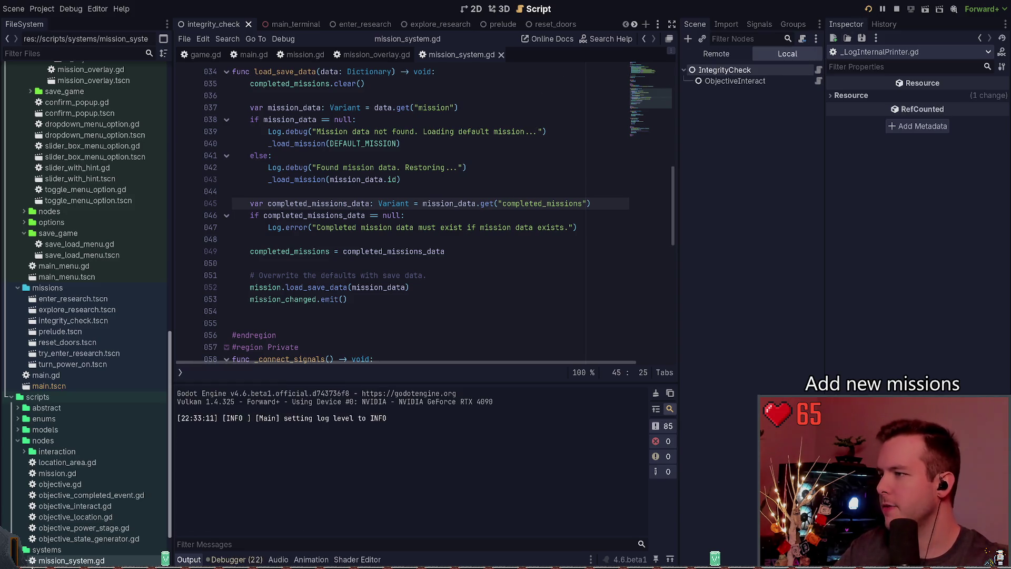
Step: Start playing from the main menu, stop the game, and return to line 44 of mission_system.gd
key("Return")
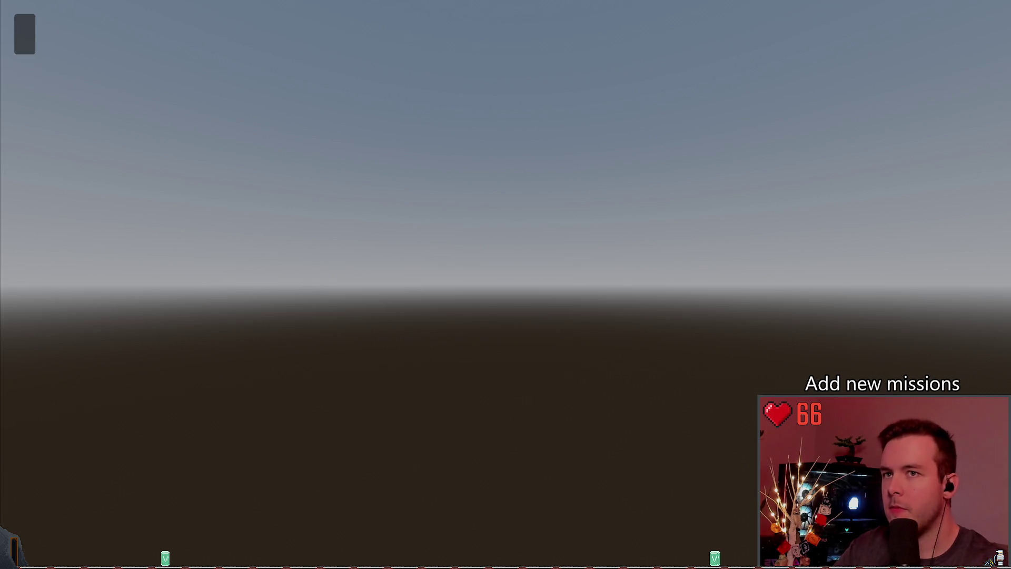
key("F8")
left_click(348, 191)
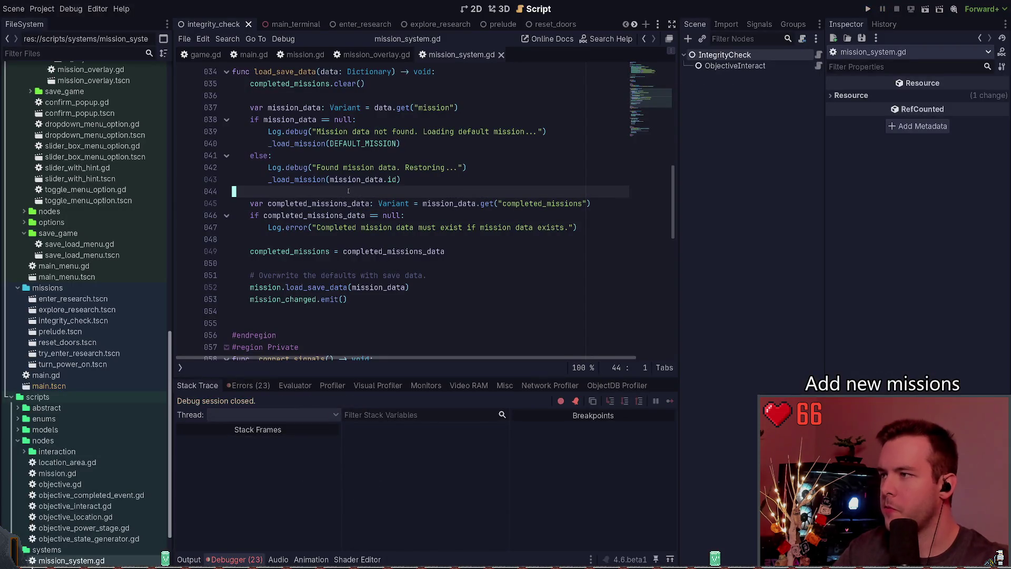
Step: Indent the completed_missions_data lookup and null check under else and remove blank line 44
key("Down")
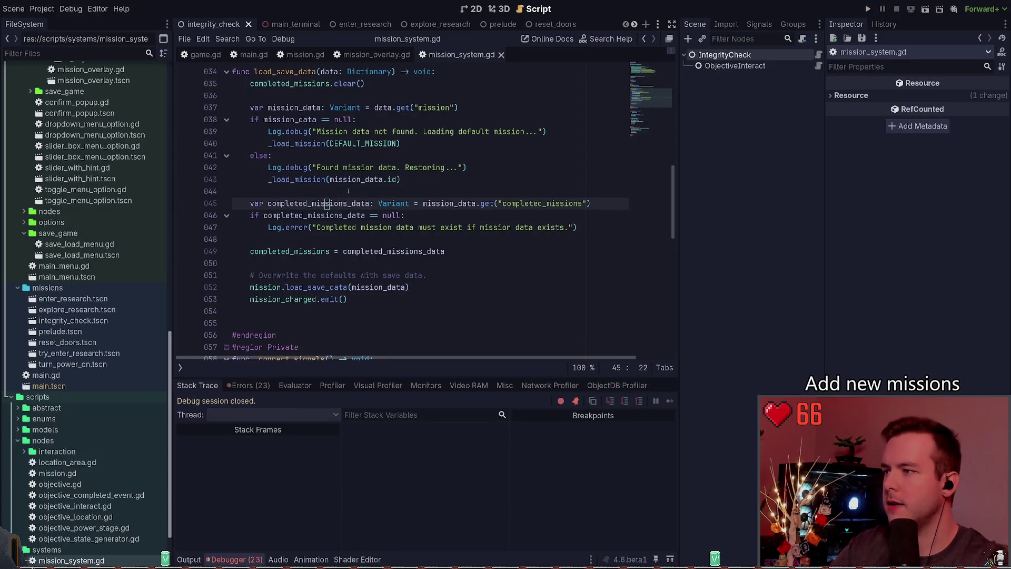
key("Down")
key("Down")
key("Right")
key("Right")
key("Right")
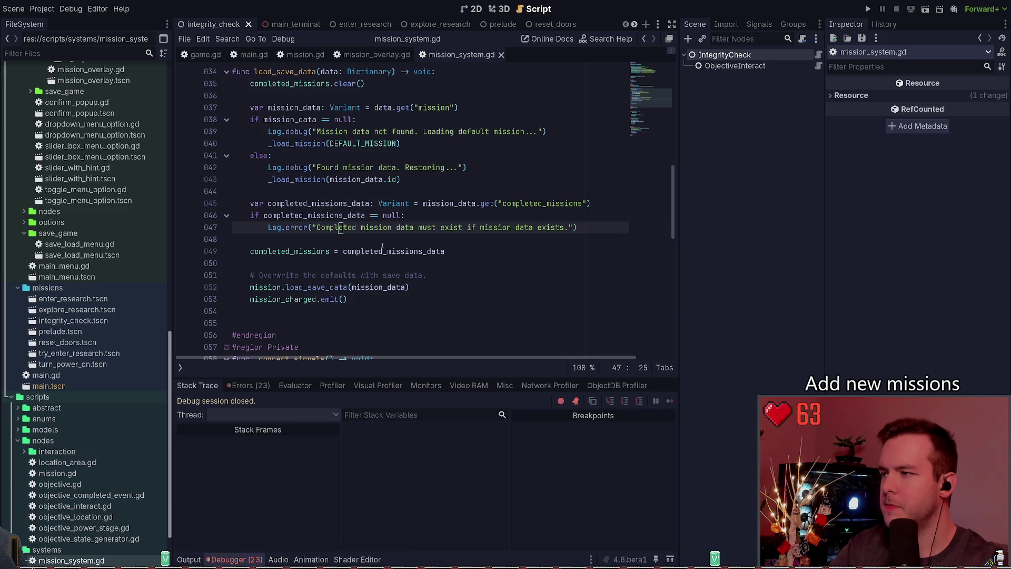
scroll(438, 216, "up", 1)
left_click(437, 216)
key("Down")
key("Down")
key("shift+Down")
key("shift+Down")
key("Tab")
key("Up")
key("Up")
key("Up")
key("ctrl+shift+k")
key("ctrl+s")
key("Down")
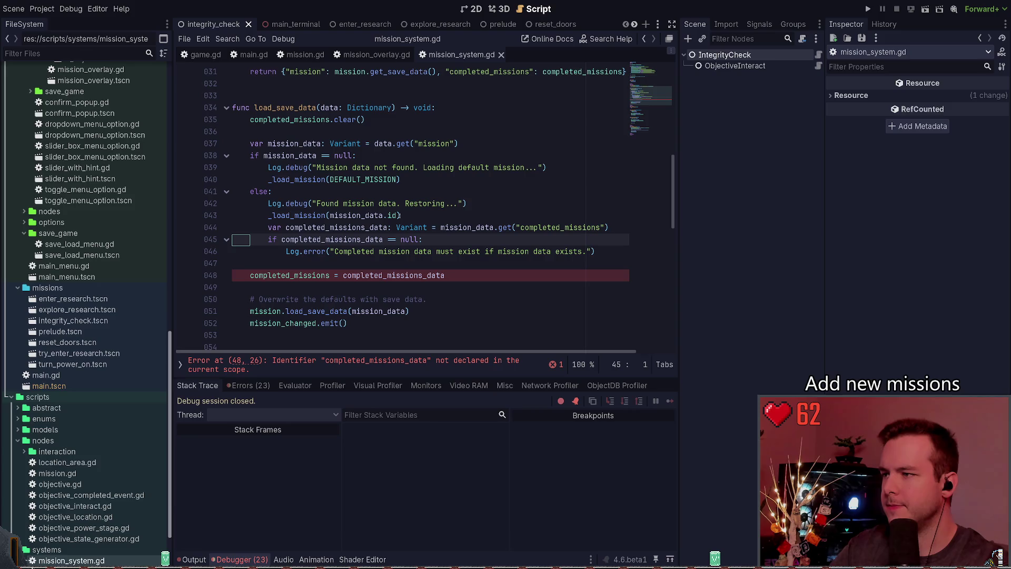
Step: Indent the completed_missions assignment into the else branch, save, and run the project
key("Down")
key("Down")
key("Down")
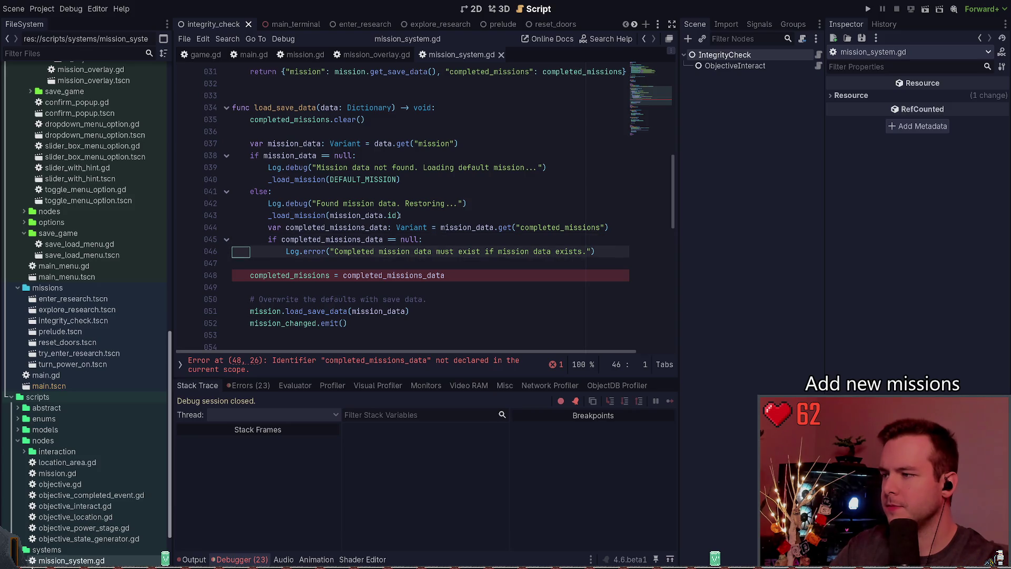
key("Tab")
key("Up")
key("ctrl+s")
scroll(404, 256, "up", 10)
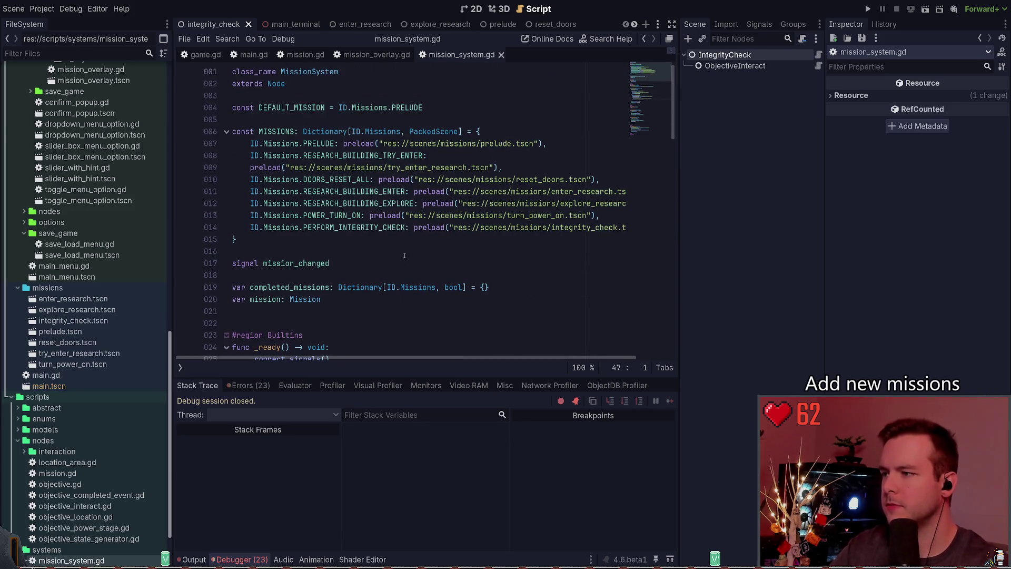
scroll(404, 256, "down", 14)
scroll(404, 255, "up", 3)
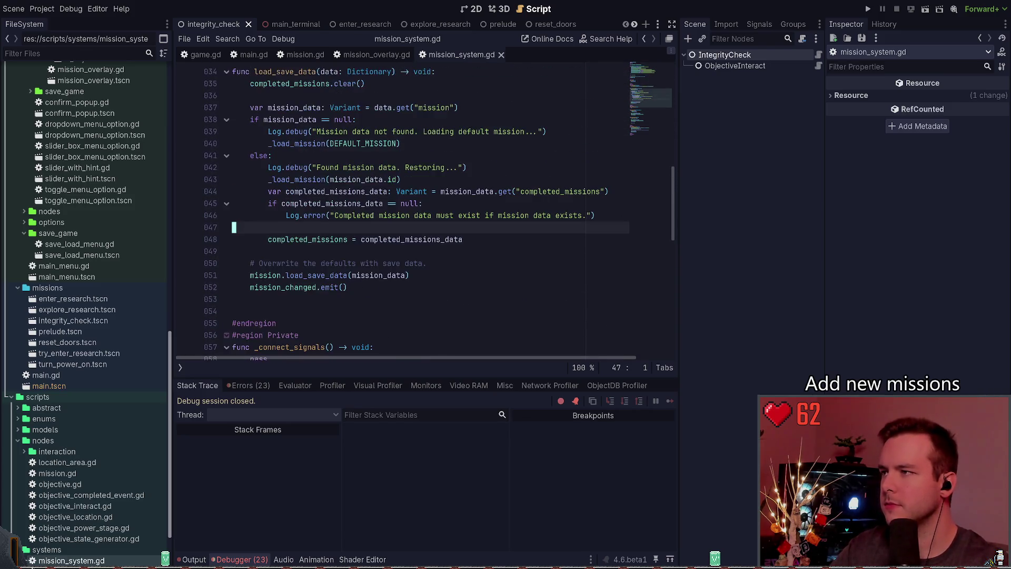
scroll(399, 127, "up", 1)
left_click(399, 131)
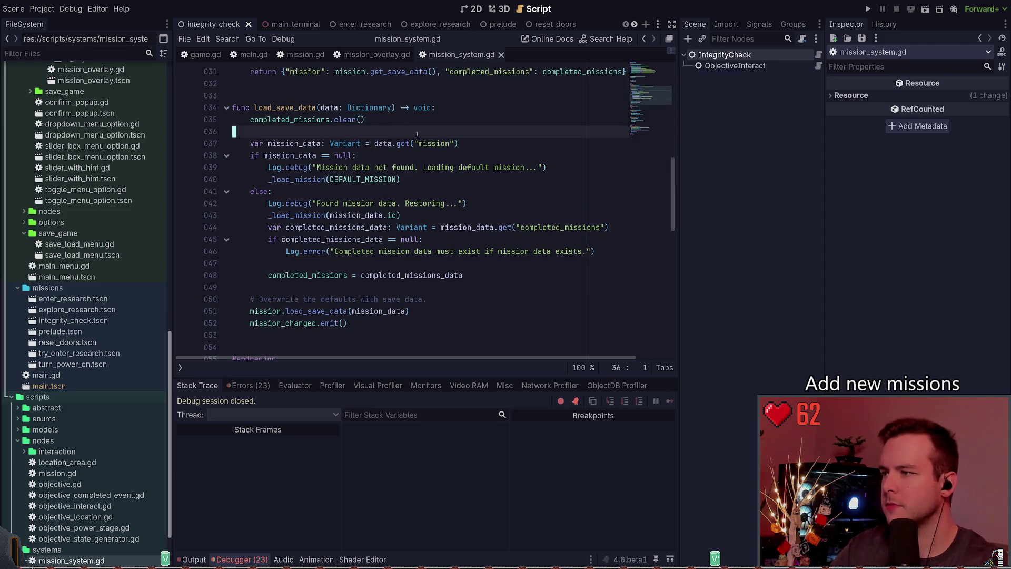
left_click(867, 9)
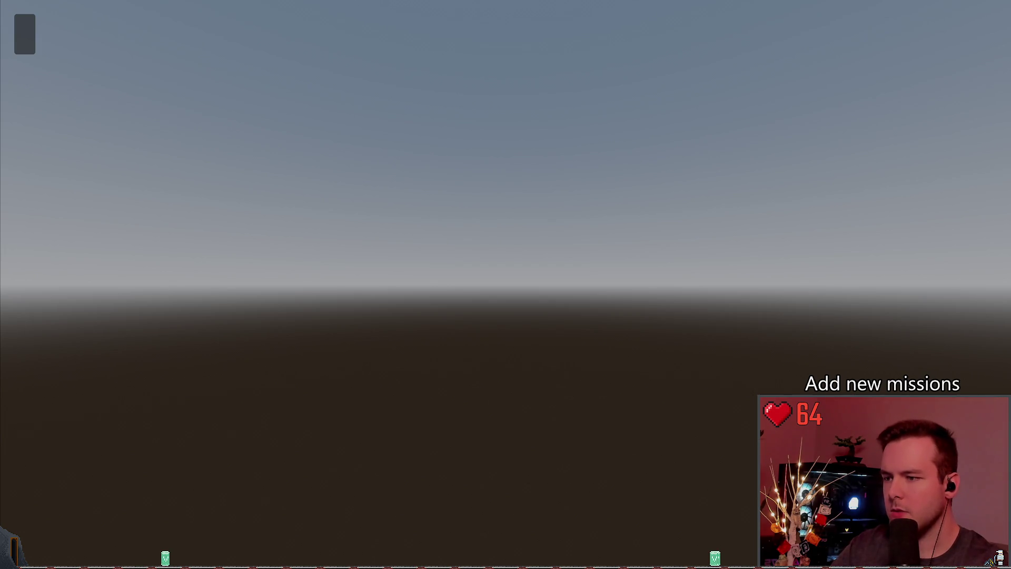
Step: Stop the running game and select mission_data on line 51 of load_save_data
key("F8")
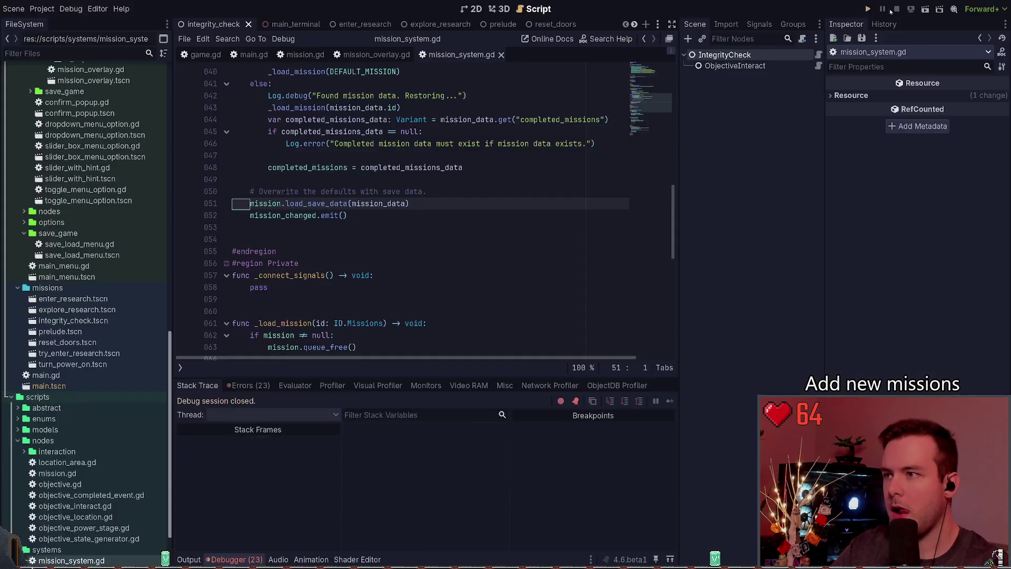
left_click(335, 255)
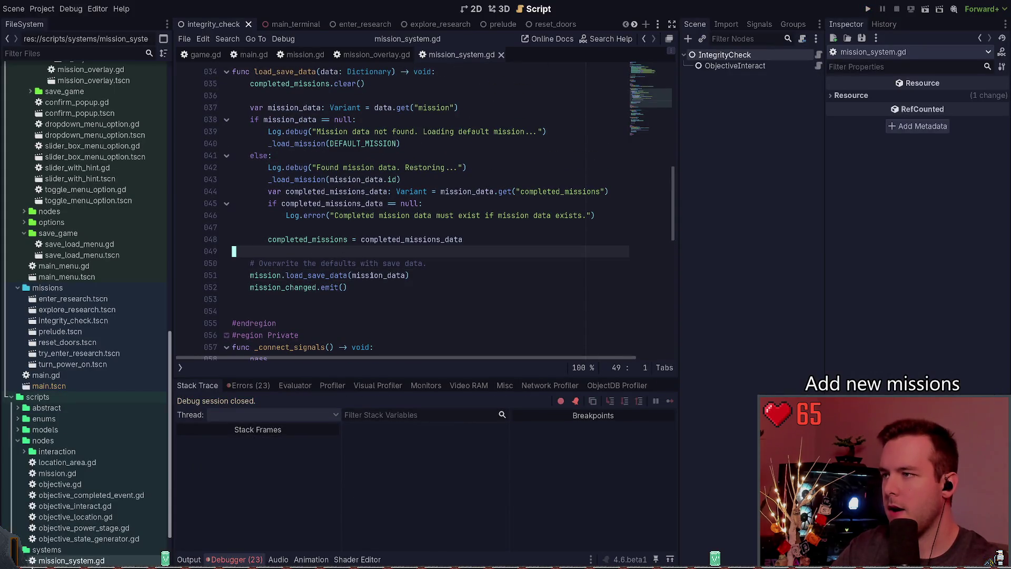
double_click(371, 275)
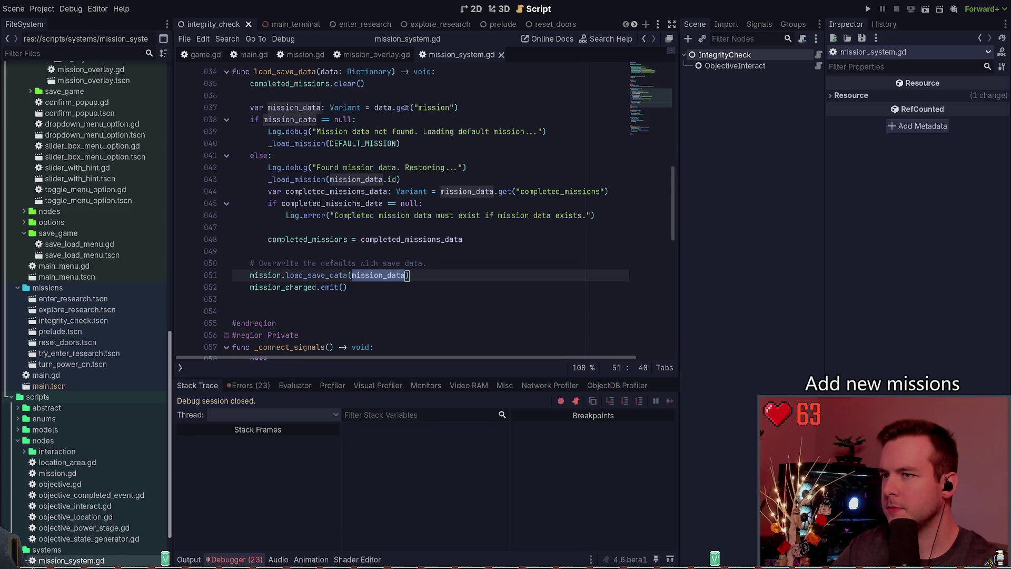
Step: Give the data.get call on line 37 an empty {} default value
left_click(435, 108)
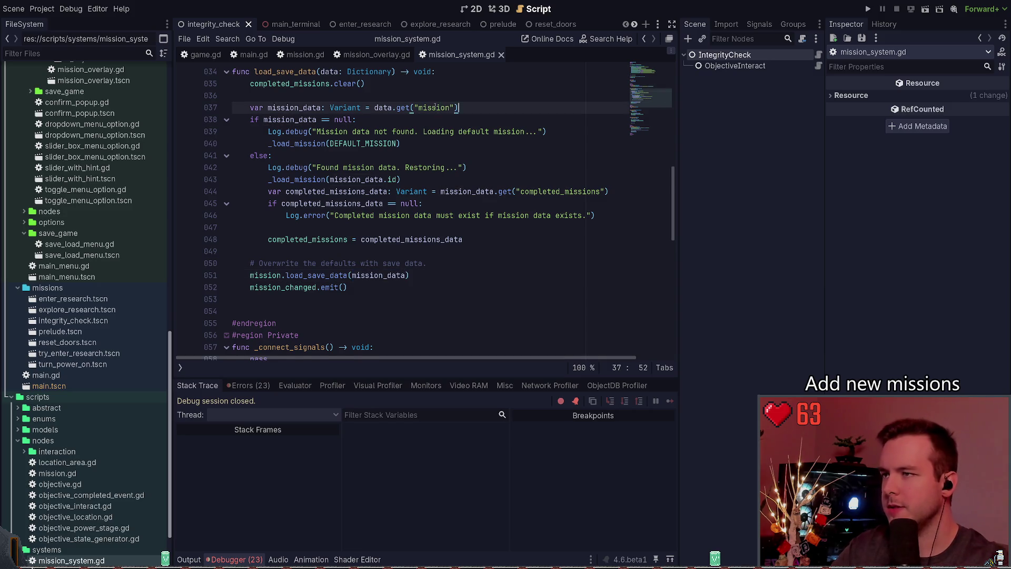
key("End")
key("Return")
type("mission.")
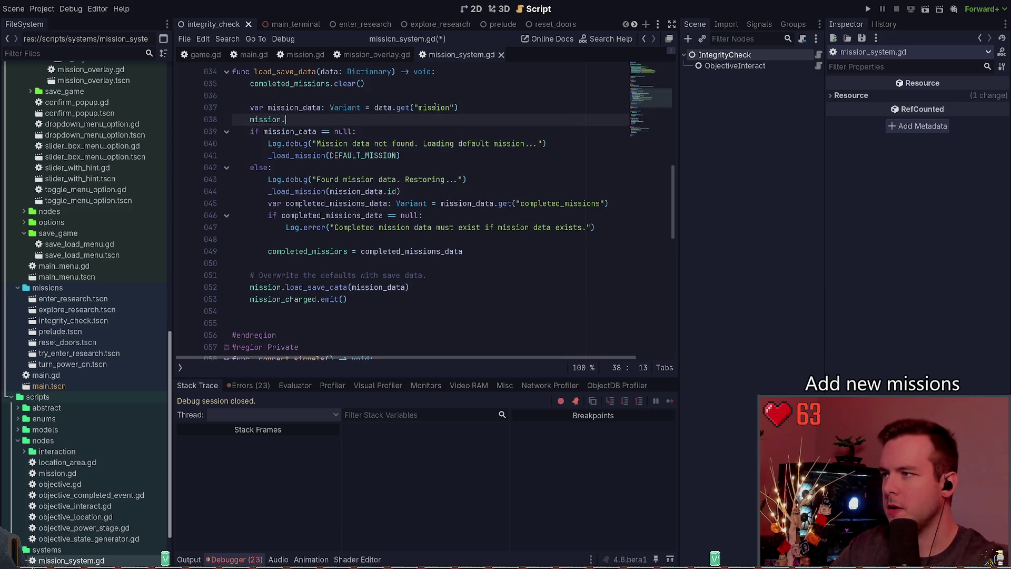
key("BackSpace")
key("BackSpace")
key("BackSpace")
type("{}.em")
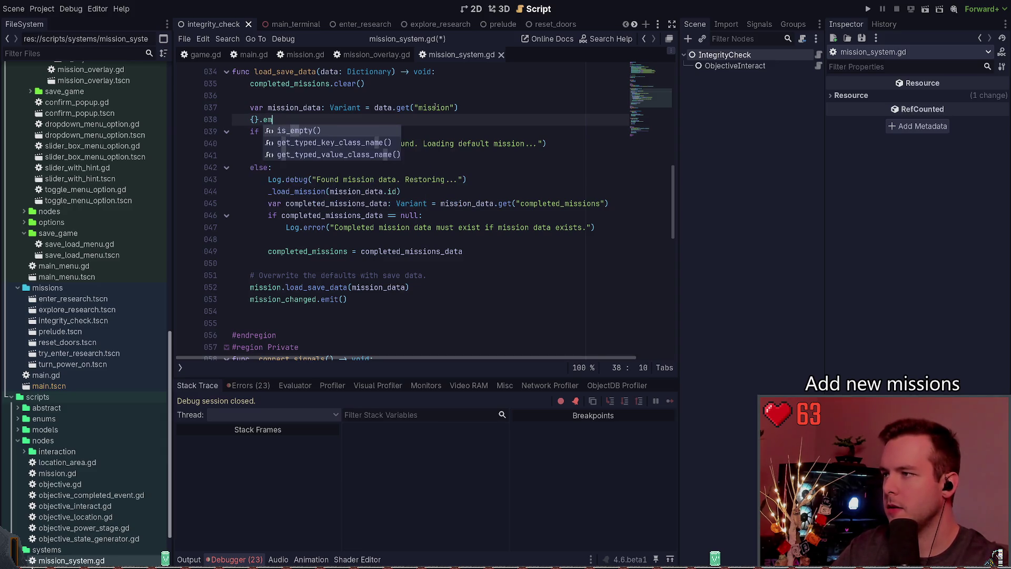
key("ctrl+shift+k")
scroll(434, 106, "up", 1)
key("Up")
key("End")
key("Left")
type(", {")
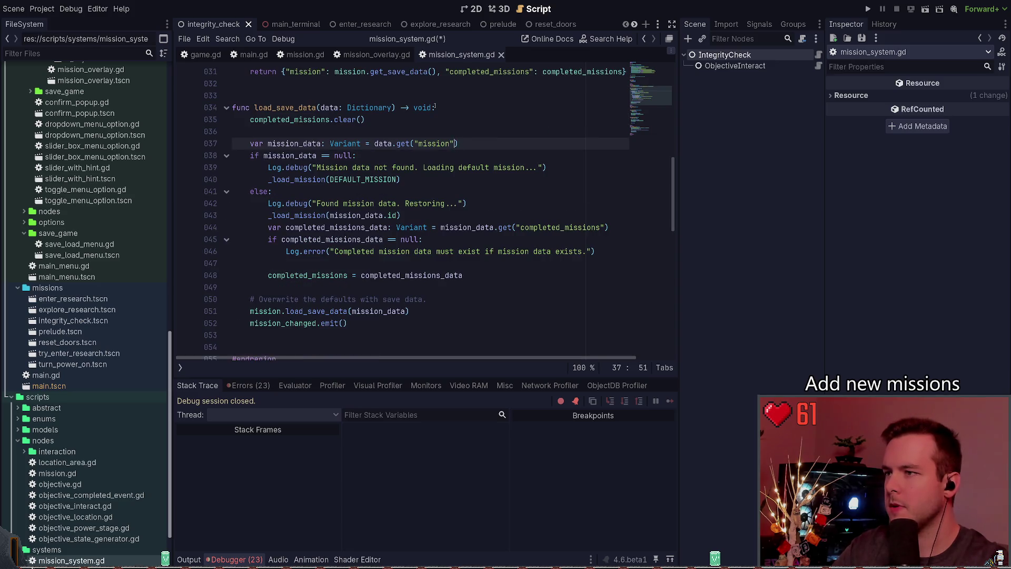
Step: Replace == null with .is on line 38 and change line 37's Variant type to Dictionary
key("Down")
key("ctrl+Left")
key("ctrl+Left")
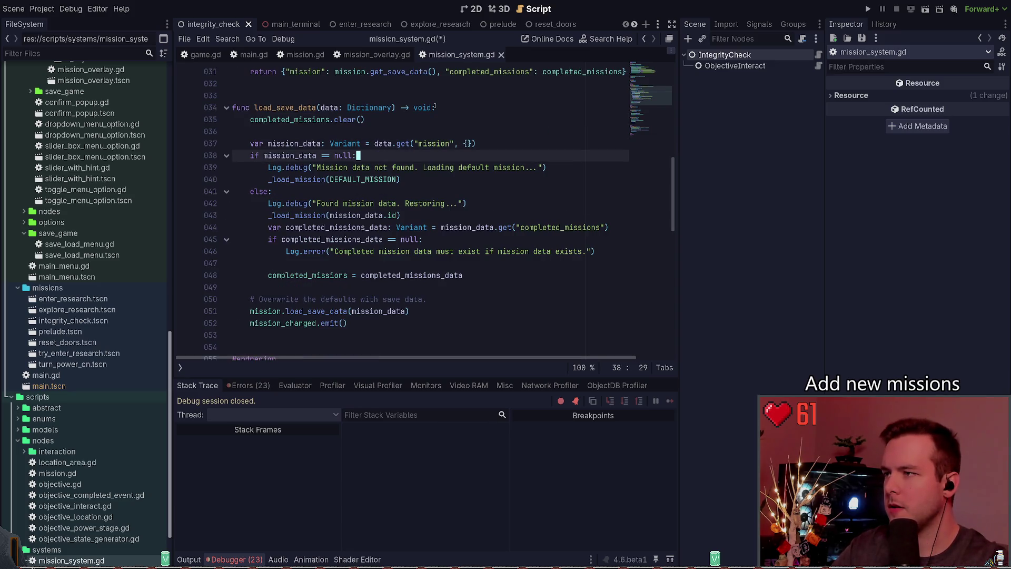
key("ctrl+shift+Right")
key("ctrl+shift+Right")
key("Delete")
type(".is")
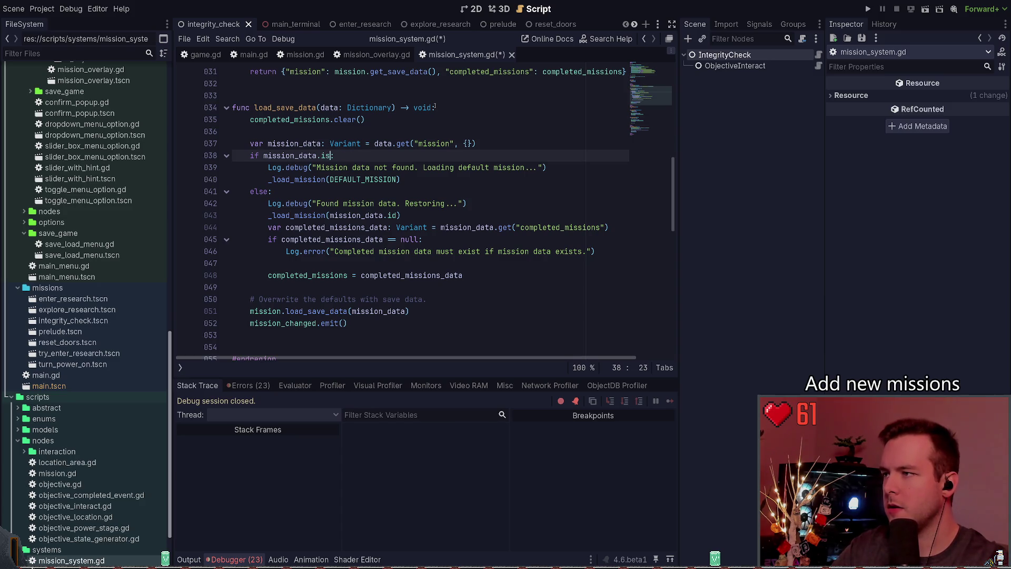
key("Up")
key("ctrl+Left")
key("ctrl+shift+Right")
type("Dicionta")
key("BackSpace")
key("BackSpace")
key("BackSpace")
type("t")
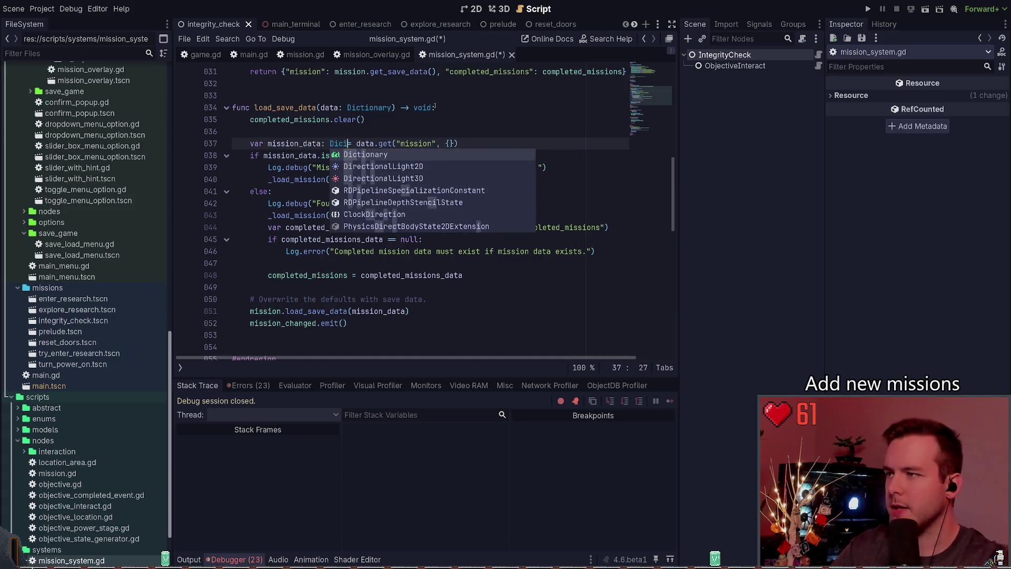
Step: Complete the mission_data.is_empty() check on line 38 and save the script
key("Return")
key("Down")
key("End")
key("Left")
type("_e")
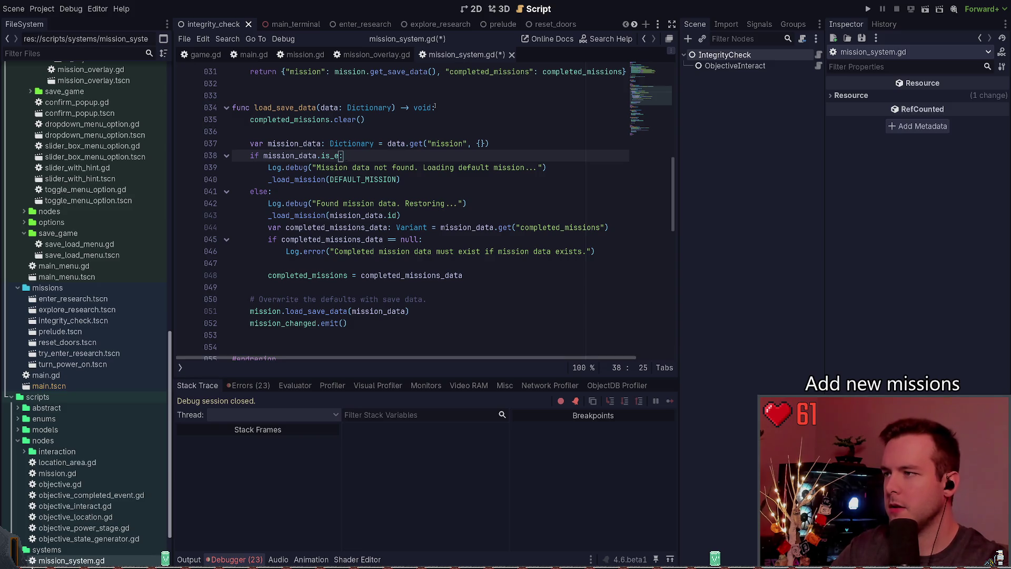
key("Return")
key("ctrl+s")
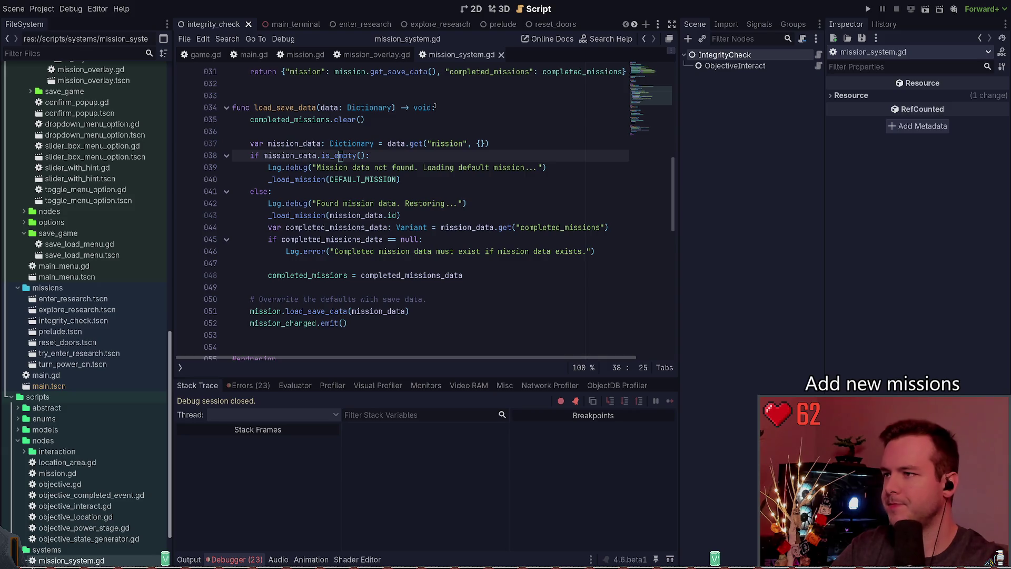
Step: Step through the else branch and jump to load_save_data's definition in mission.gd
key("Down")
key("Down")
key("Down")
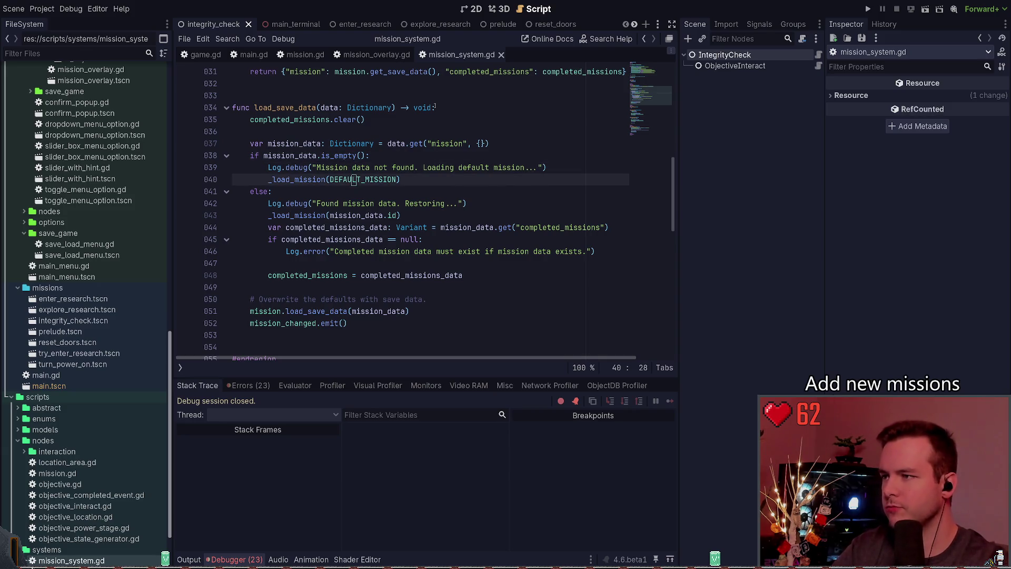
key("Down")
key("Down")
key("Down")
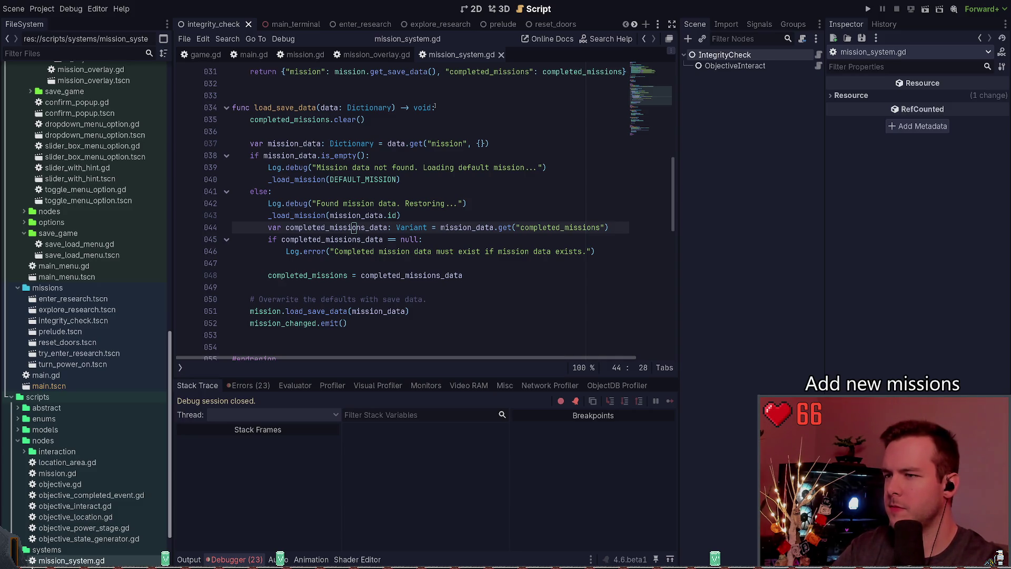
key("Down")
key("Down")
key("Down")
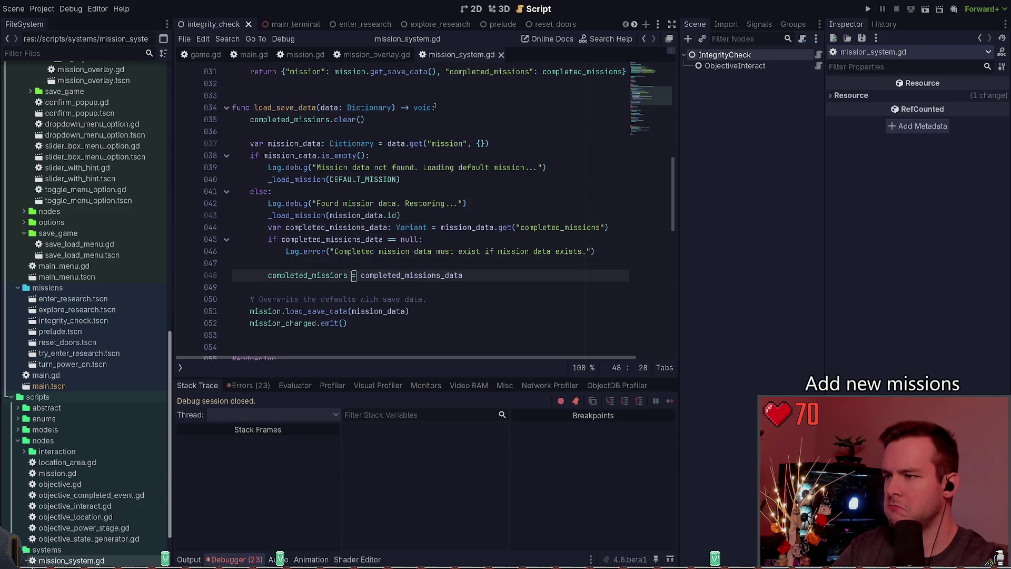
left_click(346, 311)
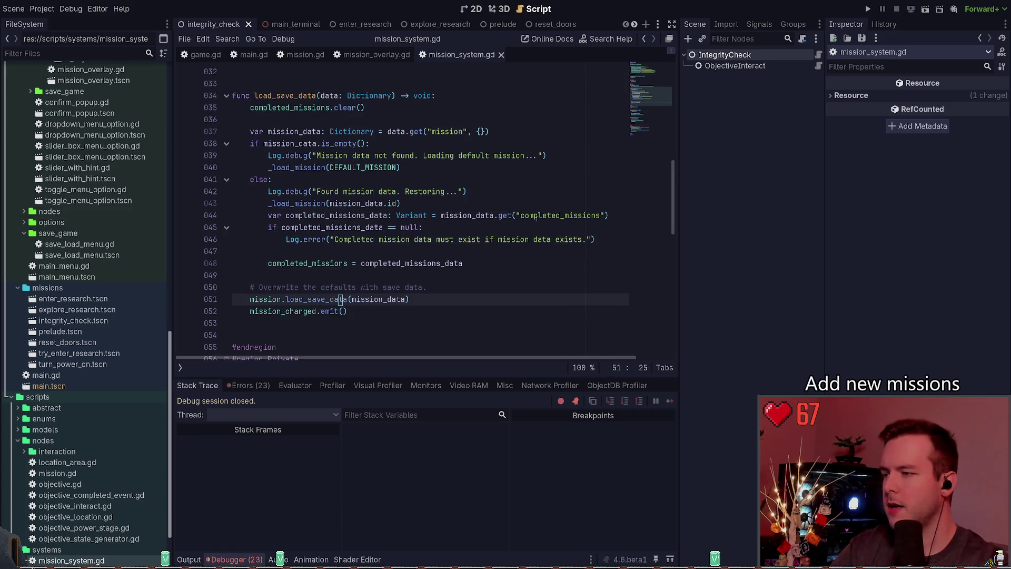
left_click(320, 299, "ctrl")
Step: Run the project to test loading the saved mission data
scroll(401, 197, "down", 1)
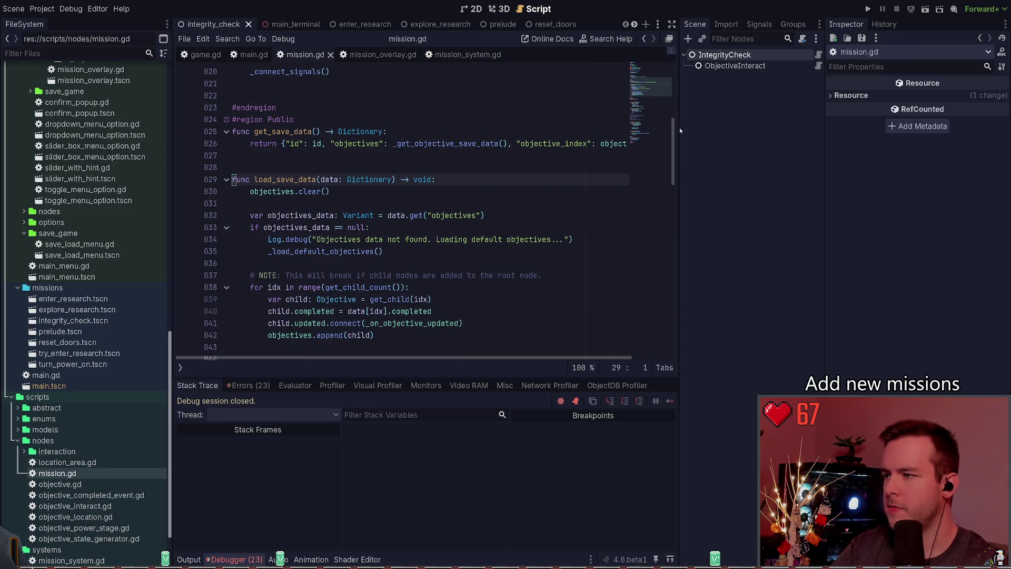
left_click(867, 9)
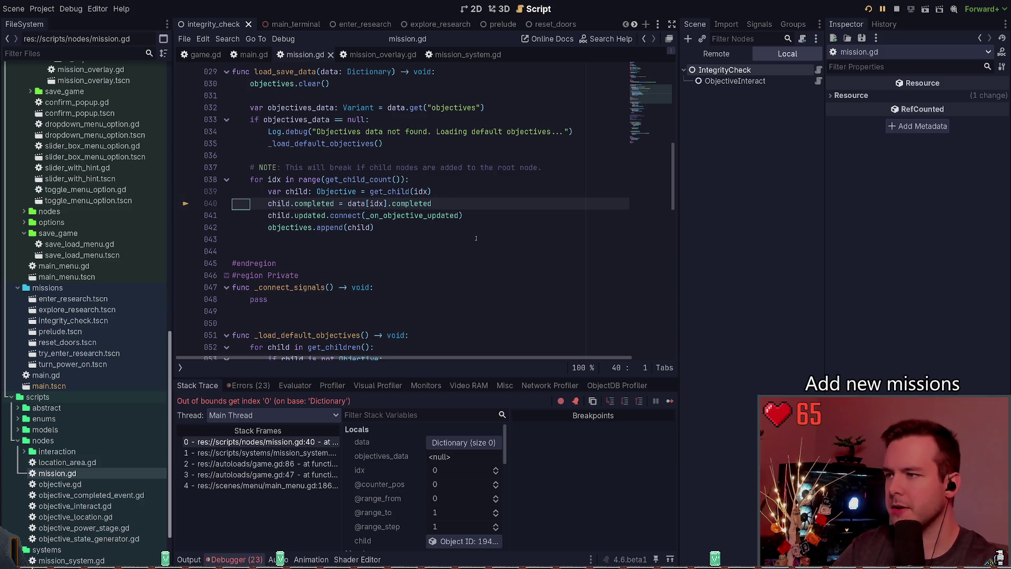
scroll(465, 237, "up", 1)
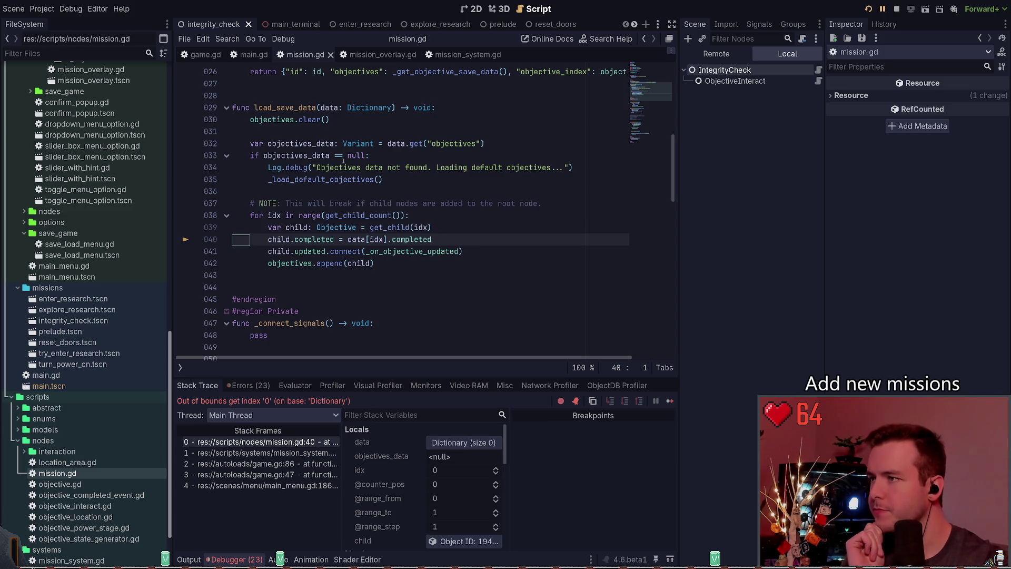
Step: Change line 40 to read objectives_data[idx].completed, save, and restart the game
double_click(303, 144)
key("ctrl+c")
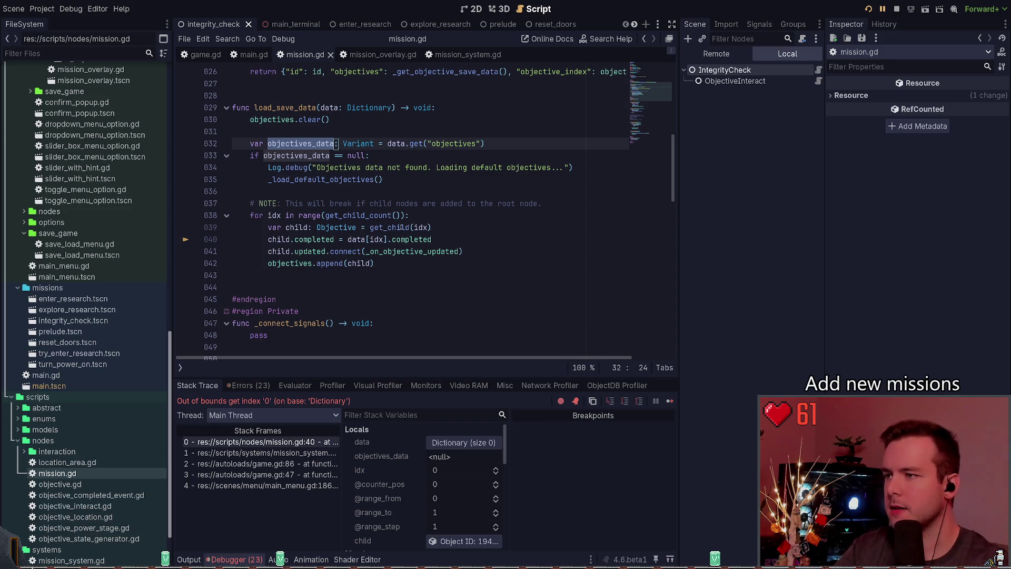
double_click(356, 239)
key("ctrl+v")
key("ctrl+s")
left_click(868, 9)
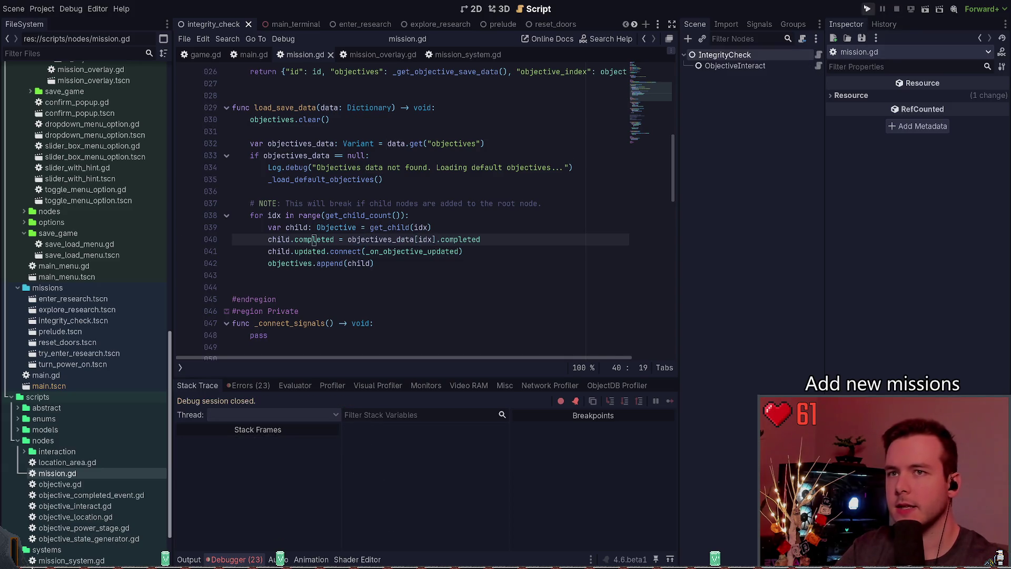
key("Return")
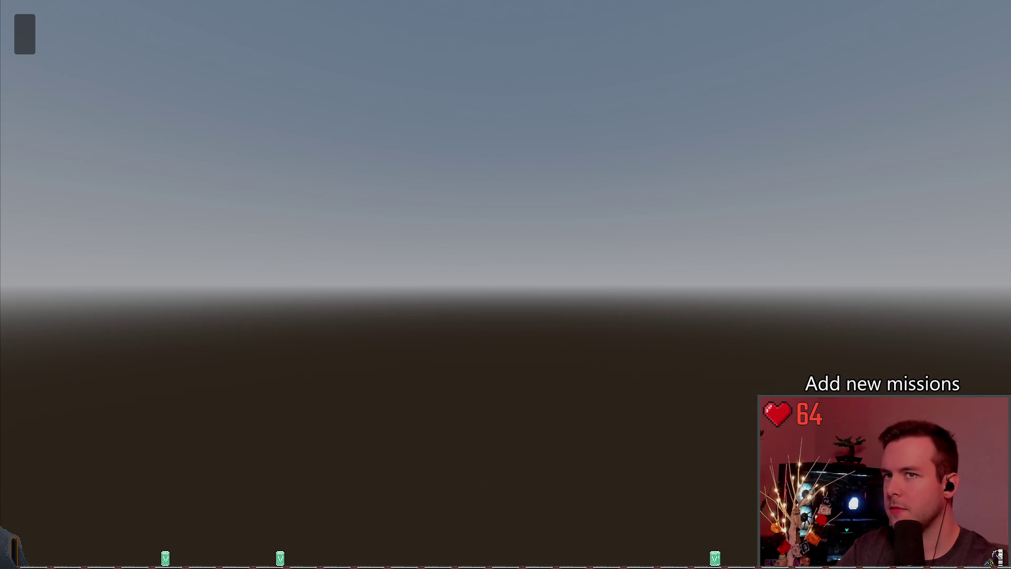
key("F8")
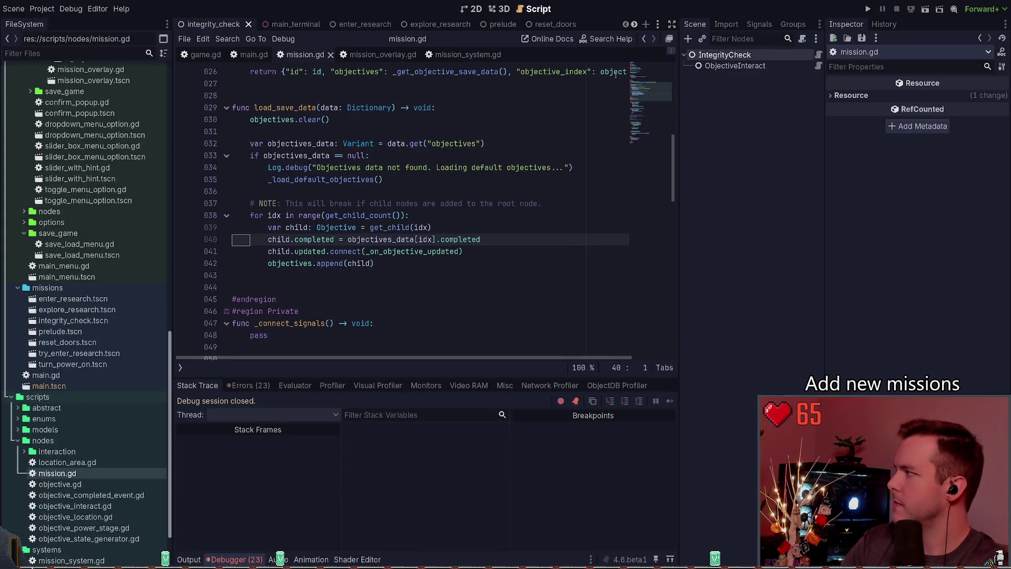
left_click(487, 143)
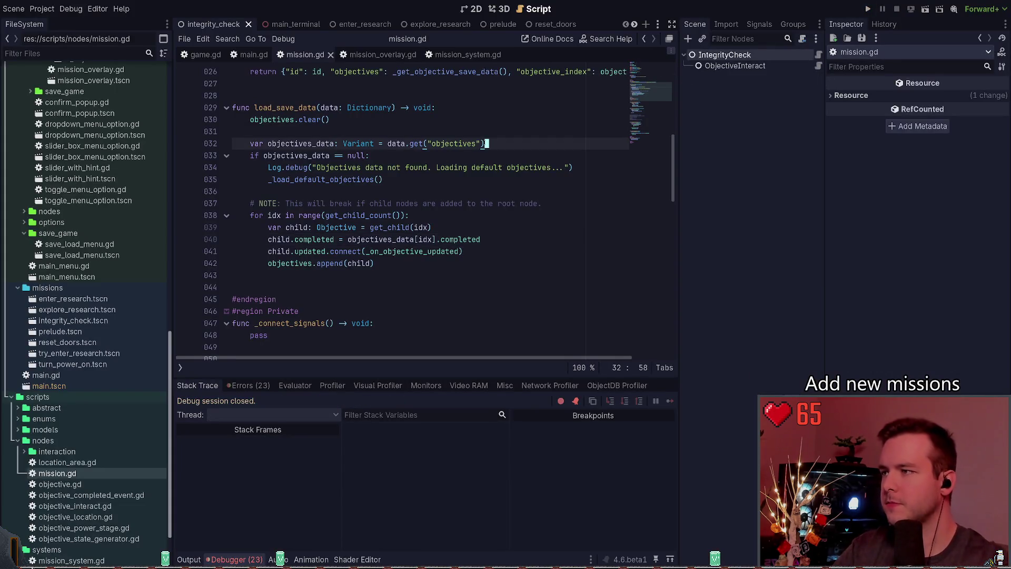
Step: Give data.get an empty {} default and replace the '== null' check with .is_empty()
type(", {")
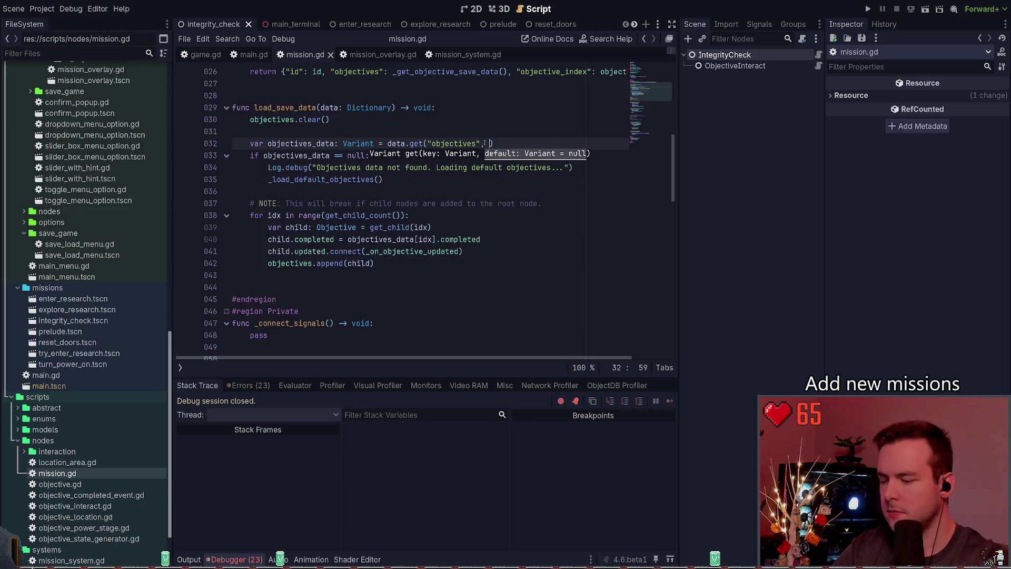
key("ctrl+s")
left_click(312, 155)
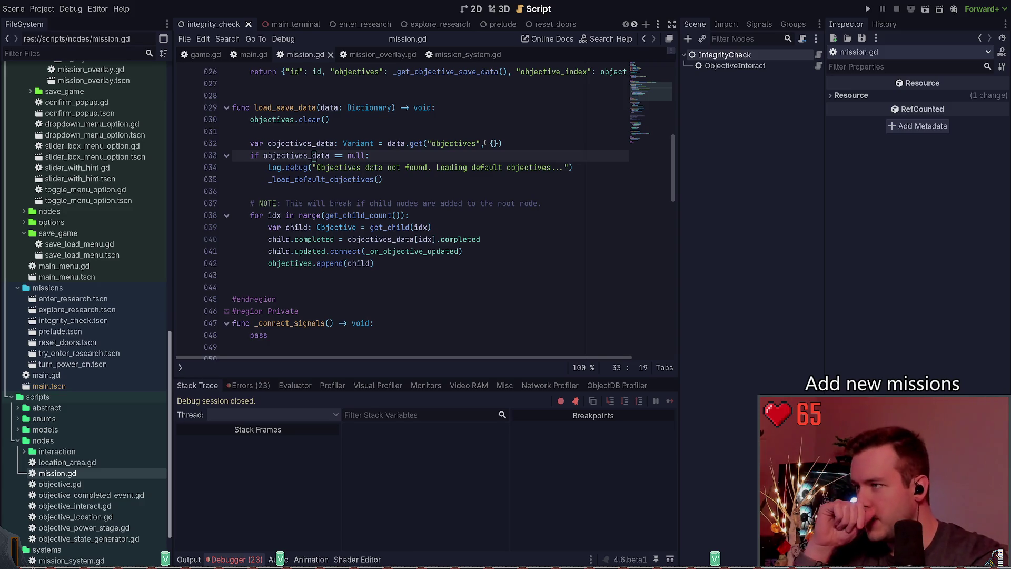
key("Right")
key("Right")
key("Right")
key("Delete")
key("Delete")
key("Delete")
type(".is")
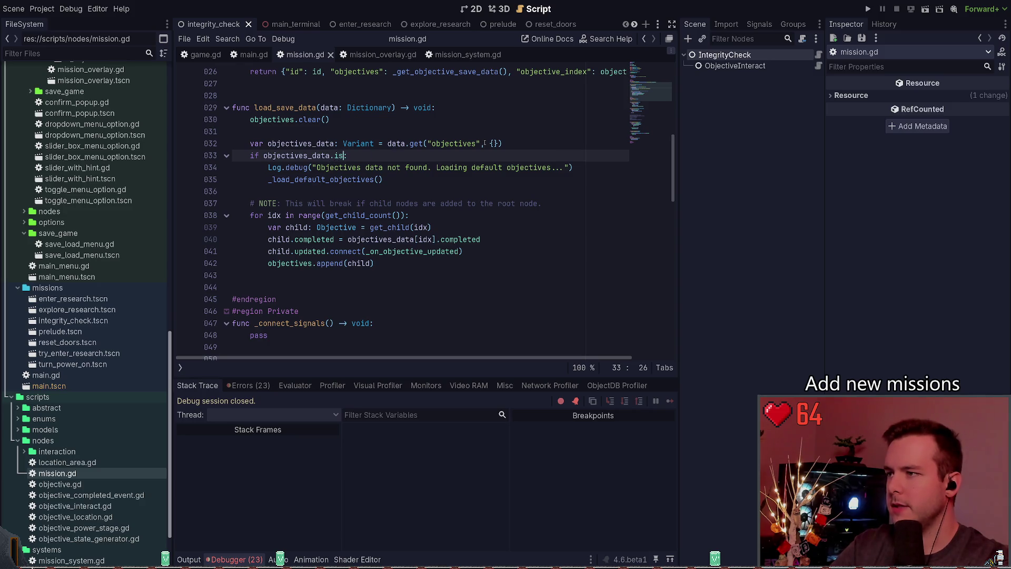
type("_")
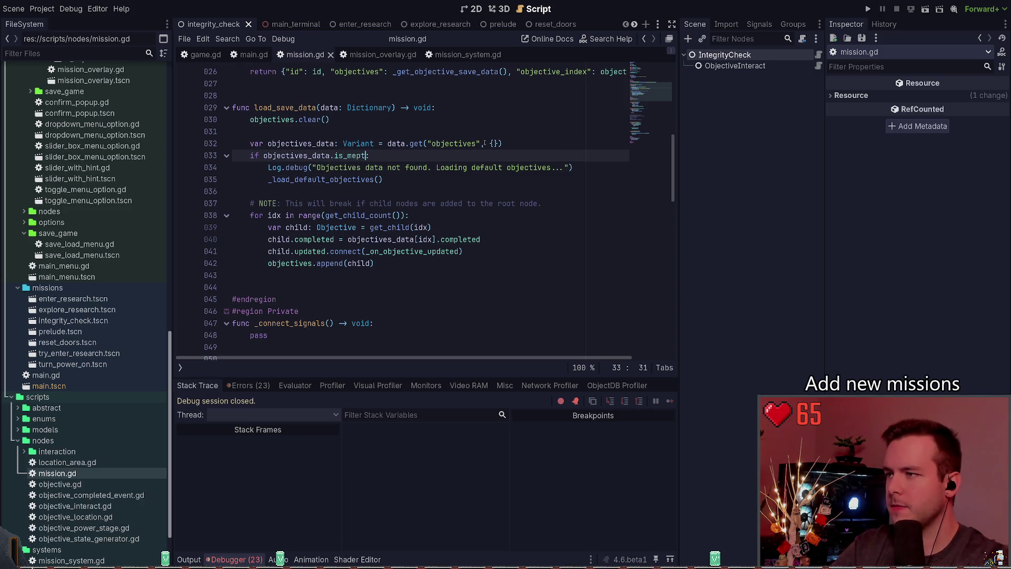
type("empty()")
Step: Change line 32's Variant type hint to Dictionary
key("Up")
key("ctrl+shift+Left")
key("BackSpace")
type("Dictionary")
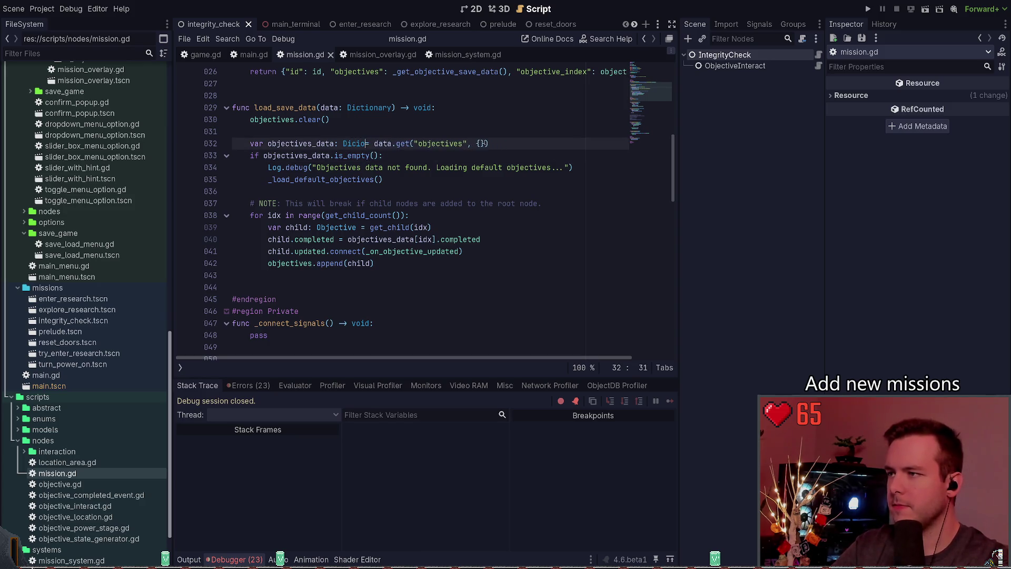
key("ctrl+Left")
key("Right")
key("Right")
key("Right")
key("BackSpace")
key("ctrl+Left")
key("ctrl+Left")
key("ctrl+Left")
Step: Add a return after the default objectives are loaded on line 36, and save
key("Down")
key("Down")
key("Down")
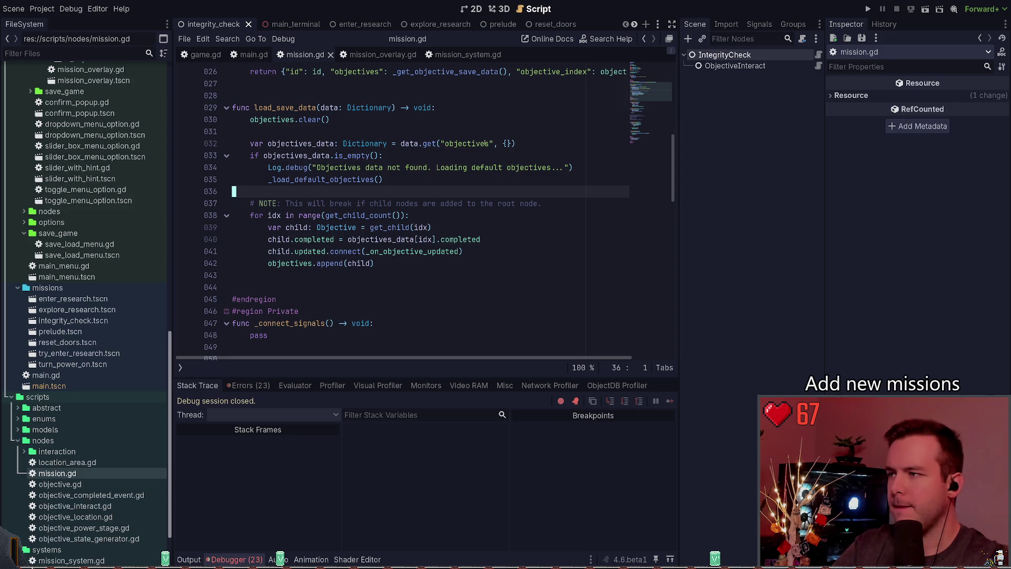
key("Up")
key("End")
key("Return")
type("return")
key("ctrl+s")
key("Home")
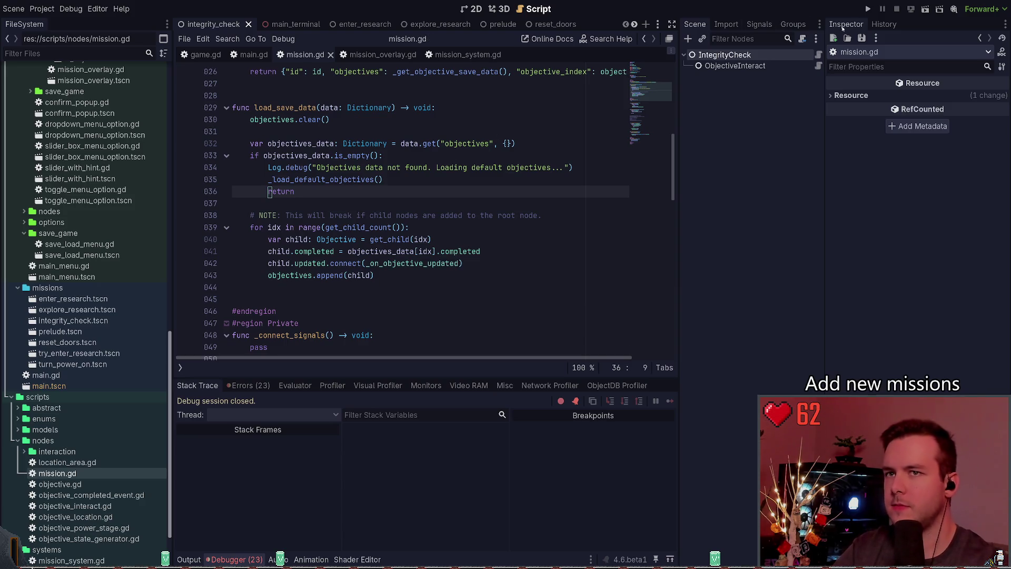
Step: Test-run the game, confirm 'Find The Station' shows, then stop it
left_click(868, 9)
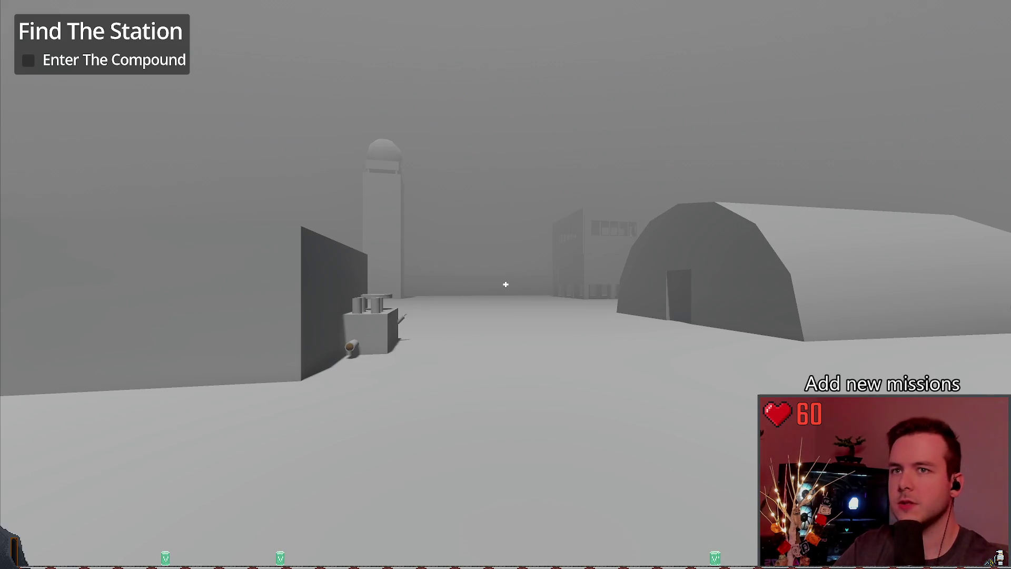
key("F8")
scroll(357, 233, "down", 1)
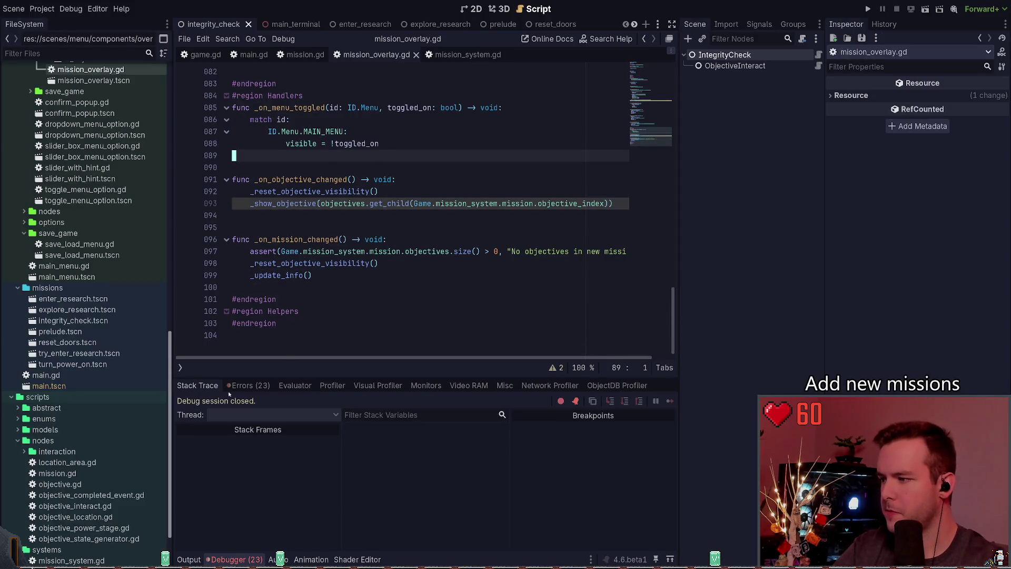
Step: Expand the 'No objectives in new mission' assertion and open its mission_system.gd:88 stack frame
left_click(247, 384)
left_click(316, 543)
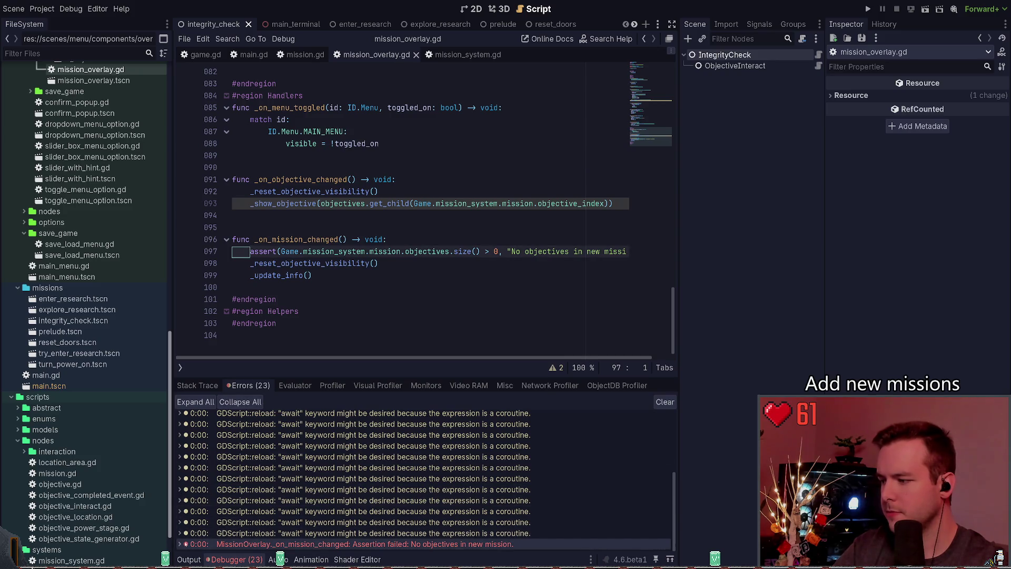
key("Right")
left_click(246, 478)
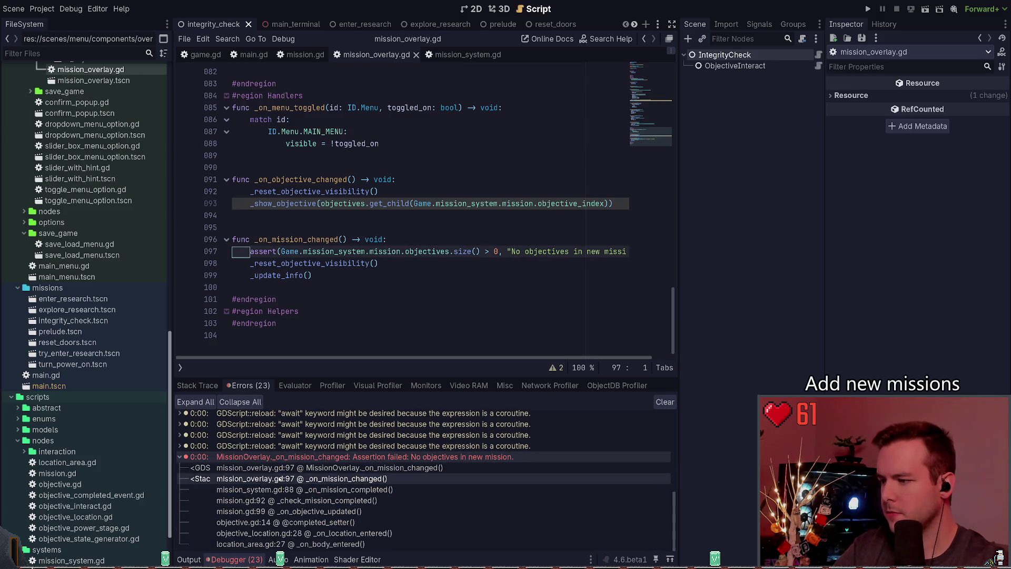
left_click(342, 489)
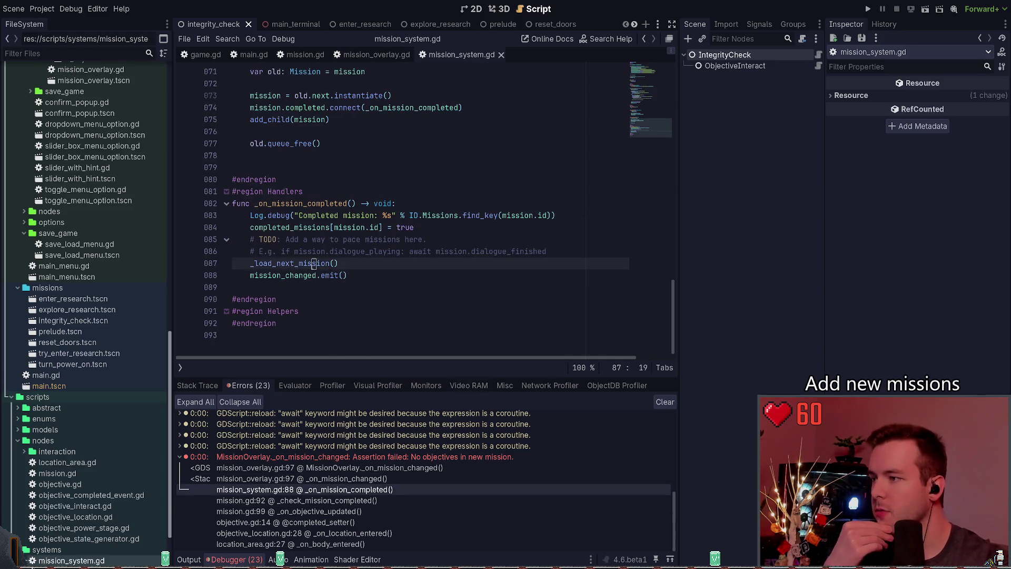
Step: Read through _load_next_mission and load_save_data in mission_system.gd
double_click(292, 264)
scroll(374, 243, "up", 4)
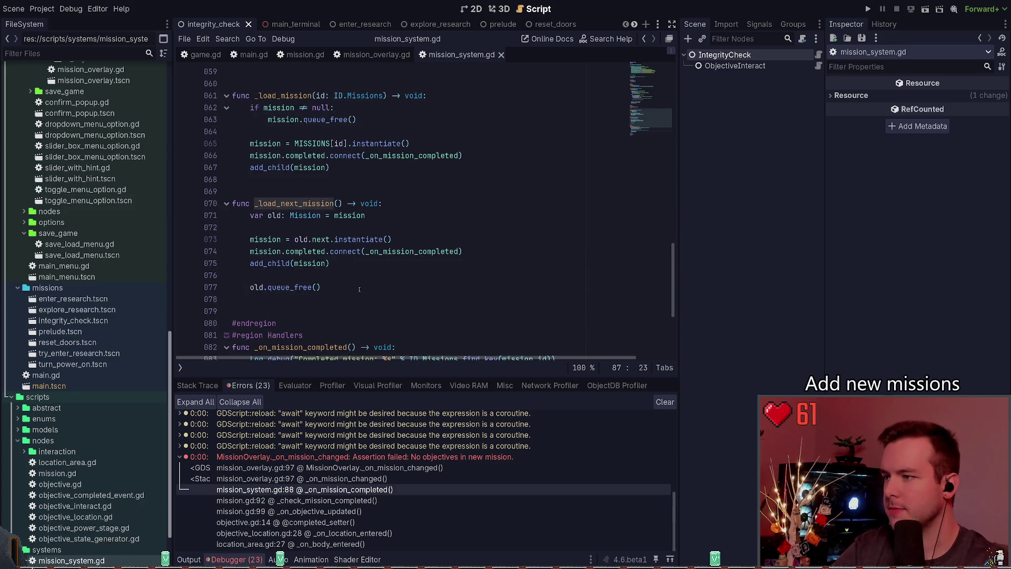
scroll(346, 270, "up", 8)
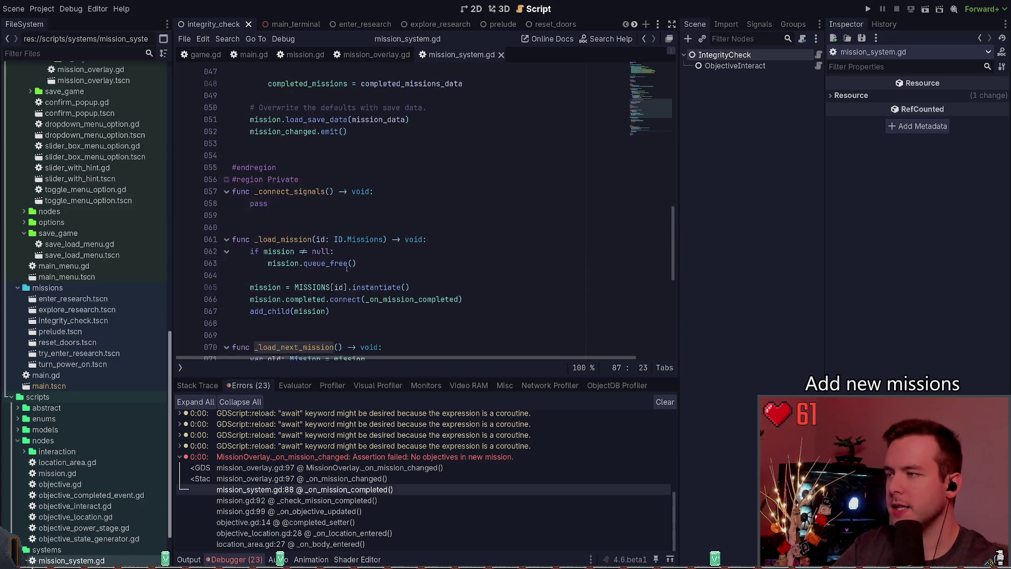
scroll(352, 271, "down", 2)
left_click_drag(409, 191, 250, 191)
left_click_drag(348, 203, 233, 179)
scroll(393, 206, "up", 1)
scroll(382, 216, "up", 1)
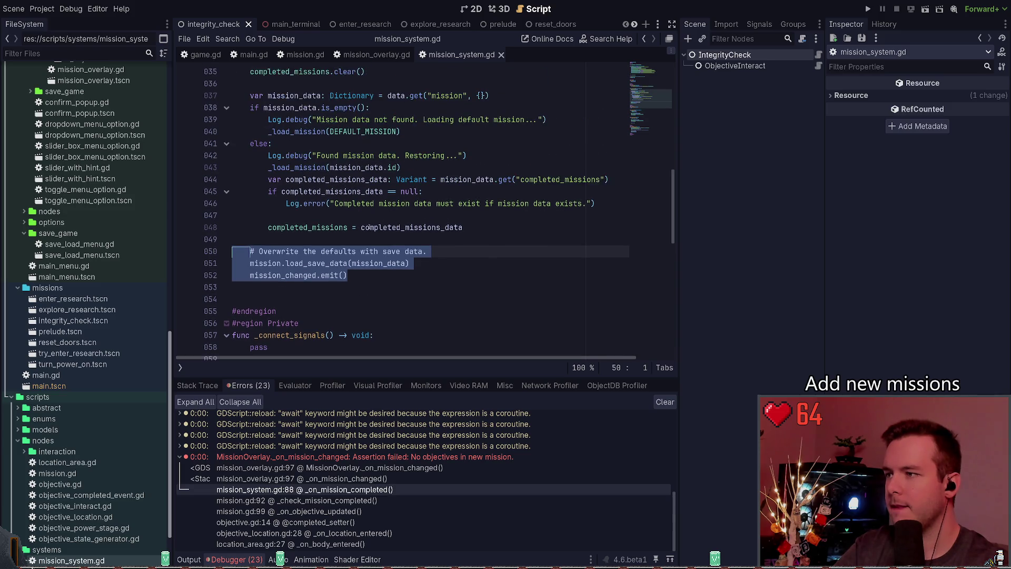
left_click(352, 239)
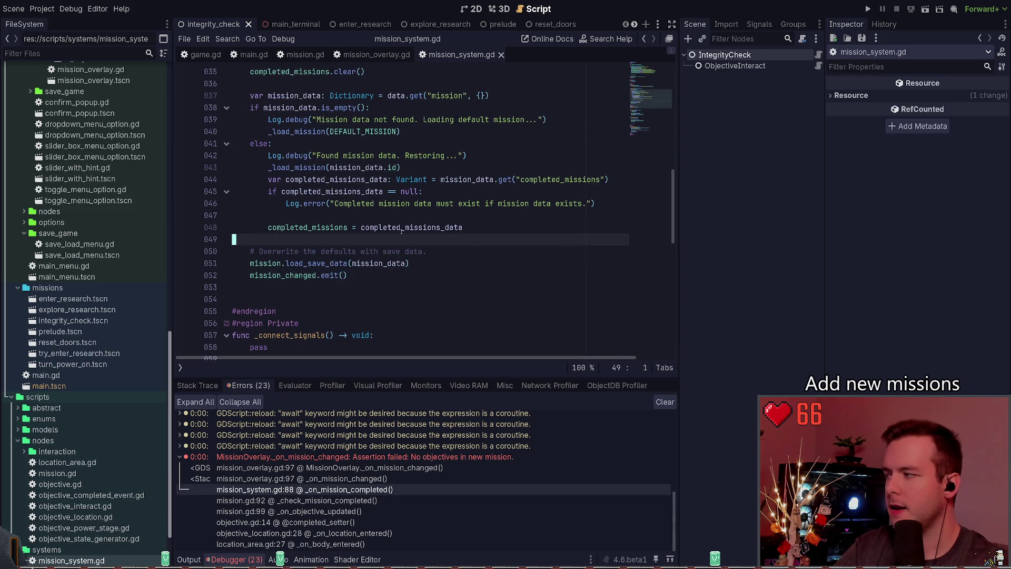
scroll(391, 239, "down", 3)
scroll(392, 240, "down", 3)
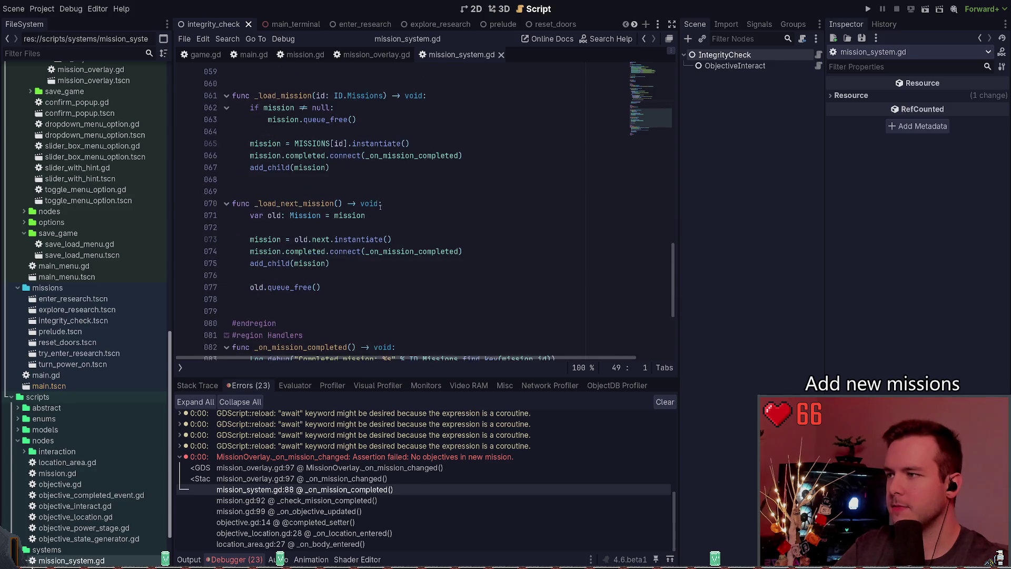
scroll(370, 184, "down", 3)
left_click(390, 269)
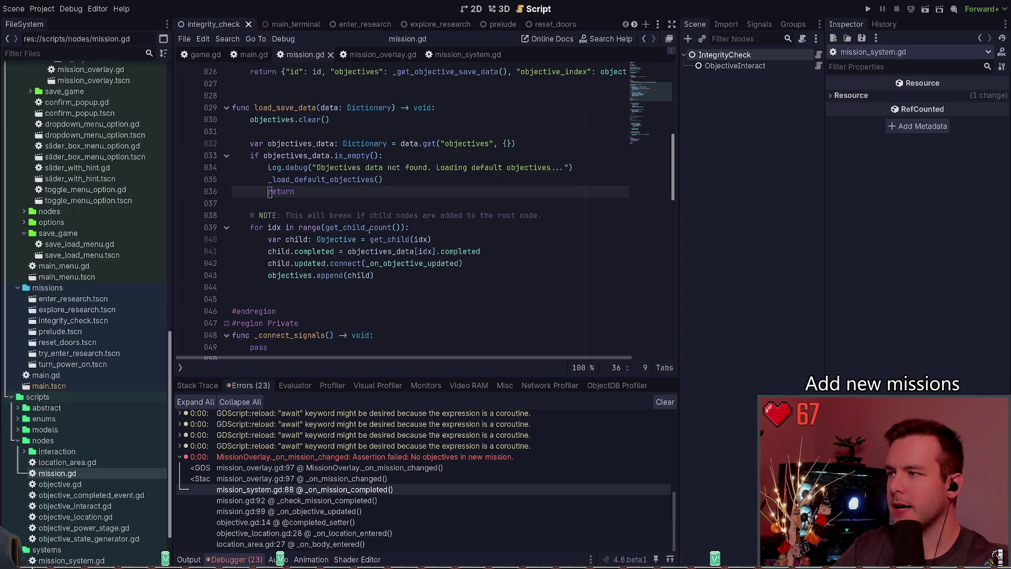
Step: Review _ready and the objectives declaration in mission.gd, saving the script
scroll(358, 222, "up", 8)
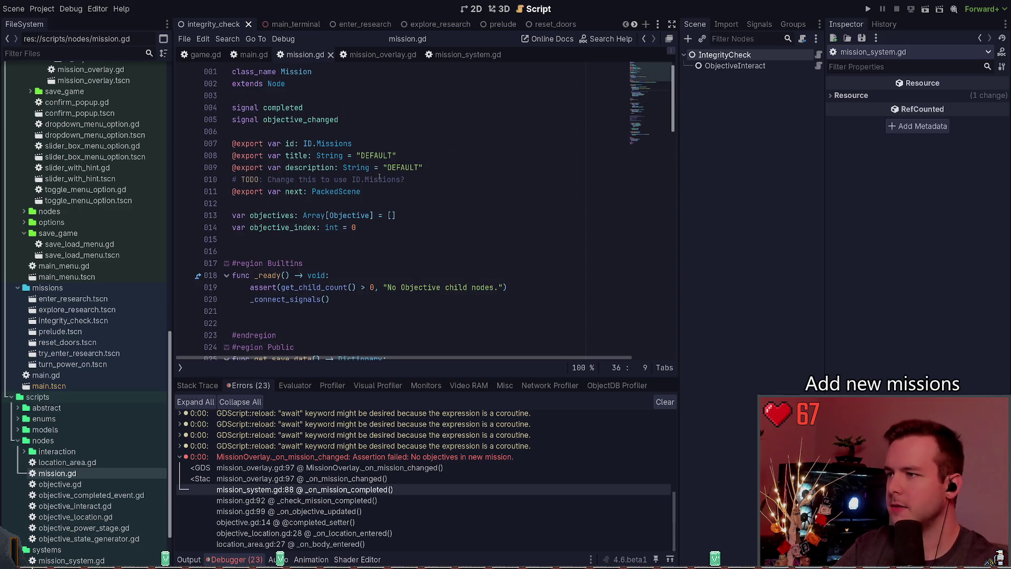
scroll(431, 183, "down", 3)
left_click(348, 191)
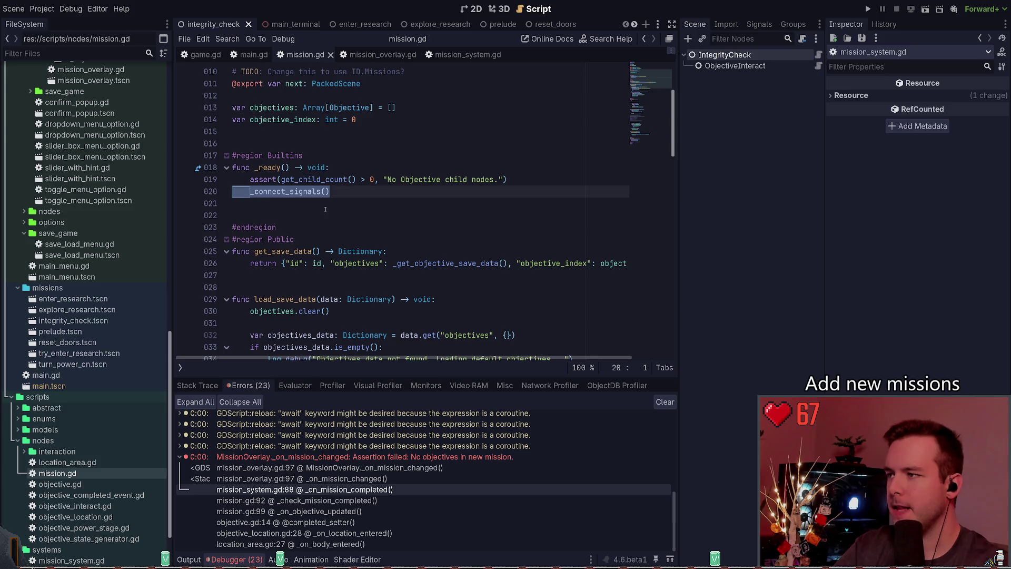
key("Up")
key("Up")
key("ctrl+s")
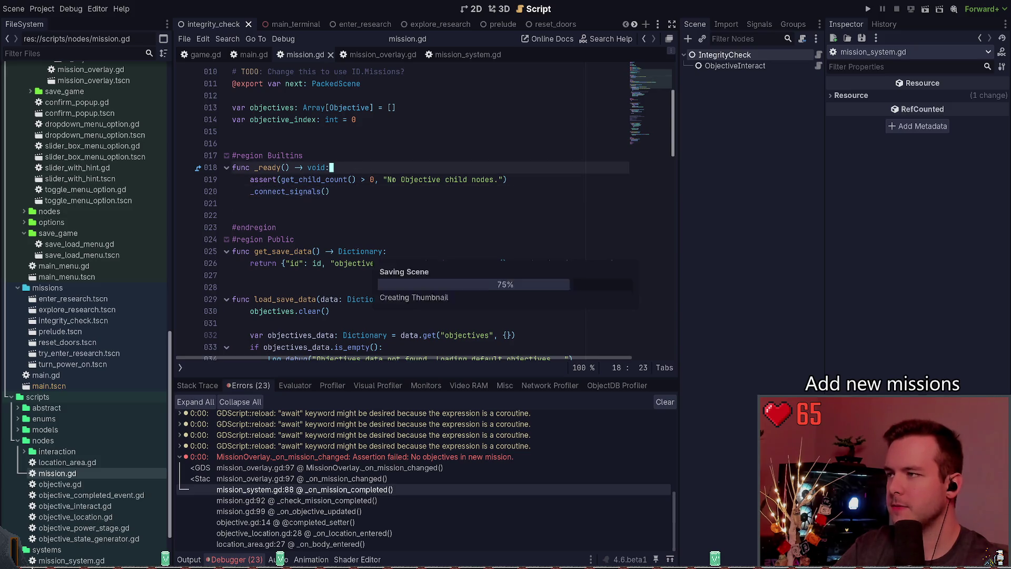
scroll(451, 161, "up", 1)
left_click(451, 131)
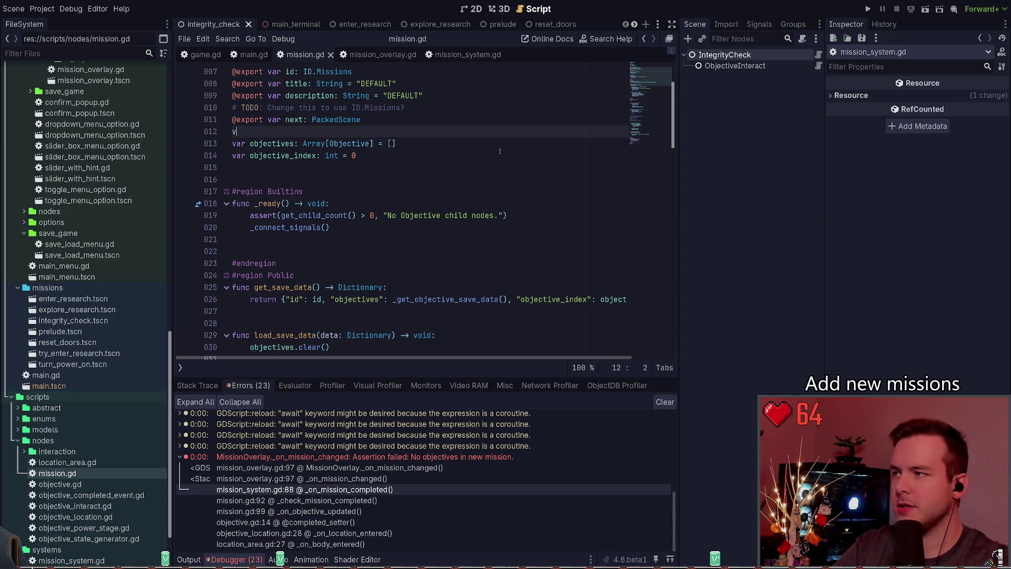
key("ctrl+s")
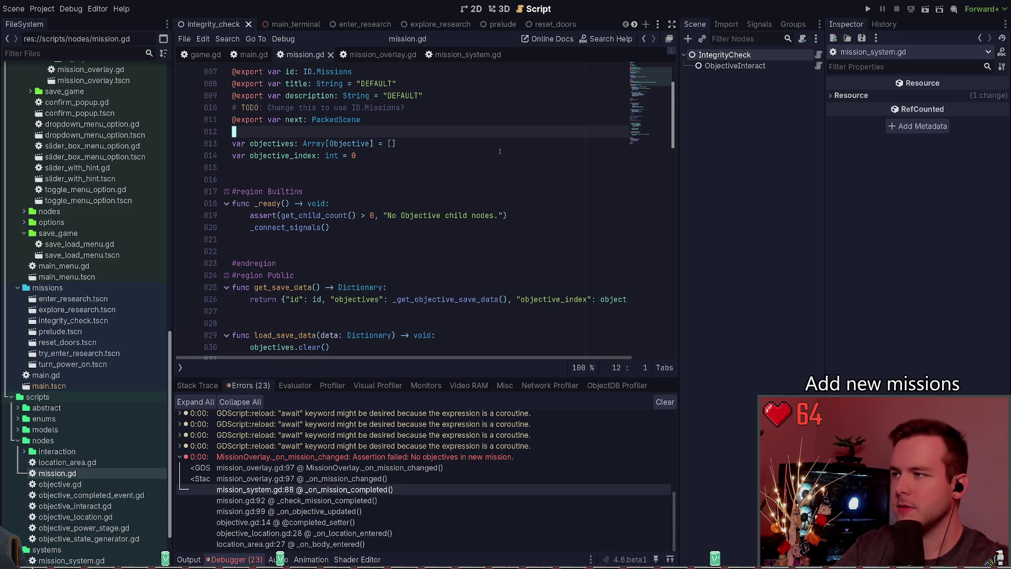
double_click(283, 143)
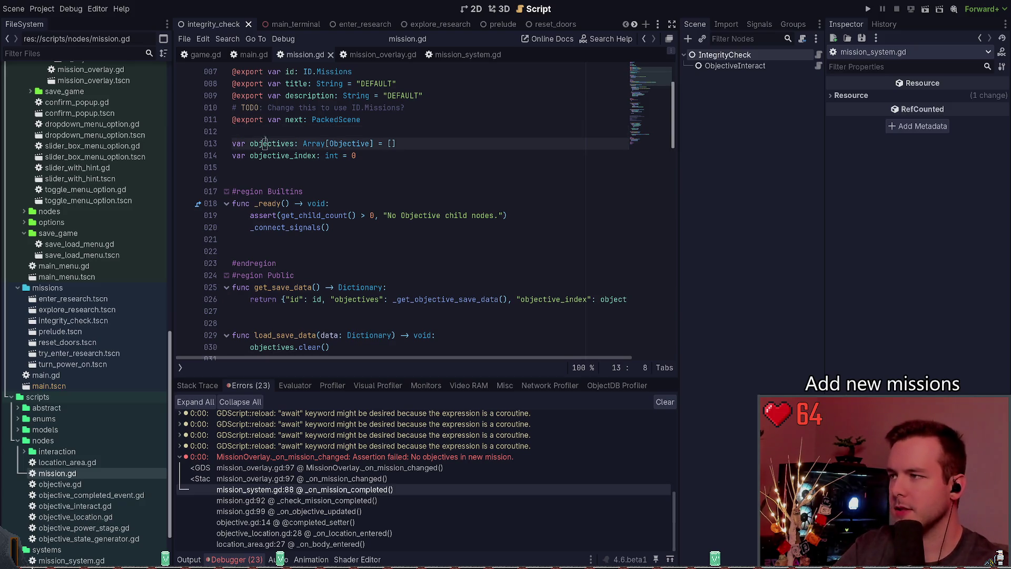
scroll(361, 161, "down", 2)
Step: Call _load_default_objectives() after _connect_signals() in _ready, save, and go to its definition
left_click(361, 161)
key("Return")
type("_load_default_")
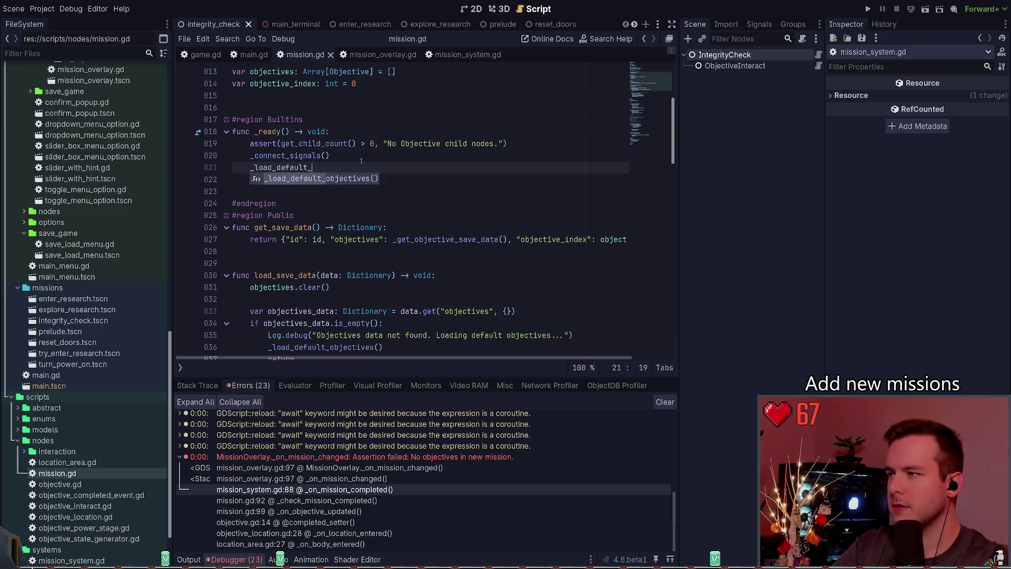
key("Return")
key("Home")
key("Delete")
key("Delete")
key("Delete")
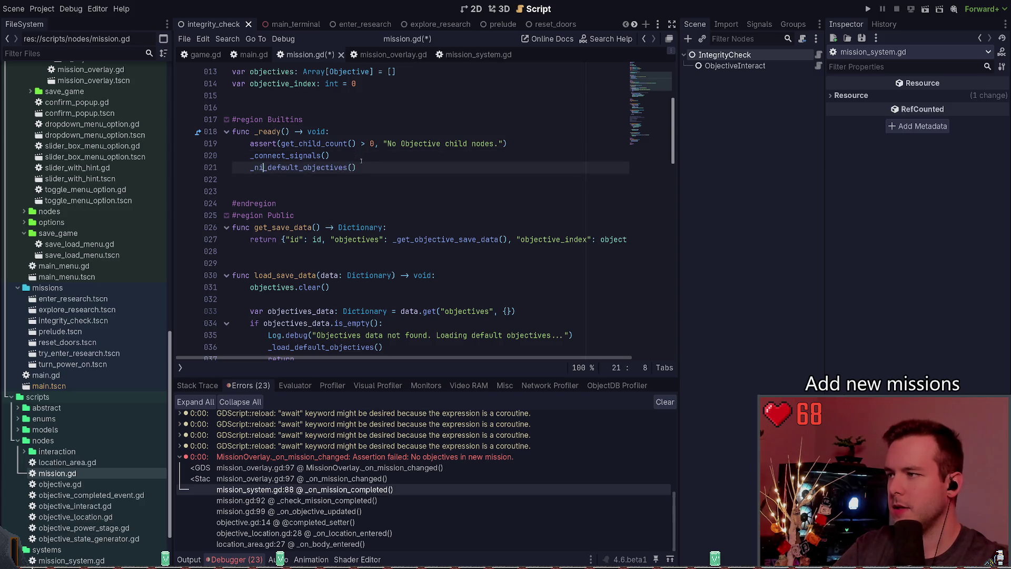
key("ctrl+space")
type("load")
key("Escape")
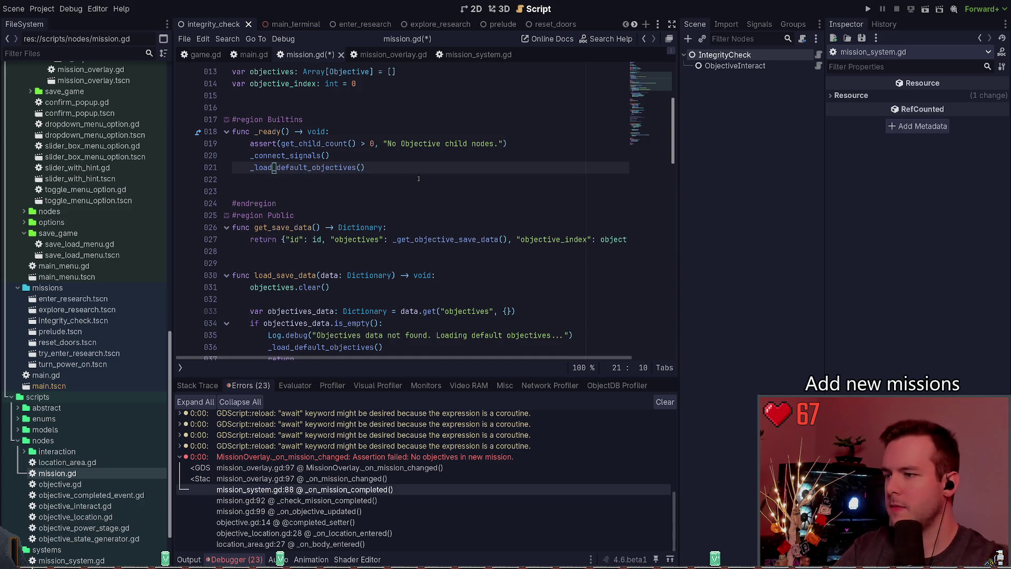
key("ctrl+s")
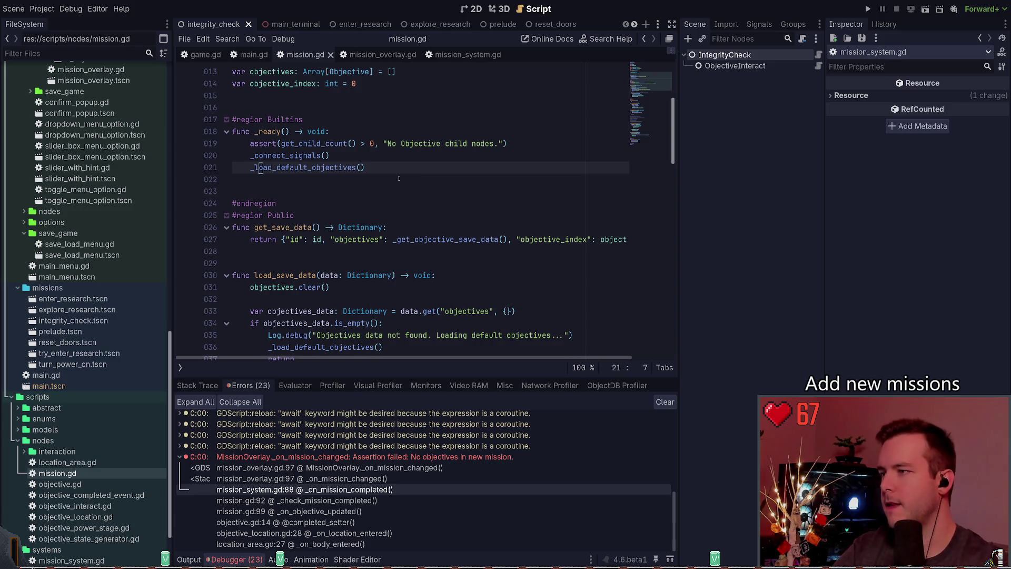
left_click(259, 168, "ctrl")
scroll(441, 204, "down", 4)
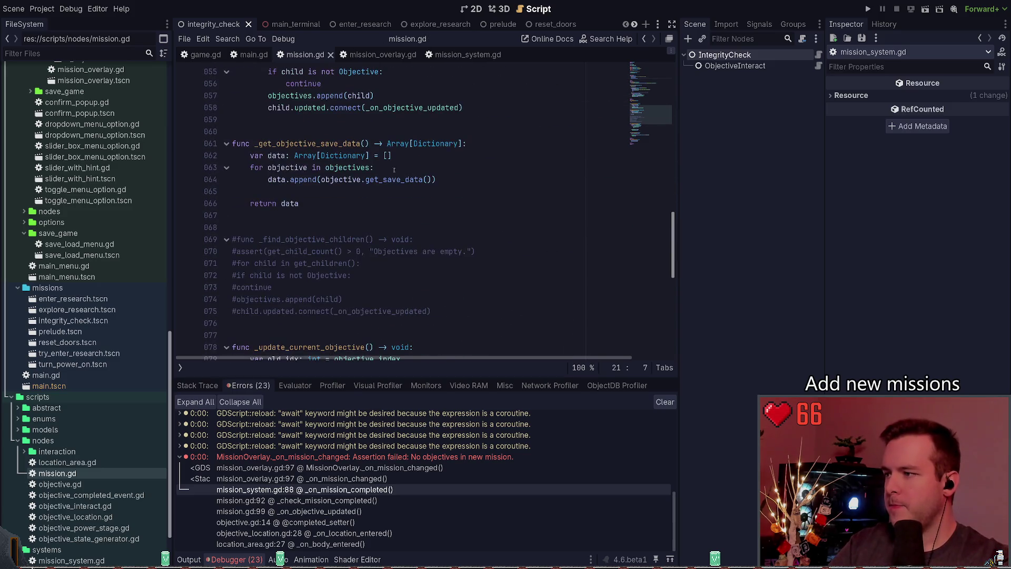
Step: Uncomment the _find_objective_children block and indent its function body
left_click(481, 323)
key("shift+Up")
key("shift+Up")
key("shift+Up")
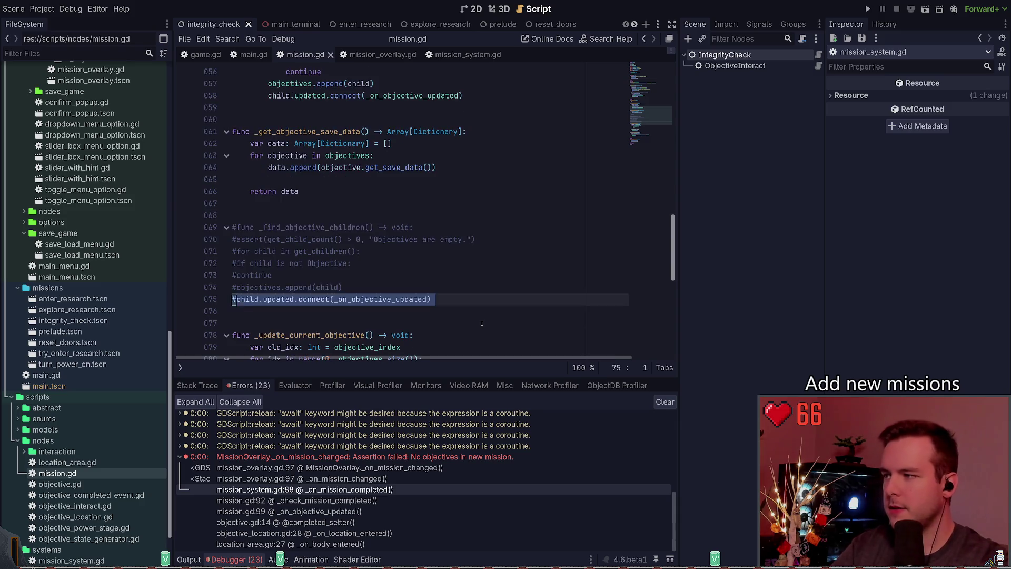
key("ctrl+k")
key("Down")
key("Down")
key("Down")
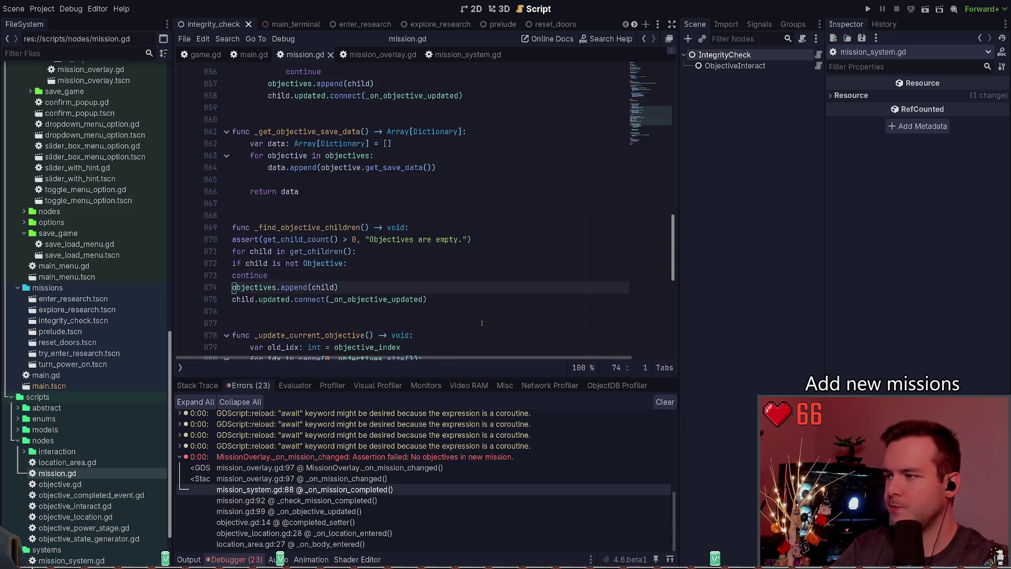
key("shift+Up")
key("shift+Up")
key("shift+Up")
key("Tab")
key("Down")
key("Up")
key("Up")
key("Up")
key("Tab")
Step: Nest the if, continue, append and connect lines under the loop; rename the function load_eefault_objectives
key("shift+Up")
key("Tab")
key("Down")
key("shift+Down")
key("shift+Down")
key("Tab")
key("Down")
key("Up")
key("Up")
key("Up")
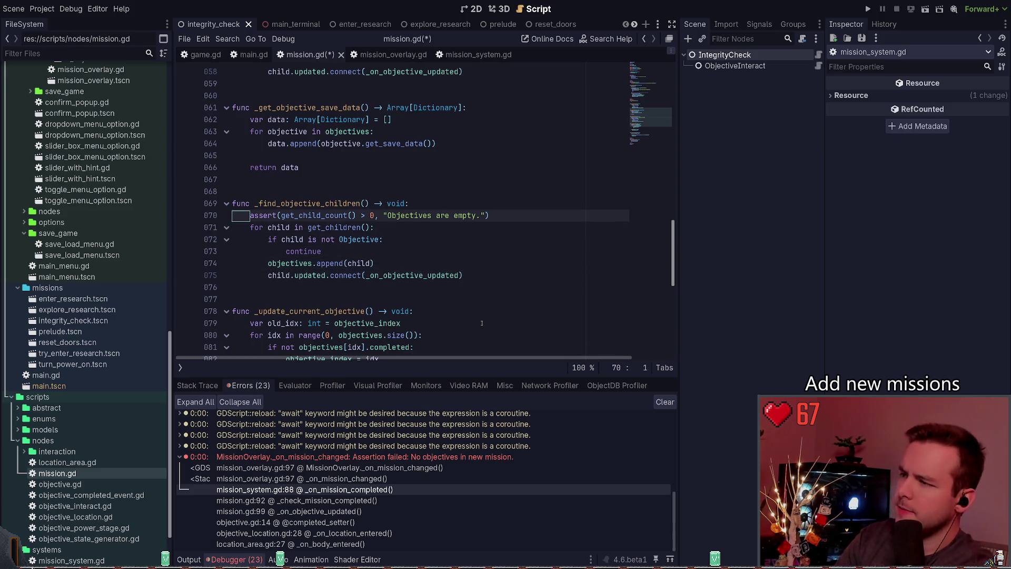
key("Up")
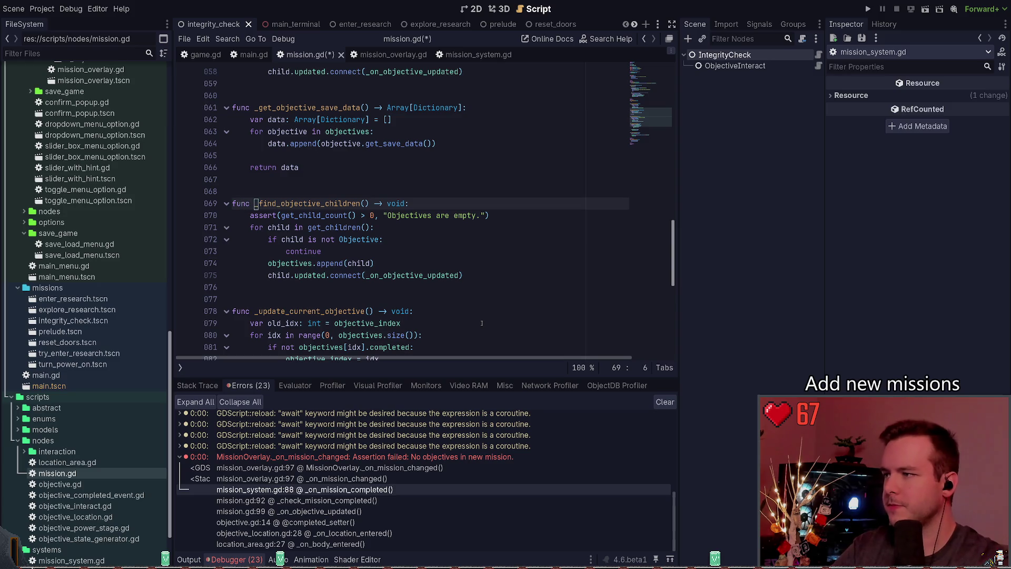
key("ctrl+Delete")
type("load_e")
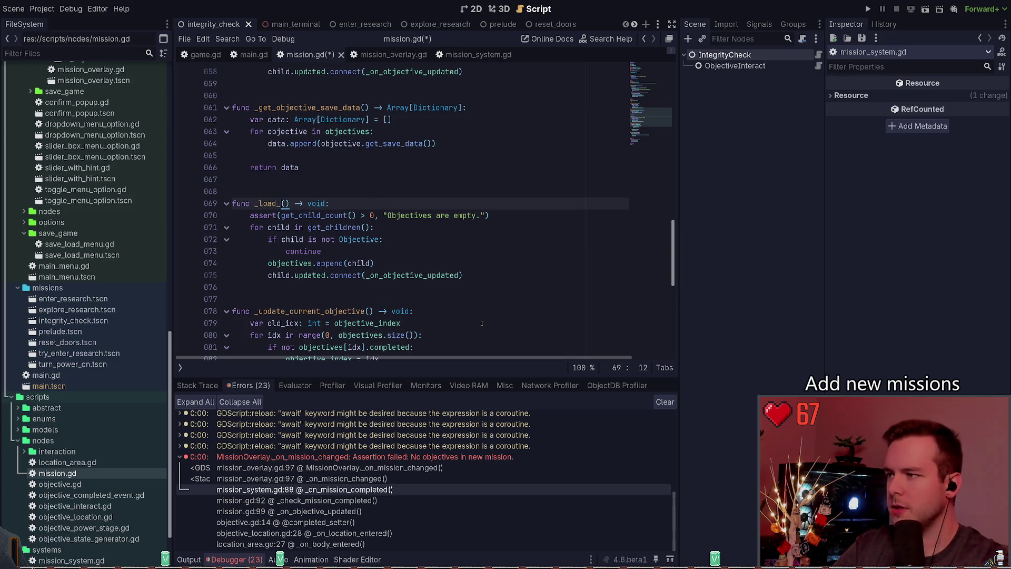
type("efault_objectives")
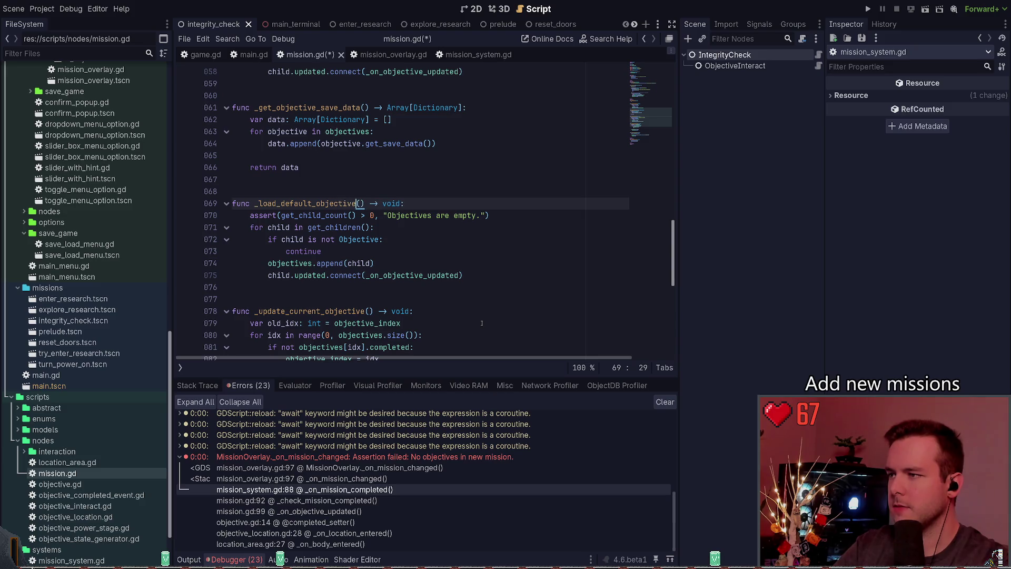
Step: Comment out the earlier _load_default_objectives duplicate, then uncomment it again
scroll(422, 283, "up", 3)
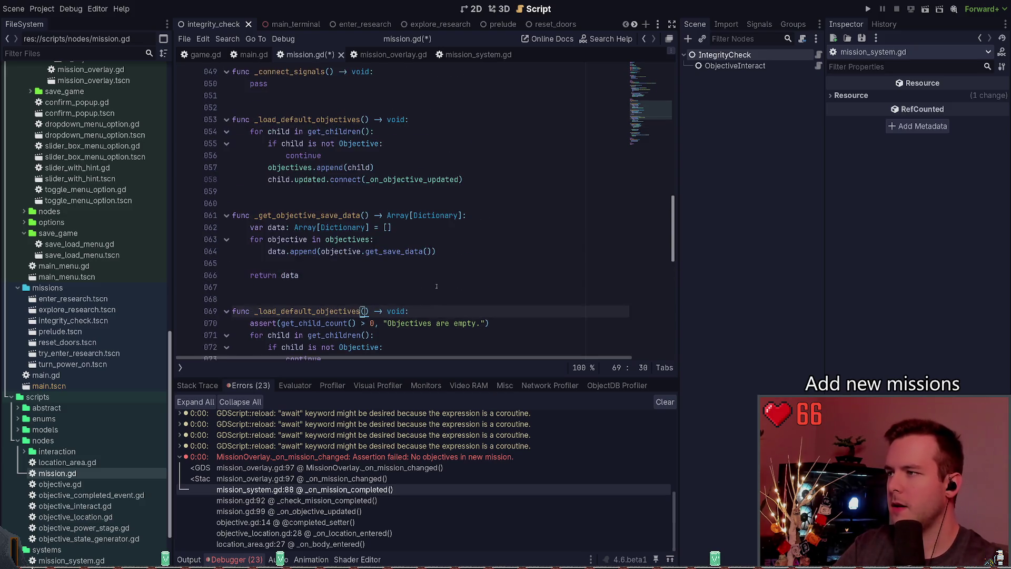
left_click(441, 171)
key("Down")
key("shift+Up")
key("shift+Up")
key("shift+Up")
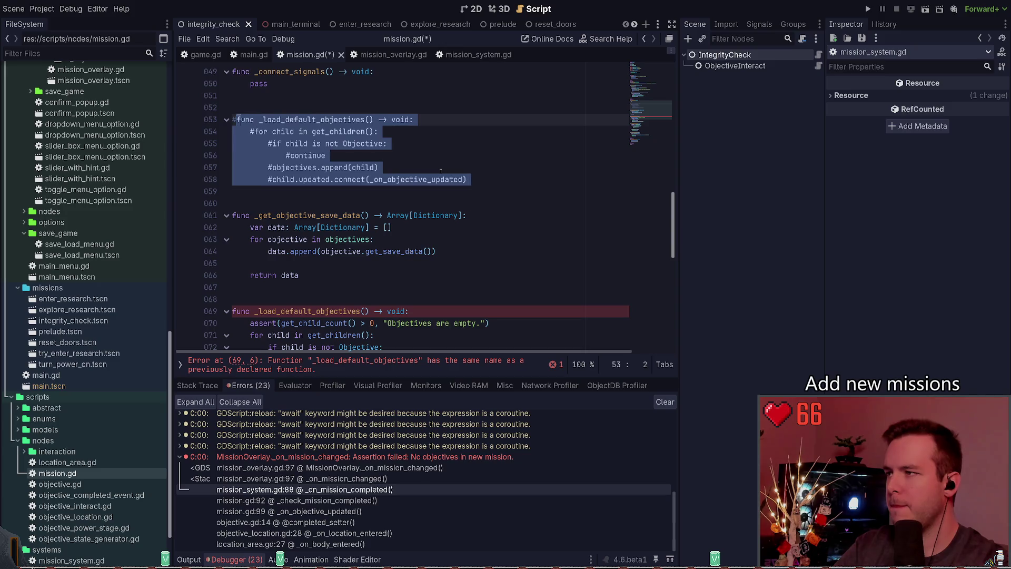
key("shift+Home")
key("ctrl+k")
scroll(392, 191, "down", 5)
scroll(392, 192, "up", 6)
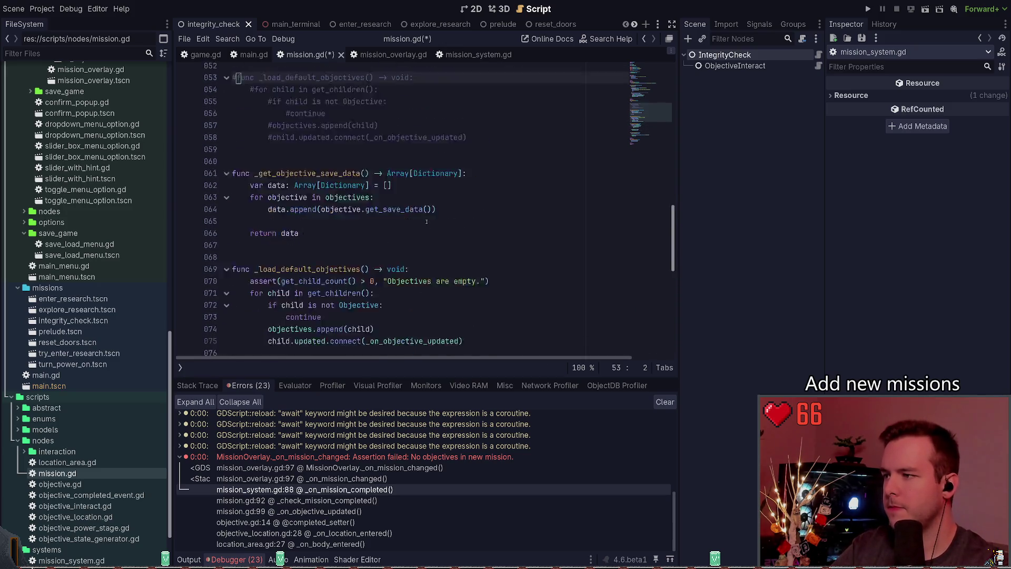
scroll(470, 207, "down", 4)
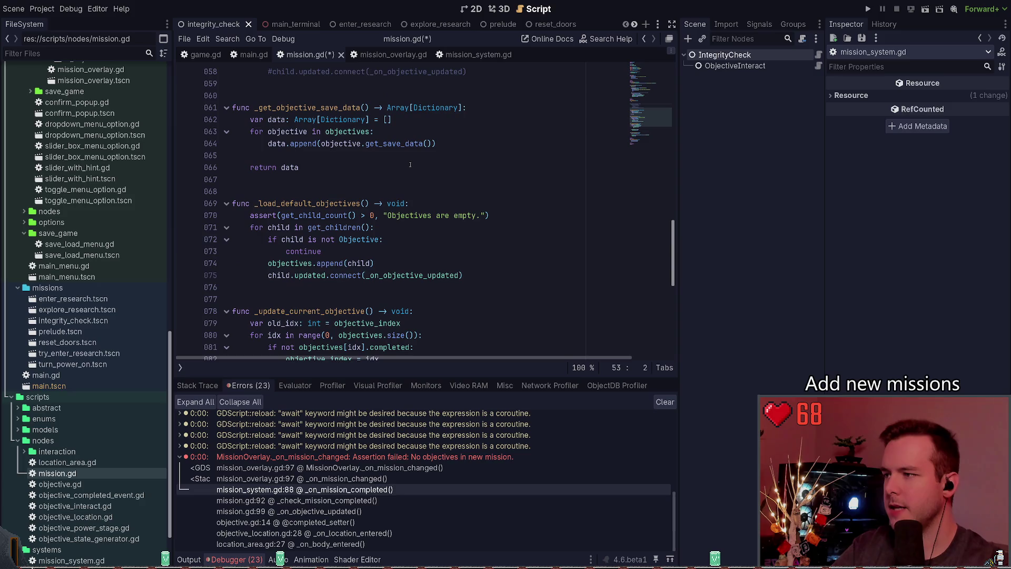
scroll(410, 165, "up", 3)
key("Down")
key("Down")
key("Down")
key("End")
key("shift+Up")
key("shift+Up")
key("shift+Up")
key("shift+Home")
Step: Delete the renamed duplicate function and leftover blank lines, then save
key("Down")
key("Down")
key("Down")
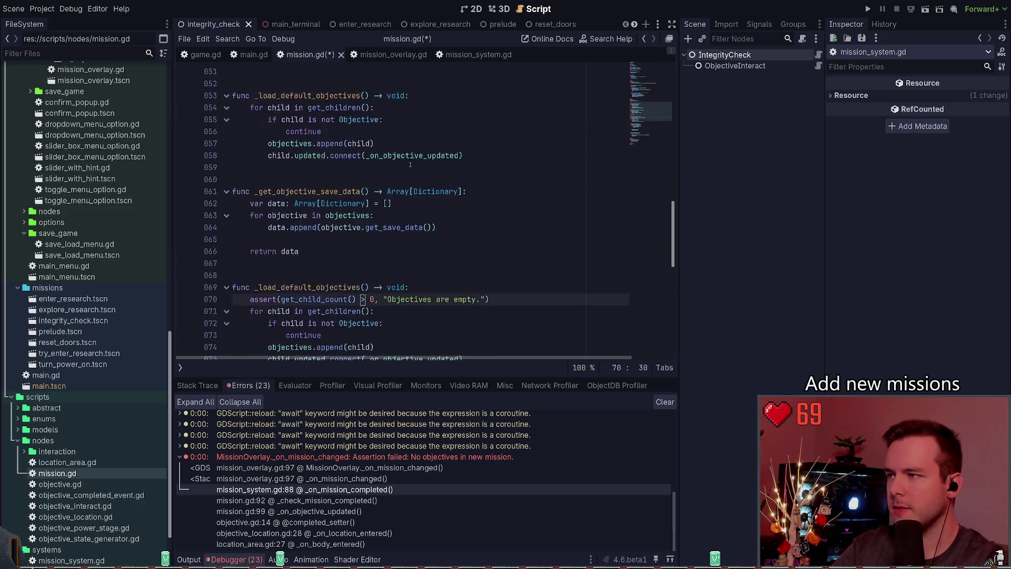
key("Up")
key("Up")
key("Up")
key("shift+Up")
key("shift+Up")
key("shift+Up")
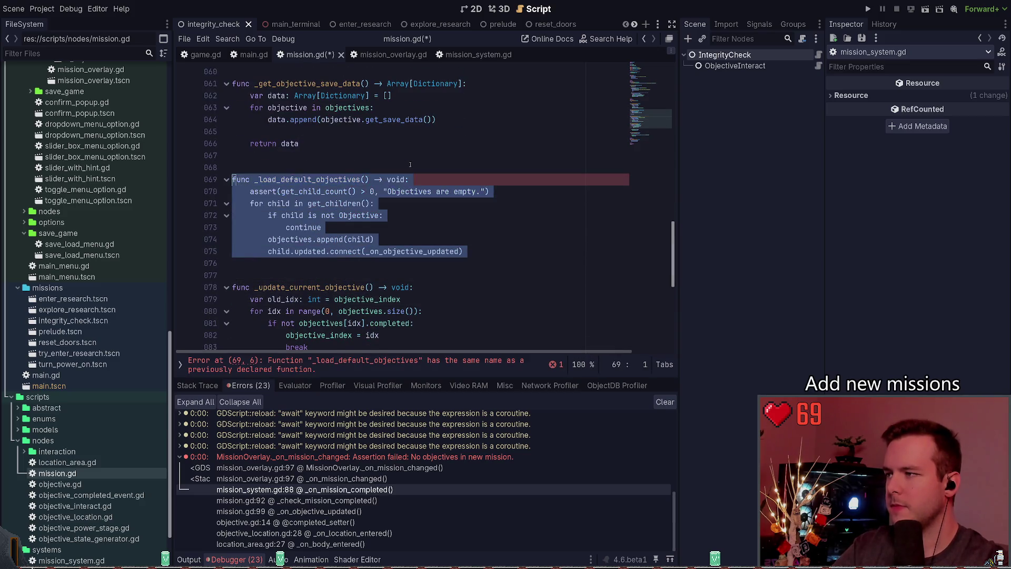
key("BackSpace")
key("ctrl+s")
key("Delete")
key("Delete")
key("ctrl+s")
scroll(389, 174, "up", 4)
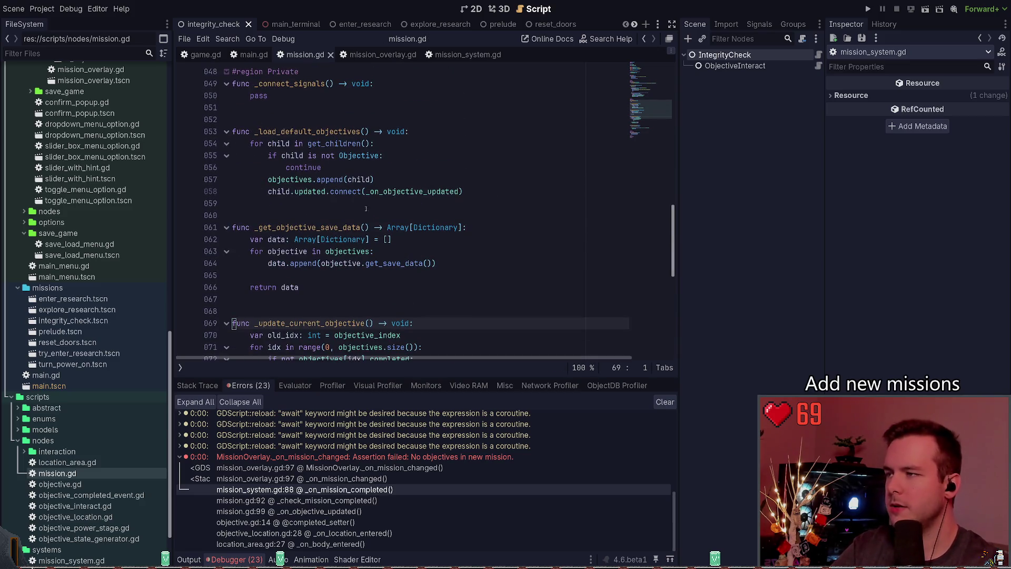
scroll(366, 209, "up", 1)
double_click(308, 167)
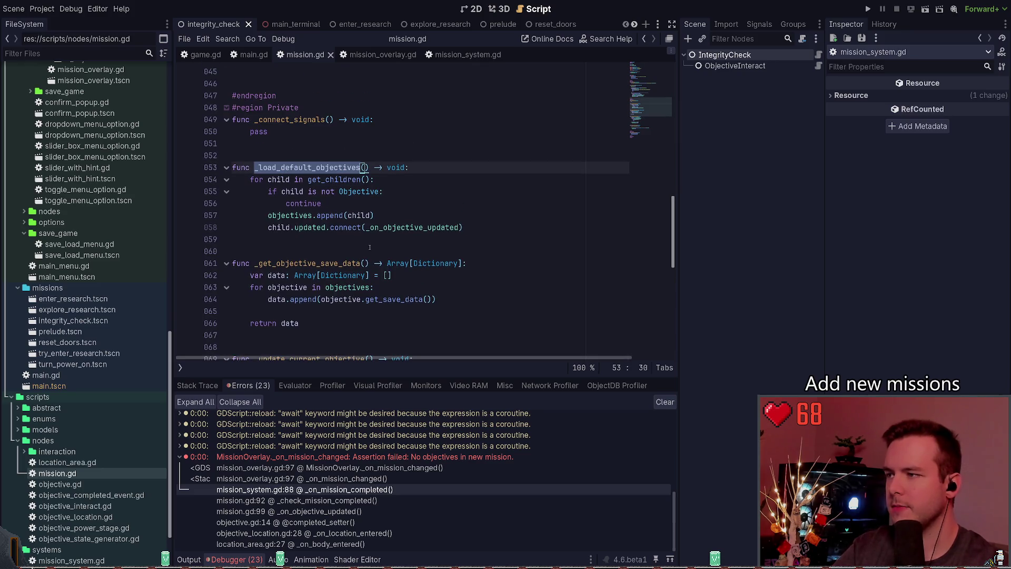
scroll(350, 248, "up", 1)
left_click(347, 191)
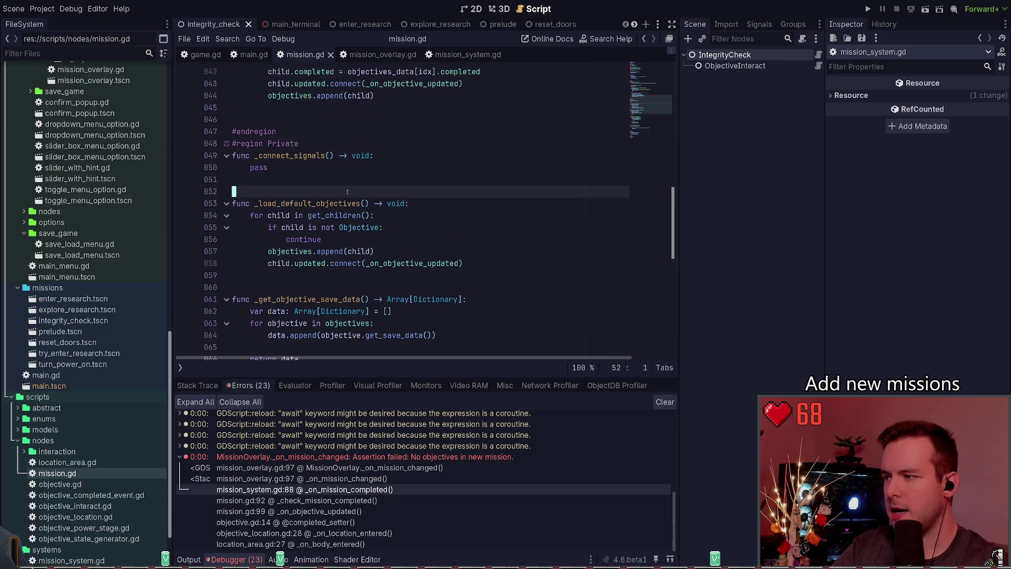
Step: Move the _load_default_objectives function below _get_objective_save_data and save
left_click(493, 262)
key("shift+Up")
key("shift+Up")
key("shift+Up")
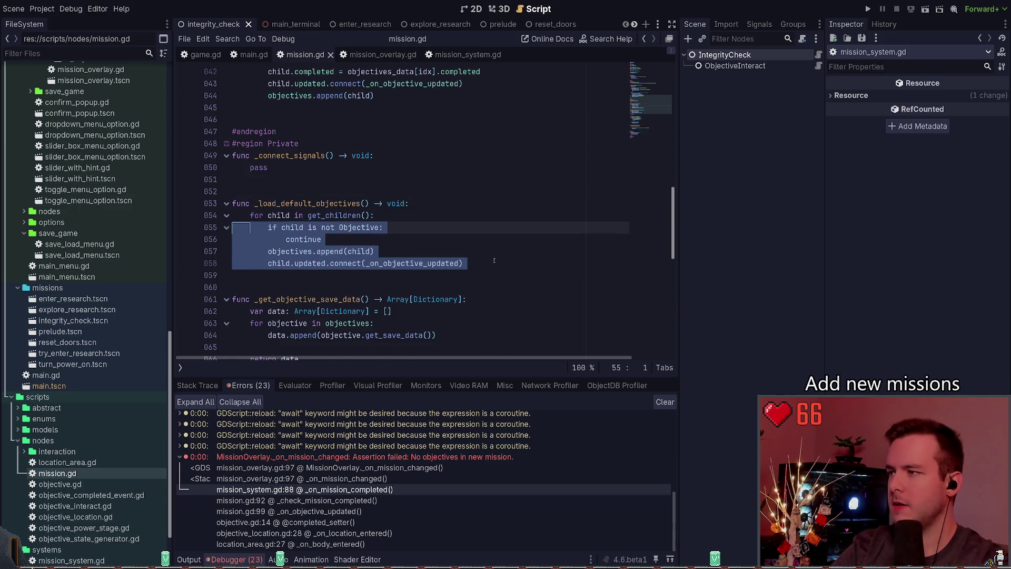
key("BackSpace")
key("Down")
key("Down")
key("Down")
type("func _load_default_objectives() -> void: \tfor child in get_children(): \t\tif child is not Objective: \t\t\tcontinue \t\tobjectives.append(child) \t\tchild.updated.connect(_on_objective_updated)")
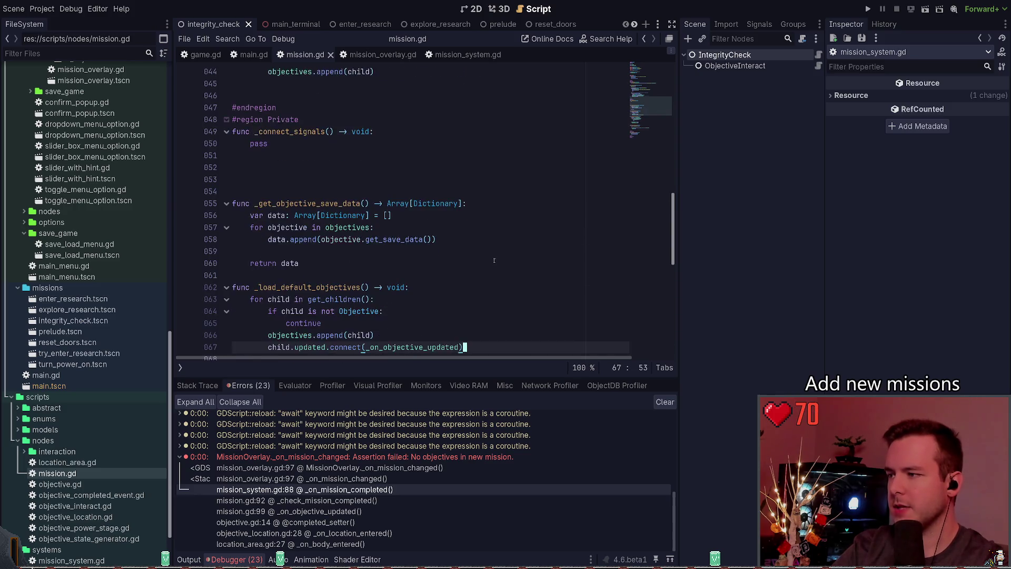
scroll(494, 261, "down", 1)
key("ctrl+s")
left_click(363, 168)
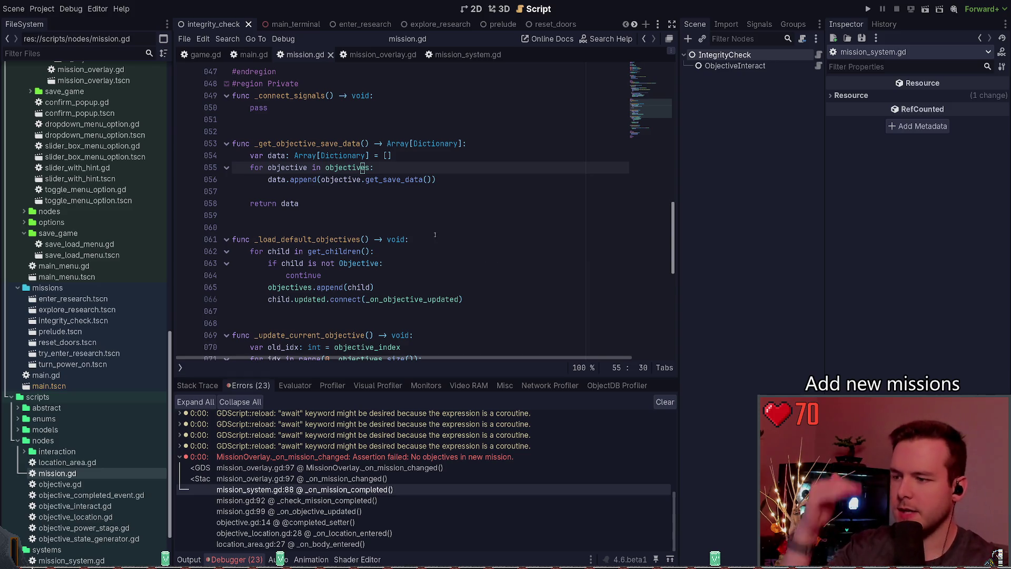
Step: Find the _load_default_objectives call in _ready and jump to its definition
scroll(333, 232, "up", 6)
scroll(334, 232, "up", 3)
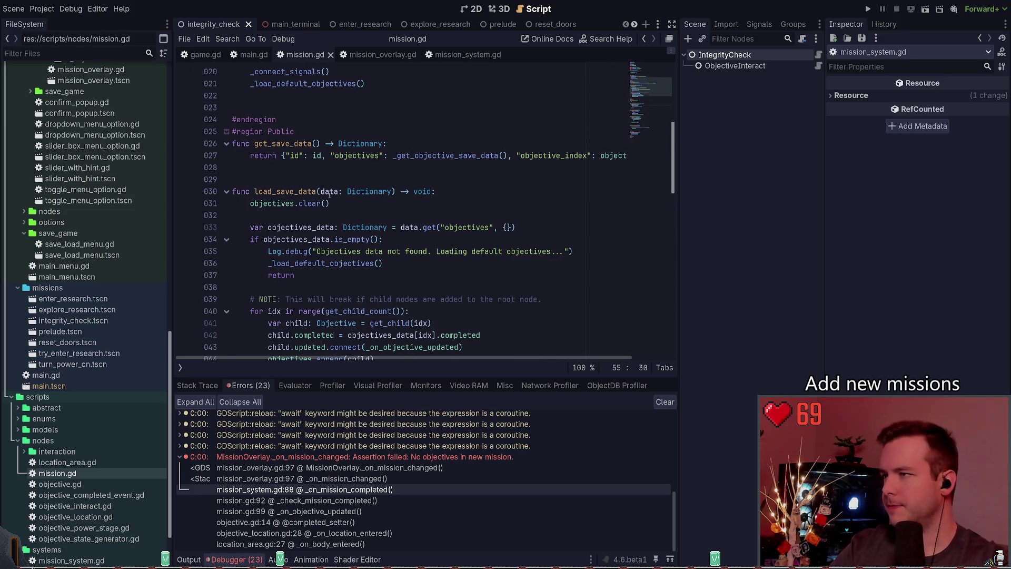
scroll(329, 194, "up", 3)
left_click_drag(366, 191, 247, 192)
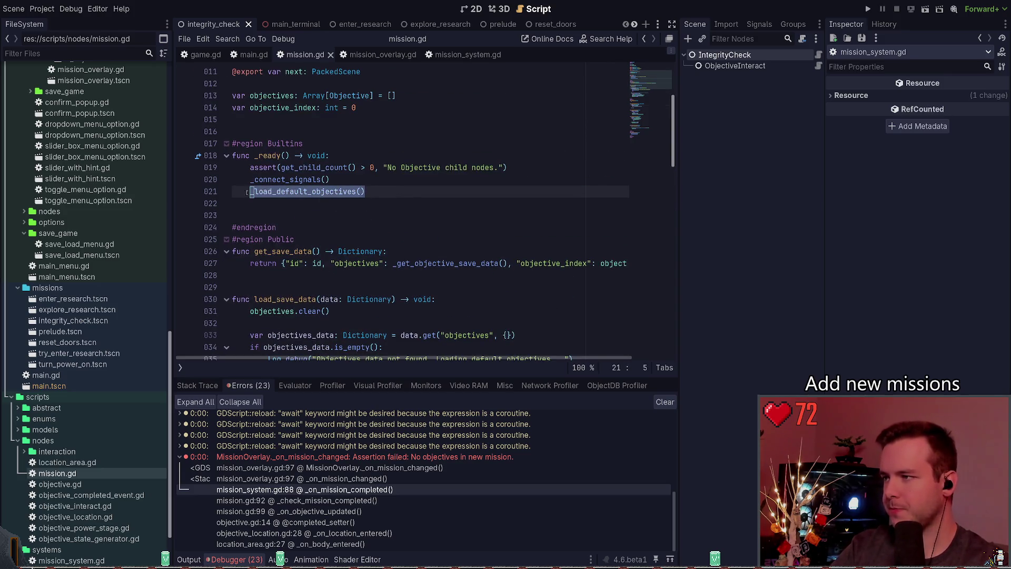
left_click(420, 195)
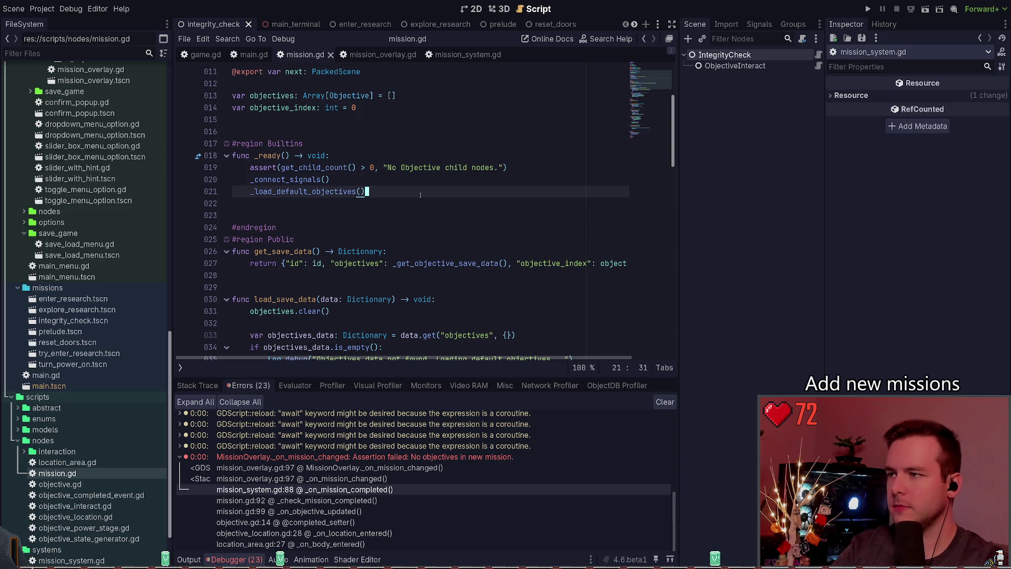
key("Up")
key("Up")
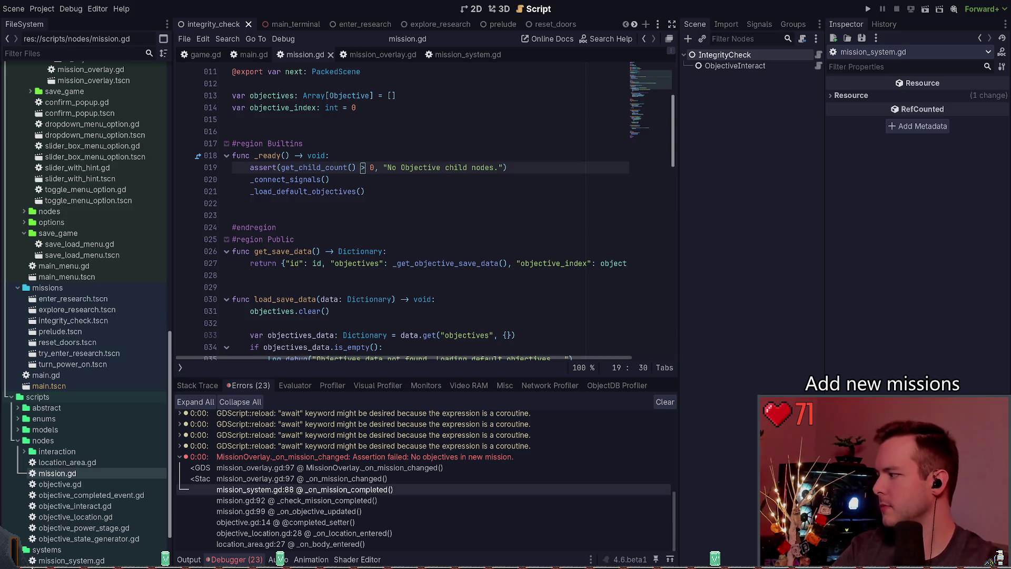
left_click(312, 192, "ctrl")
Step: Begin an assert at the end of _load_default_objectives, then find the existing child-count assert
left_click(444, 249)
key("Down")
key("Down")
key("Return")
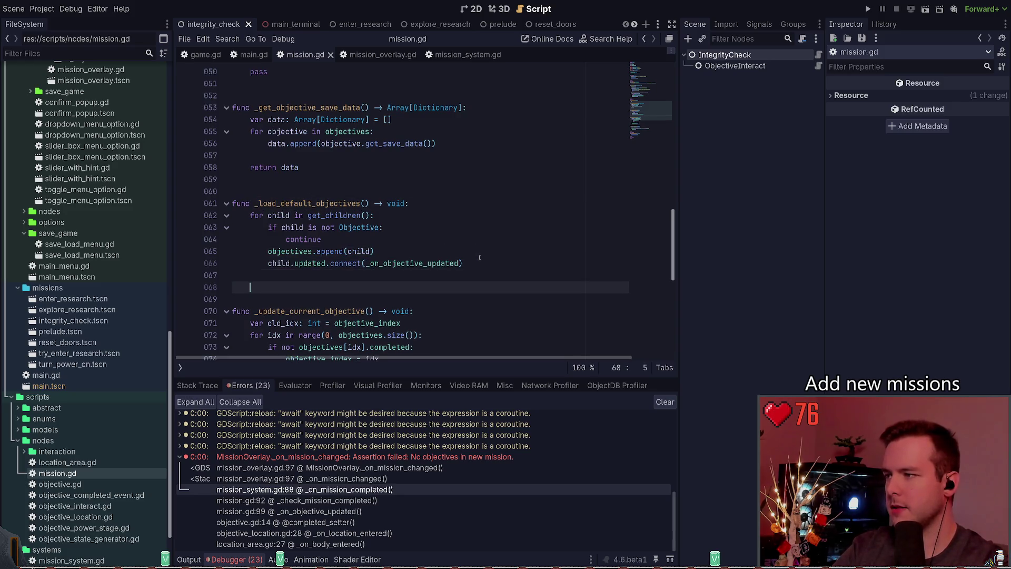
key("BackSpace")
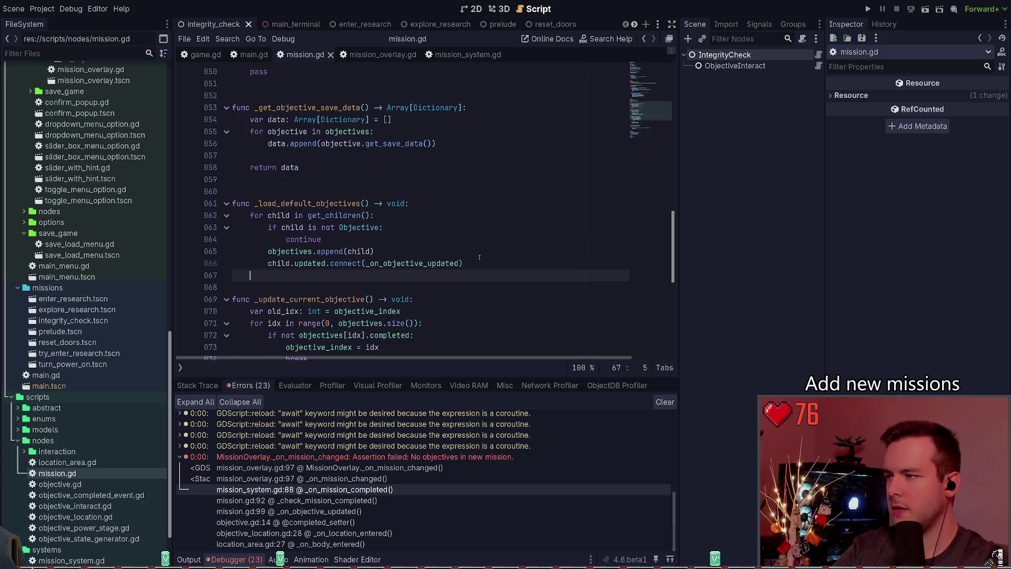
type("asert(")
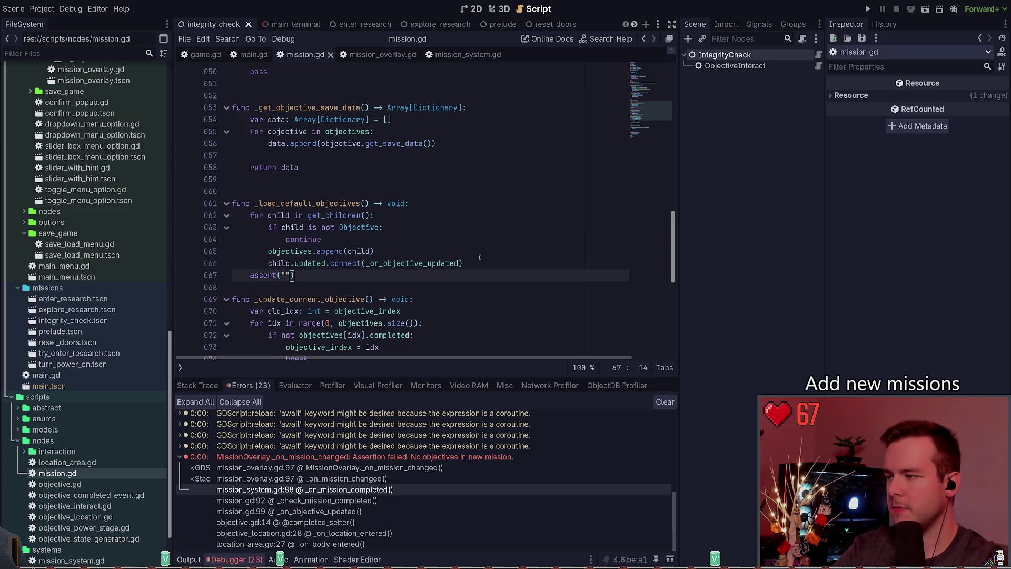
key("ctrl+Home")
key("Down")
key("Down")
key("Down")
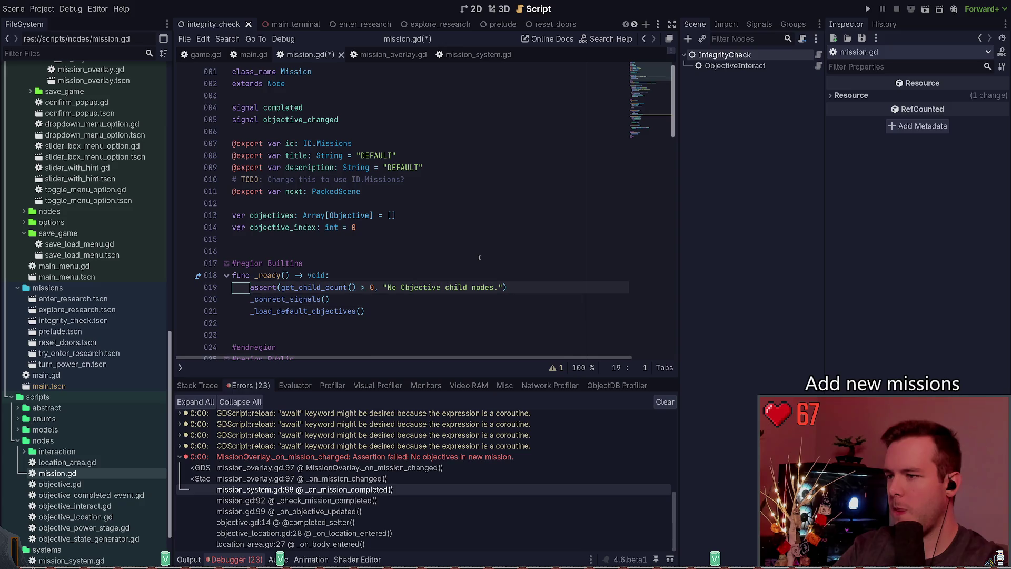
key("Down")
key("Down")
key("Down")
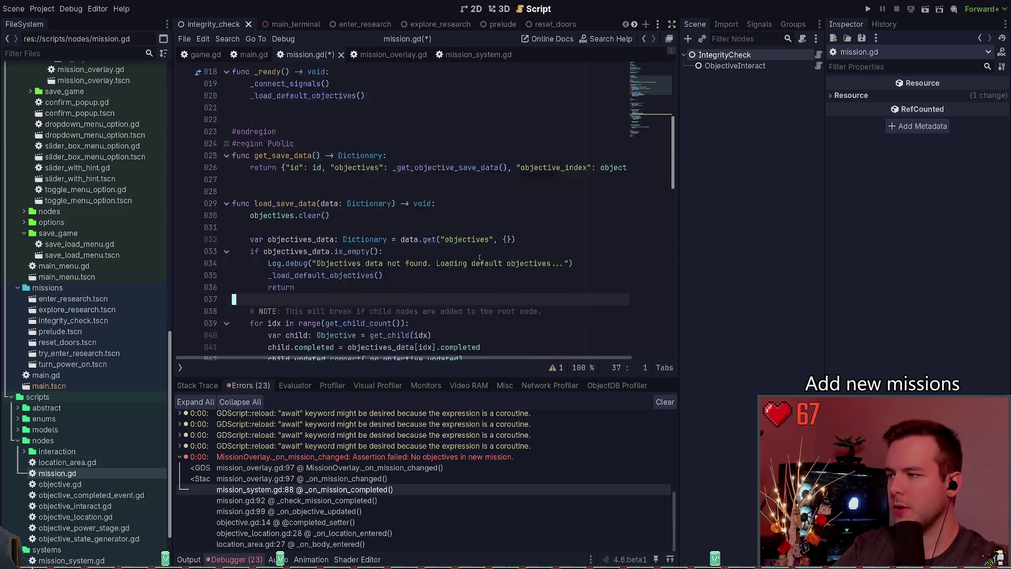
key("Down")
key("Down")
key("Down")
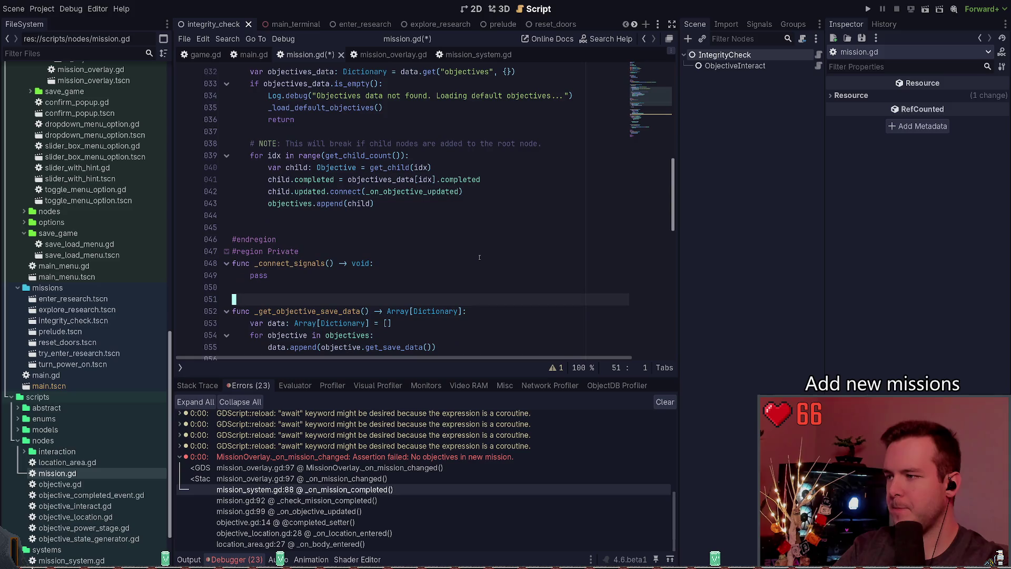
key("Down")
key("Down")
key("Down")
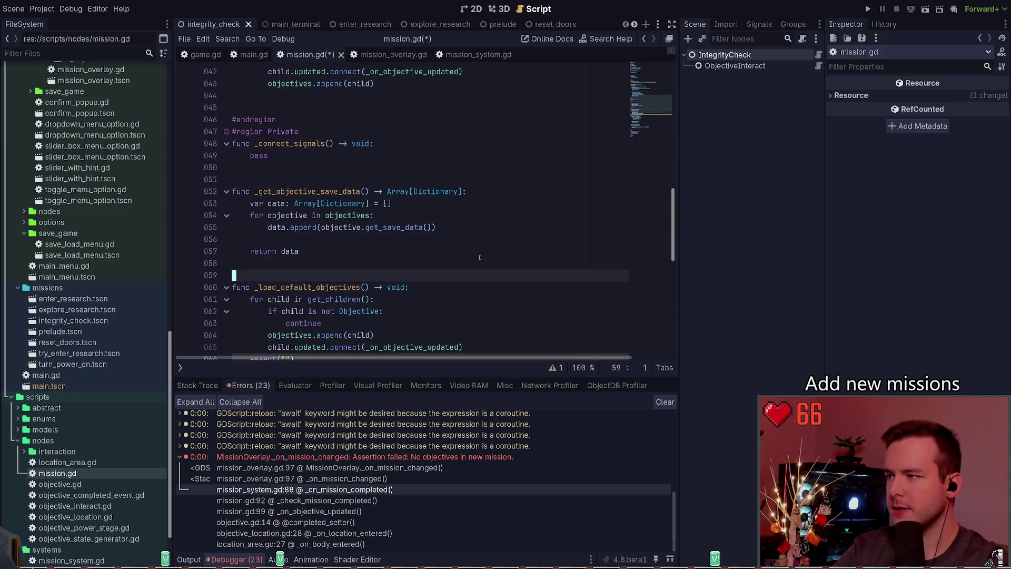
Step: Move the child-count assert to the end of _load_default_objectives and delete the empty assert("") line
key("Down")
key("Down")
key("Down")
key("End")
key("alt+Up")
key("alt+Up")
key("alt+Up")
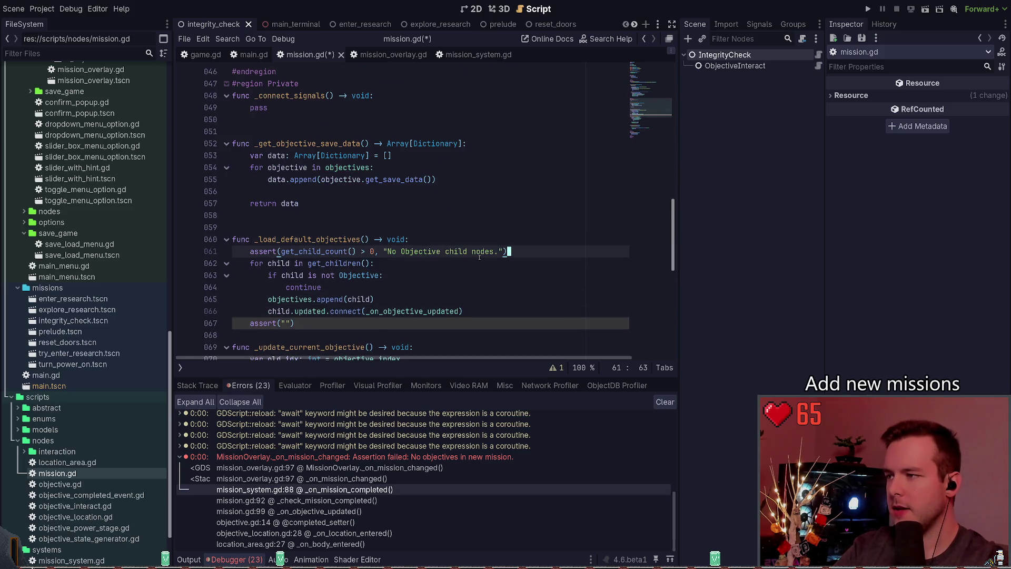
key("alt+Down")
key("alt+Down")
key("alt+Down")
key("Up")
key("Home")
key("ctrl+shift+k")
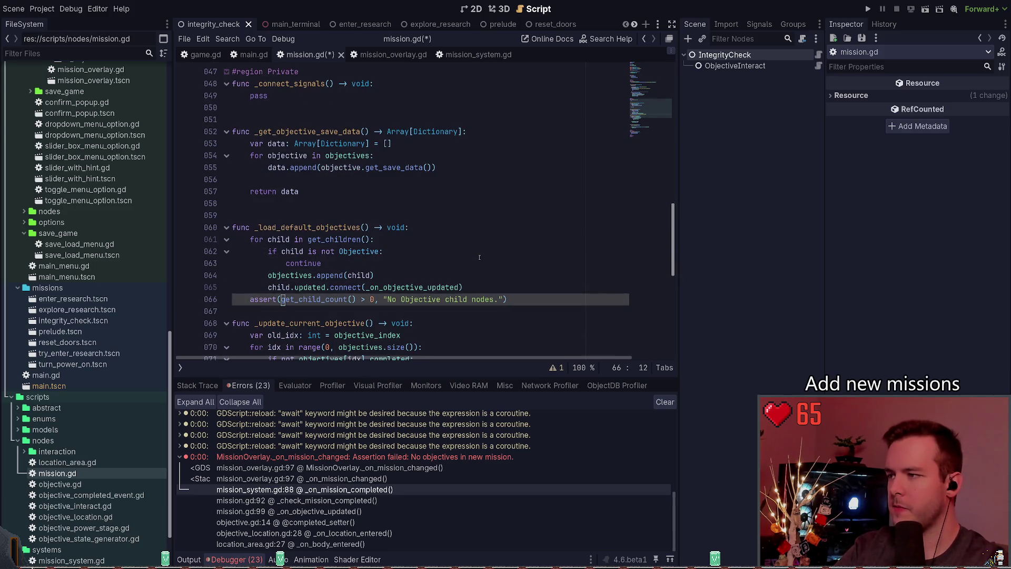
Step: Rewrite the assert condition as not objectives.is_empty(), dropping the get_child_count > 0 check
key("ctrl+Delete")
type("objectives")
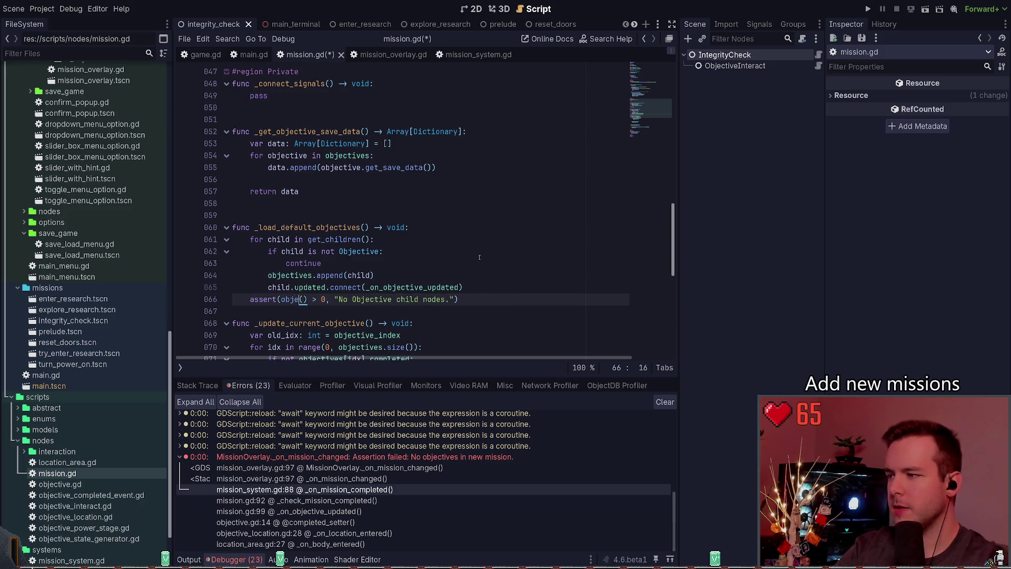
type(".is_em")
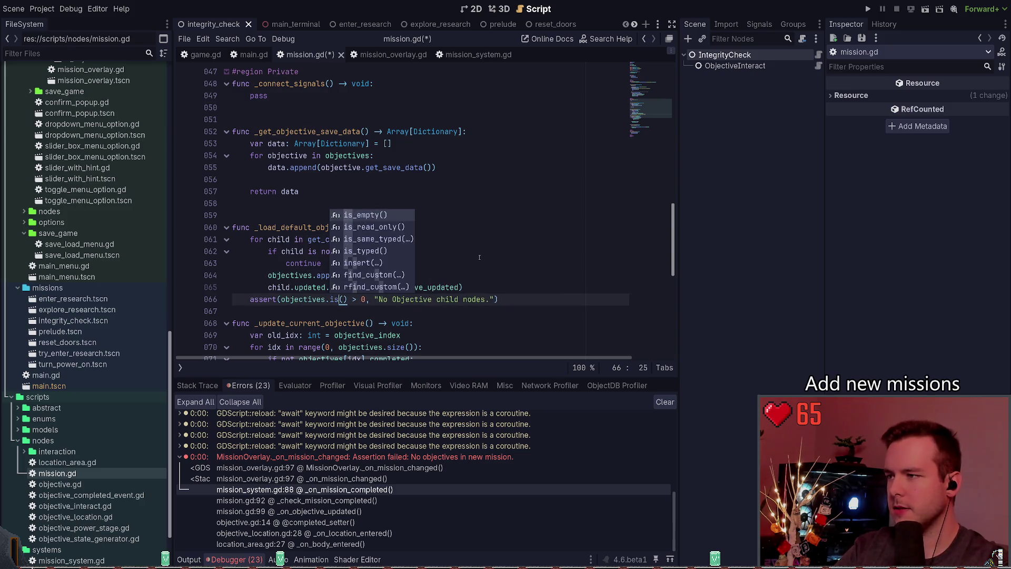
key("Return")
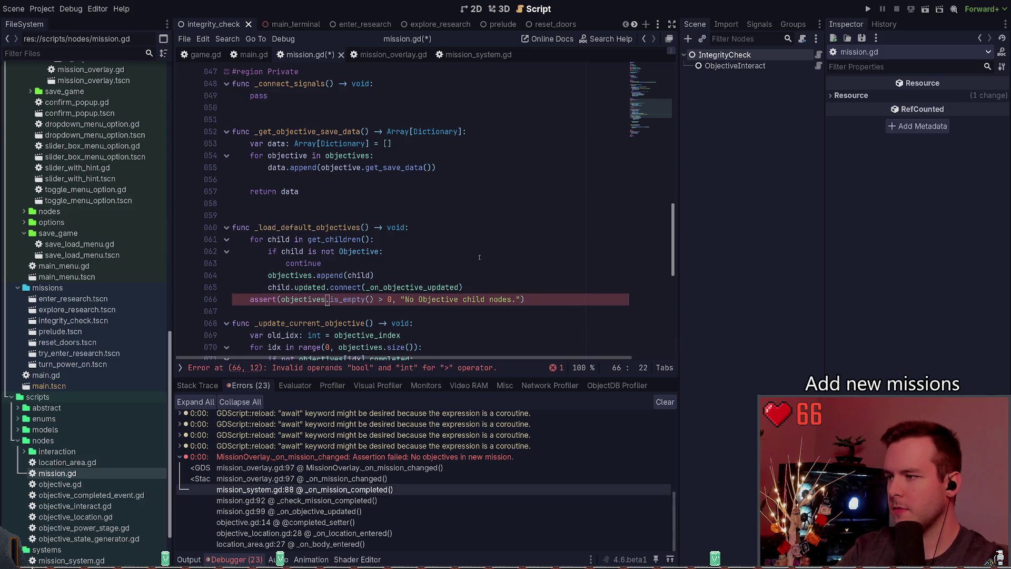
type("not")
key("ctrl+Right")
key("ctrl+Right")
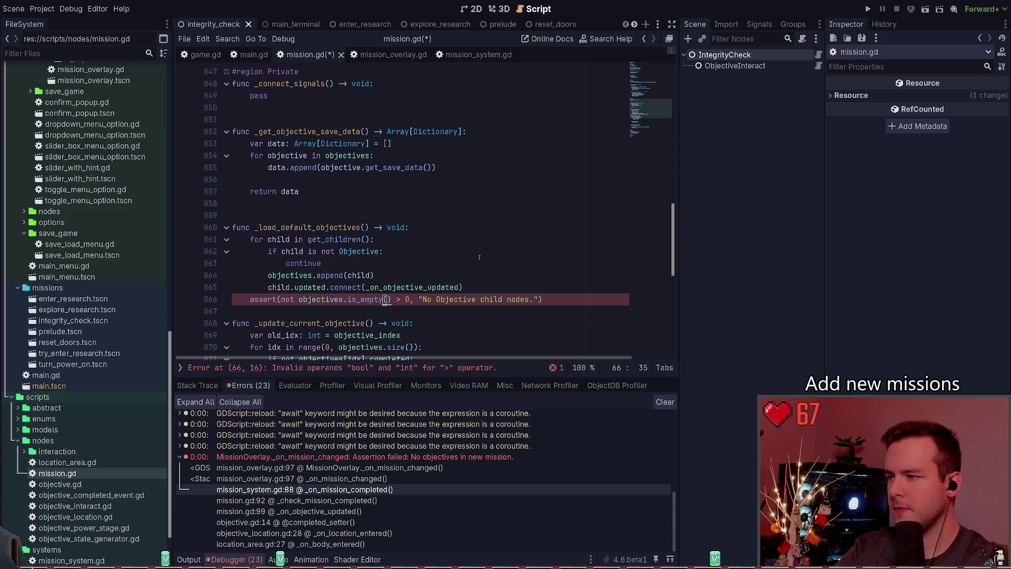
key("Right")
key("Delete")
key("Delete")
key("Delete")
key("Right")
key("Right")
Step: Save mission.gd and review the finished _load_default_objectives function
key("ctrl+s")
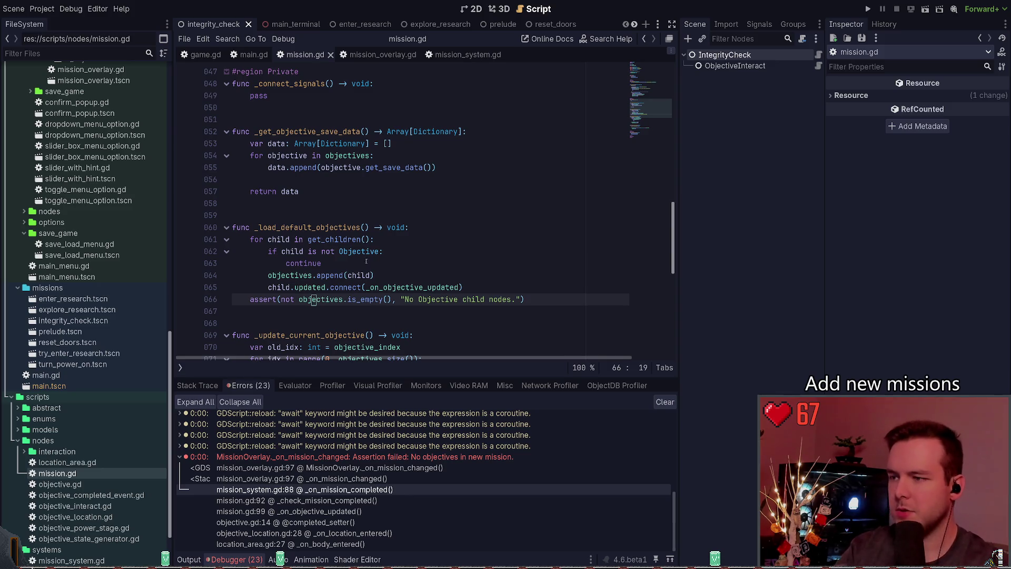
scroll(441, 273, "down", 2)
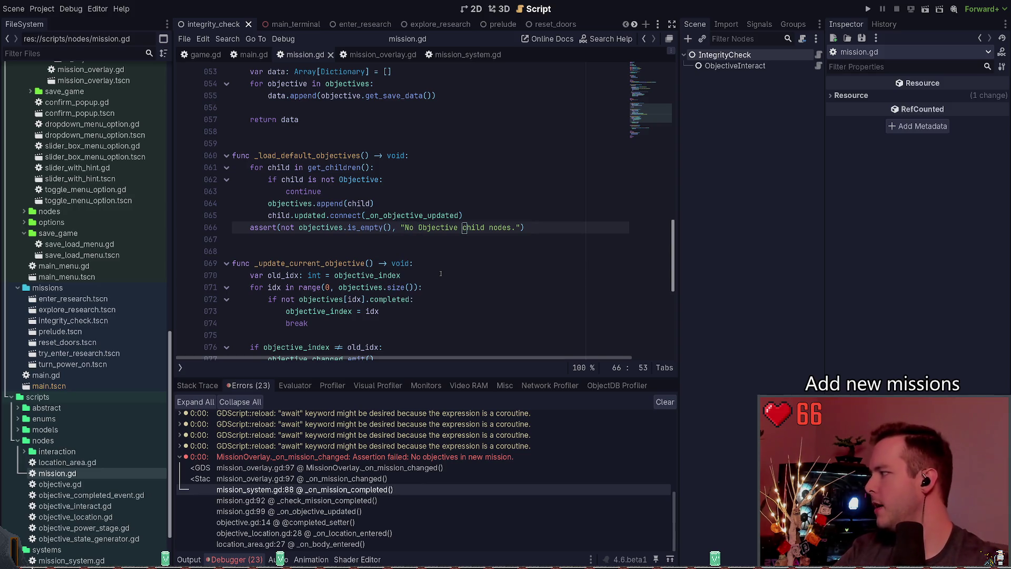
key("Up")
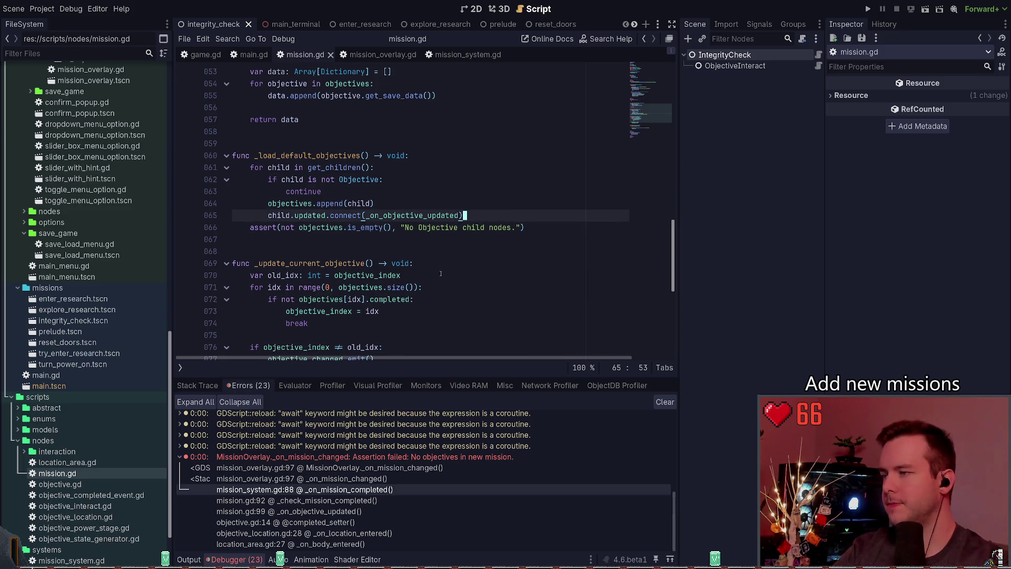
double_click(314, 155)
Step: Find the objectives is_empty check and its not-found log message in load_save_data
scroll(384, 200, "up", 7)
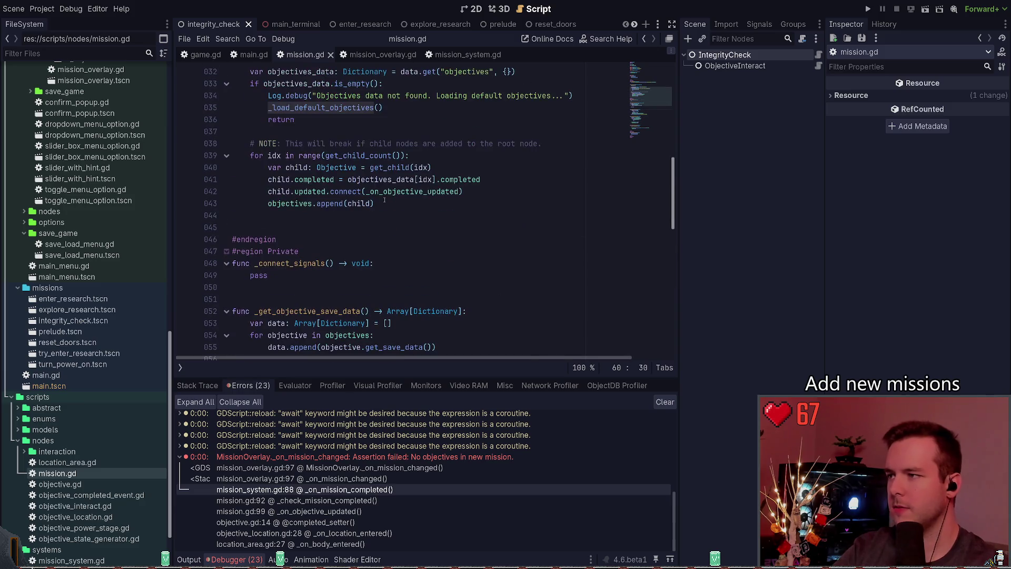
scroll(377, 168, "up", 3)
left_click(415, 205)
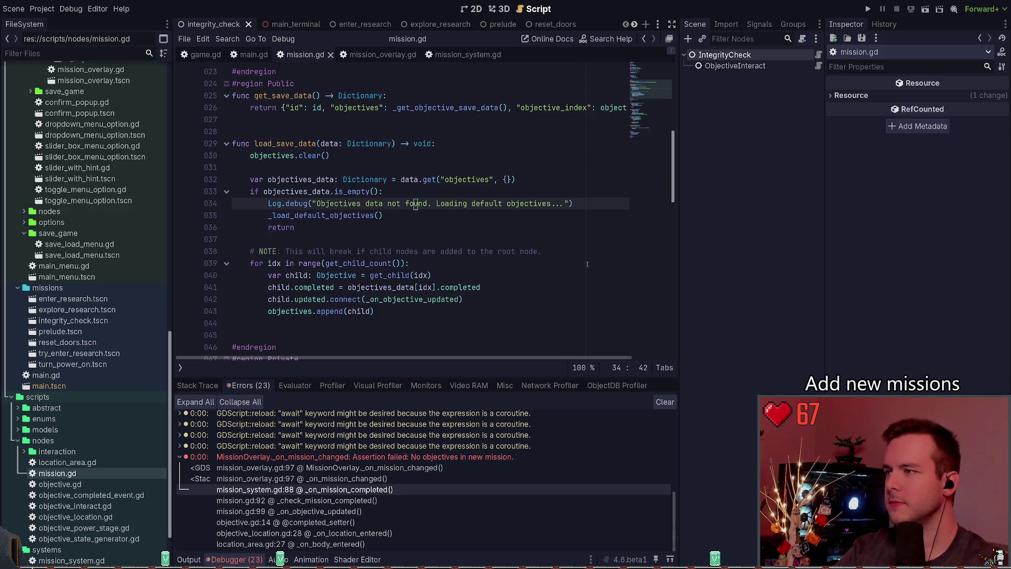
key("Down")
key("Up")
key("Up")
key("Up")
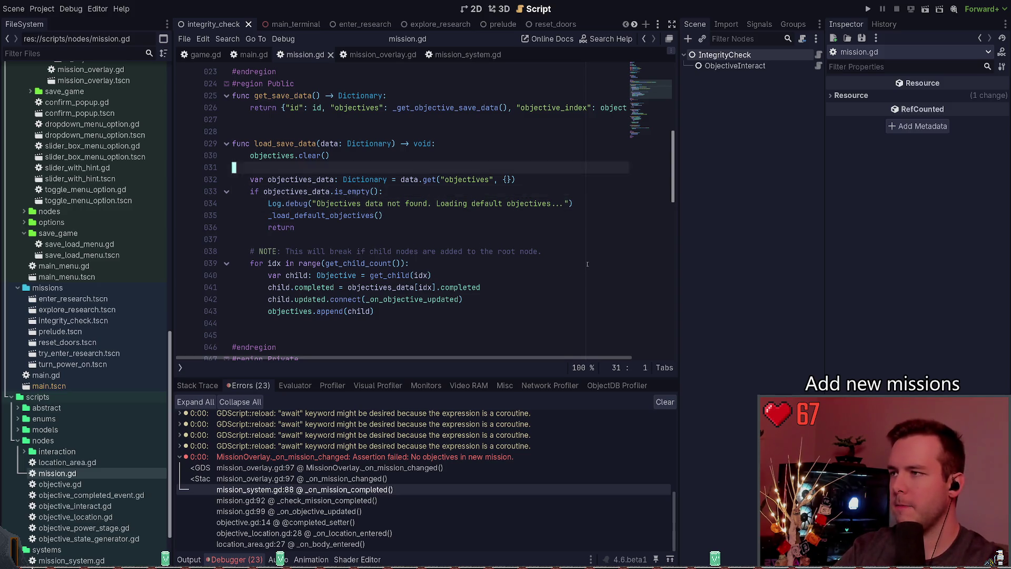
key("Down")
key("Down")
key("Down")
key("Up")
key("End")
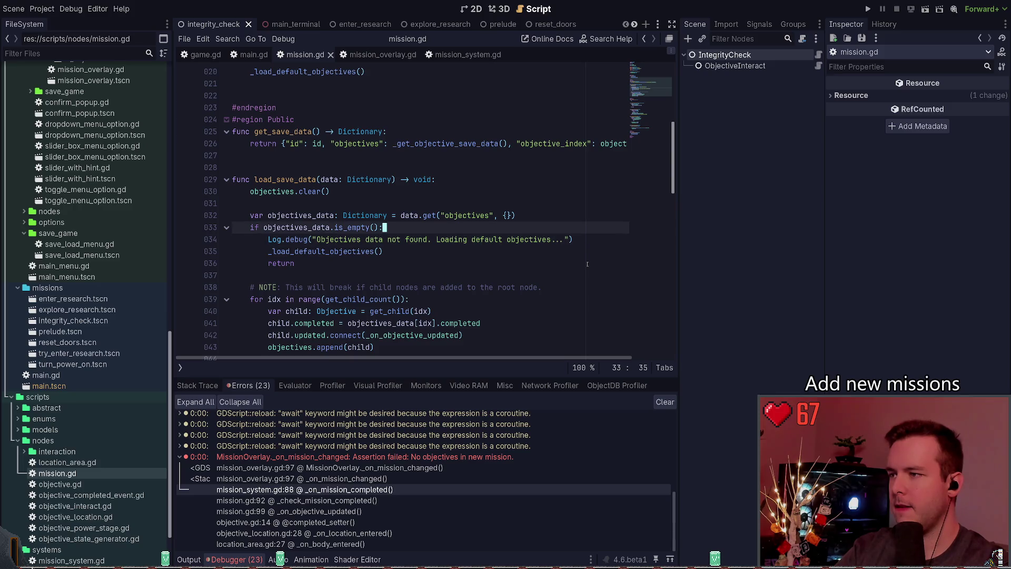
Step: Remove the _load_default_objectives() call from load_save_data and save the script
key("Down")
key("Down")
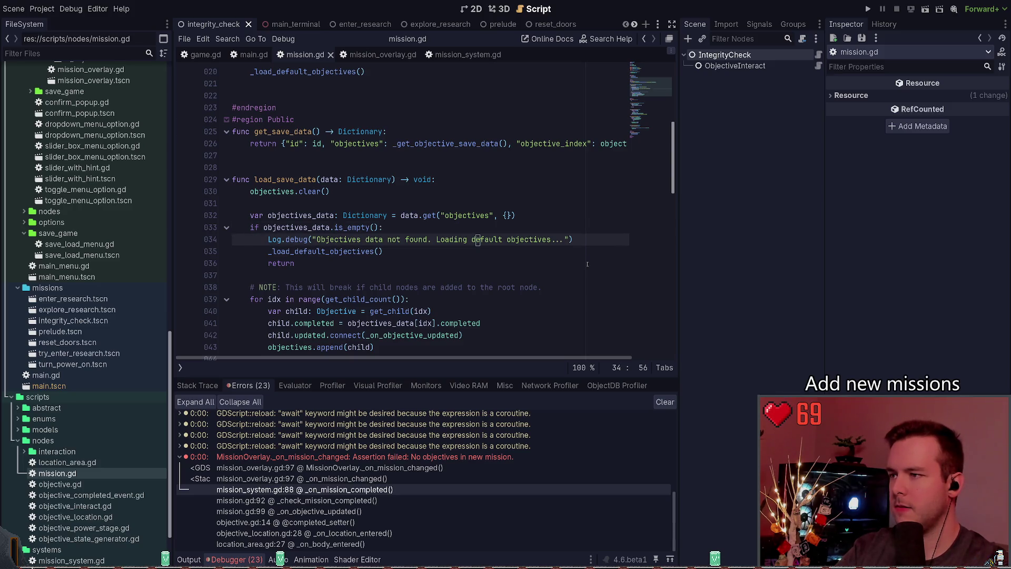
key("ctrl+shift+k")
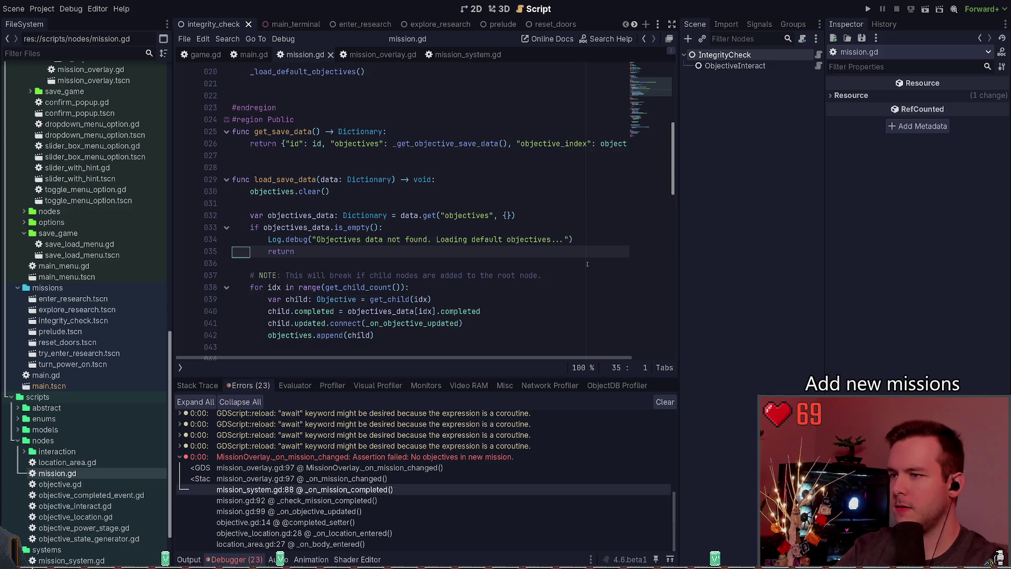
key("ctrl+z")
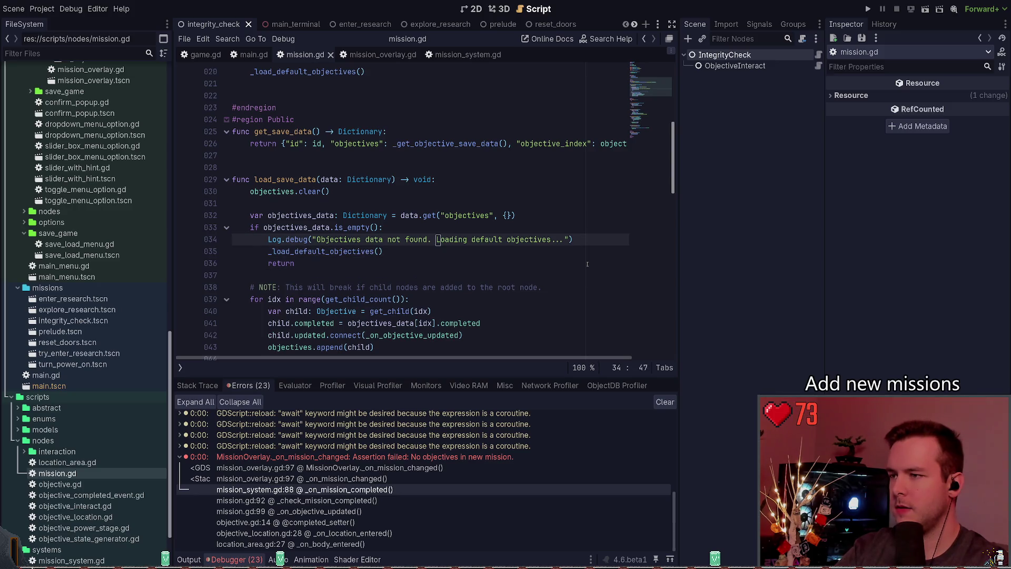
key("ctrl+Delete")
type("Using")
key("Down")
key("ctrl+shift+k")
key("ctrl+s")
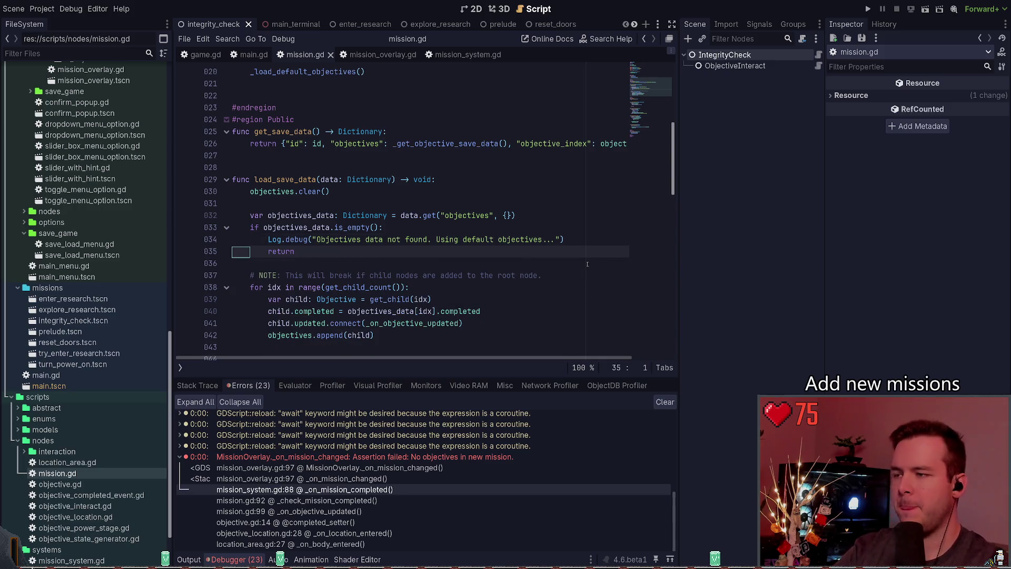
Step: Trim the Log.debug message to "Objectives data not found." and save mission.gd
key("Up")
key("ctrl+Right")
key("ctrl+Right")
key("ctrl+Right")
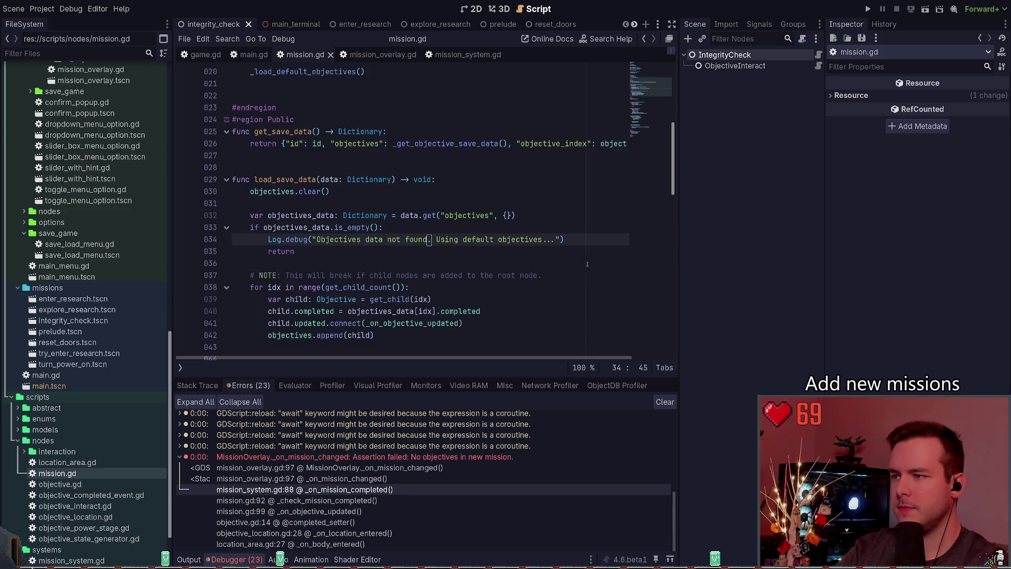
key("BackSpace")
key("ctrl+Delete")
key("ctrl+Delete")
key("ctrl+Delete")
key("ctrl+s")
key("Down")
key("Down")
key("Down")
key("ctrl+Left")
key("ctrl+Left")
key("ctrl+Left")
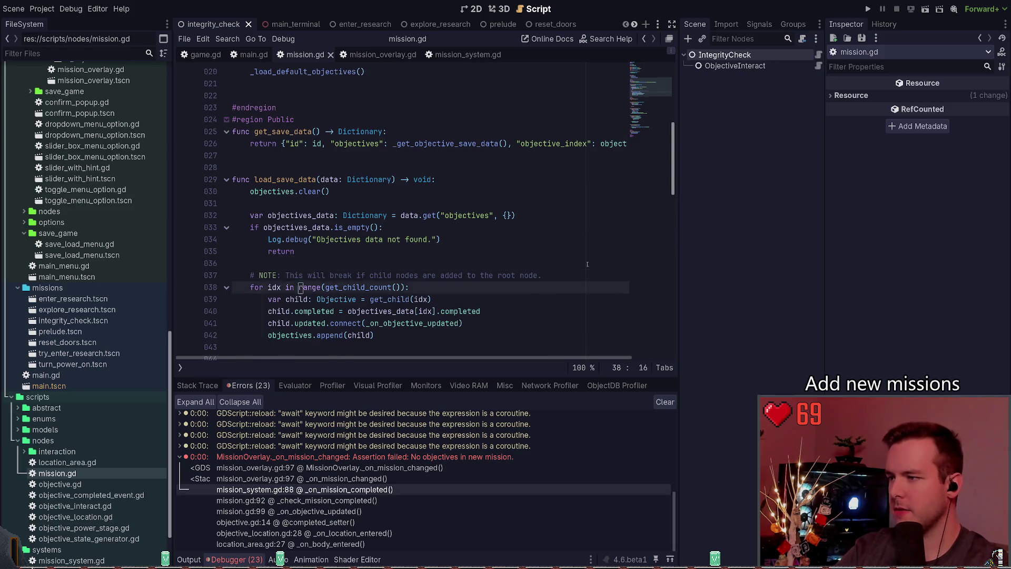
scroll(587, 264, "down", 2)
key("Up")
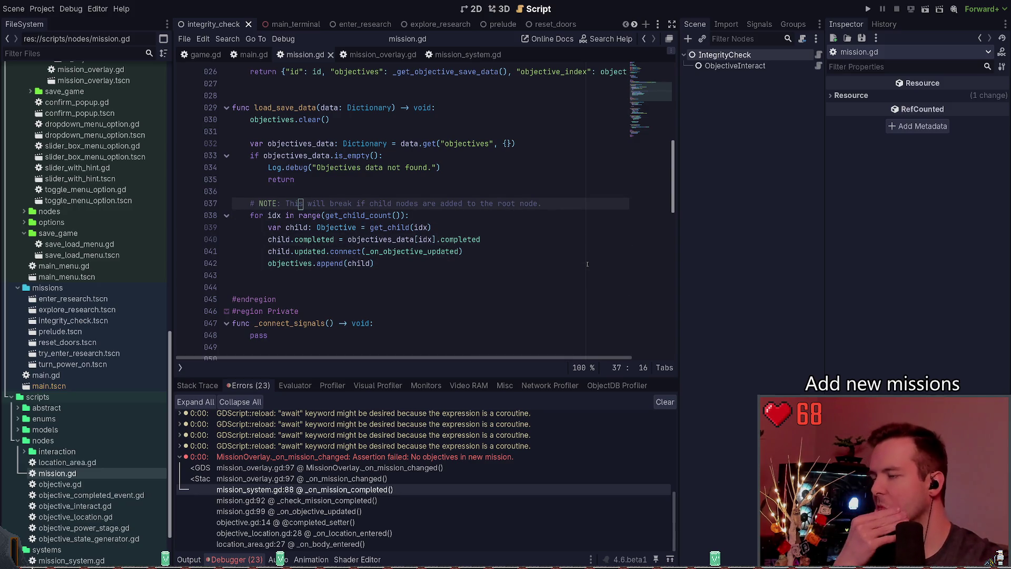
key("Up")
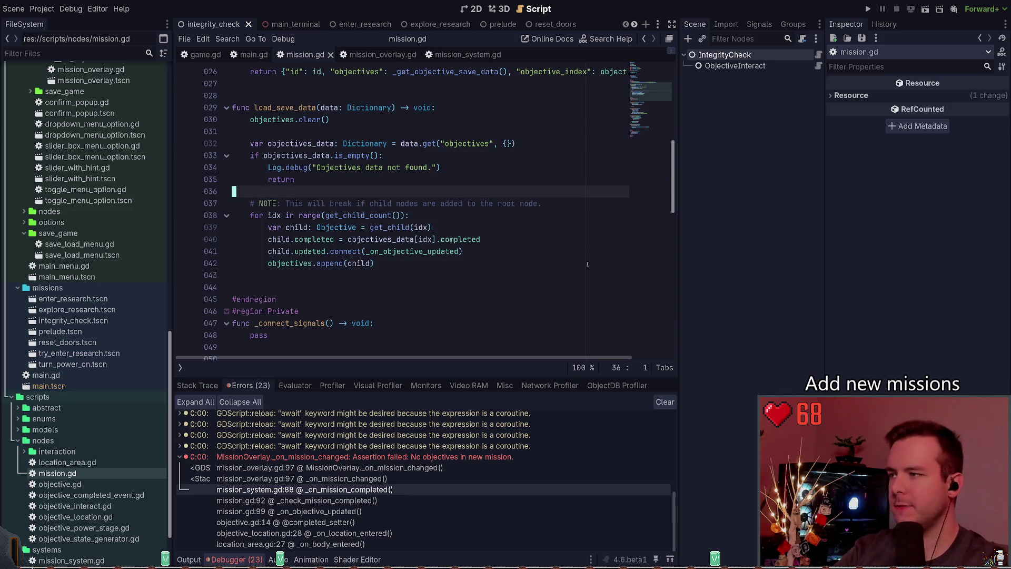
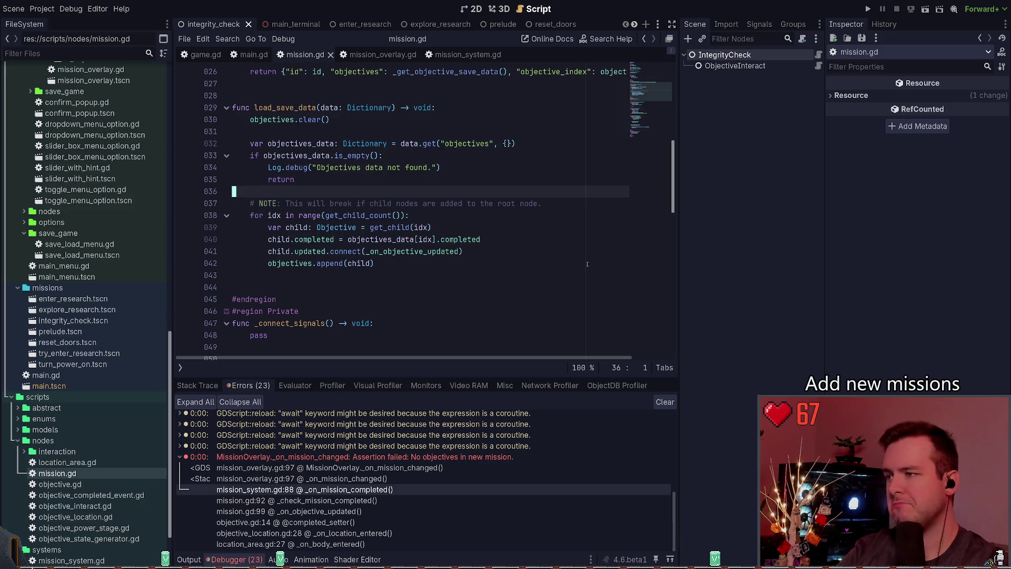
Step: Copy the not-found Log.debug line into a new line above the child loop in load_save_data
left_click(299, 215)
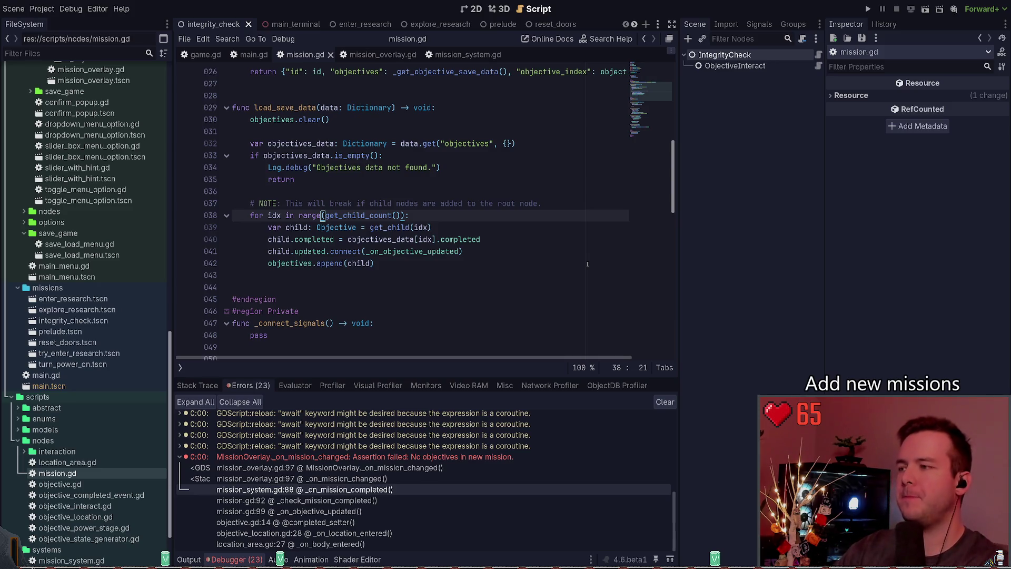
key("Down")
key("Down")
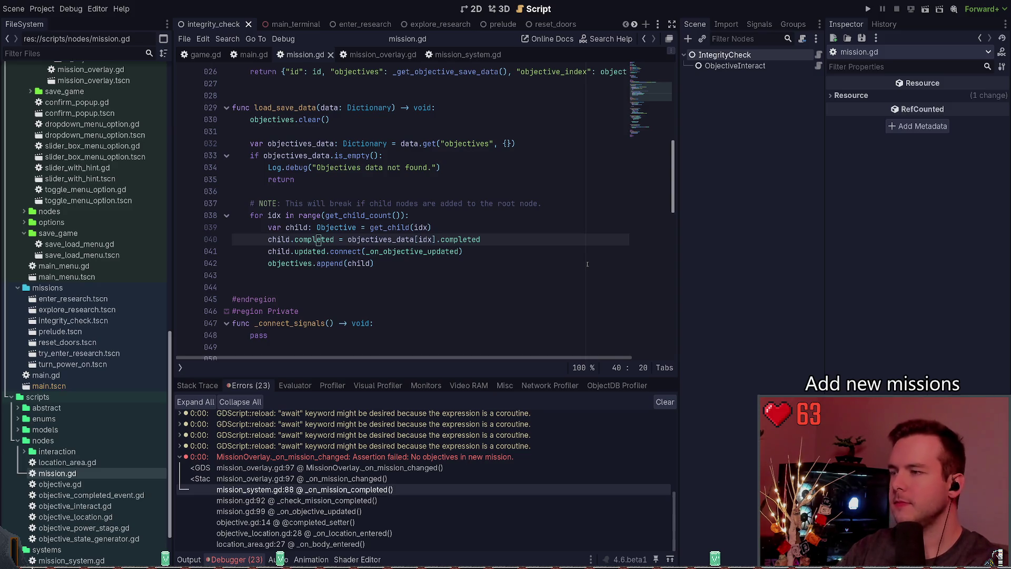
key("Up")
key("Up")
key("Up")
key("Down")
key("Down")
type("Log.debug(\"Objectives data not found.\")")
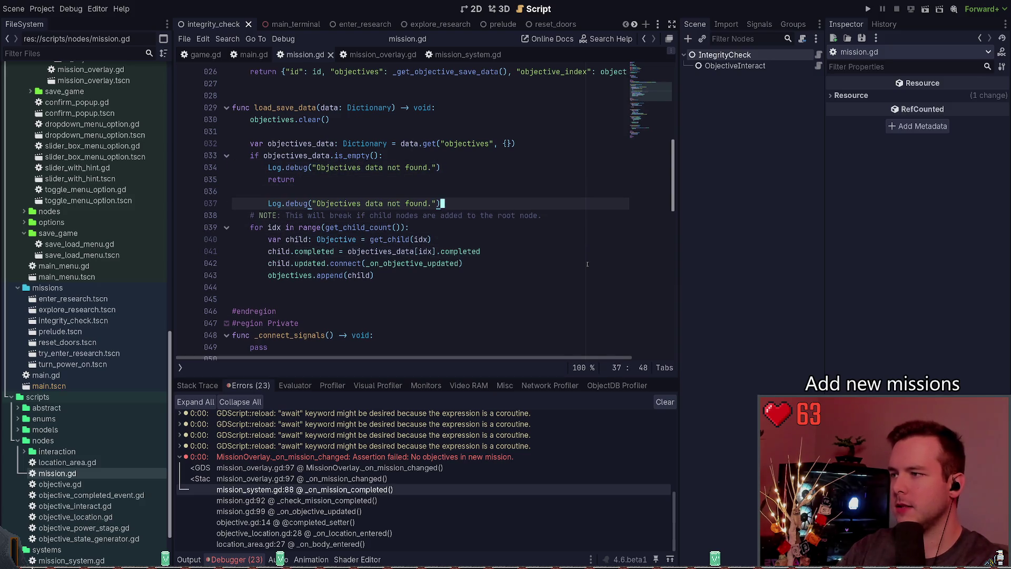
key("shift+Tab")
key("ctrl+Left")
key("ctrl+Left")
key("ctrl+Left")
Step: Edit the copied message to read "Objectives data found. Restoring..."
key("Delete")
key("Delete")
key("Delete")
key("ctrl+Right")
key("Right")
type("Restoring....")
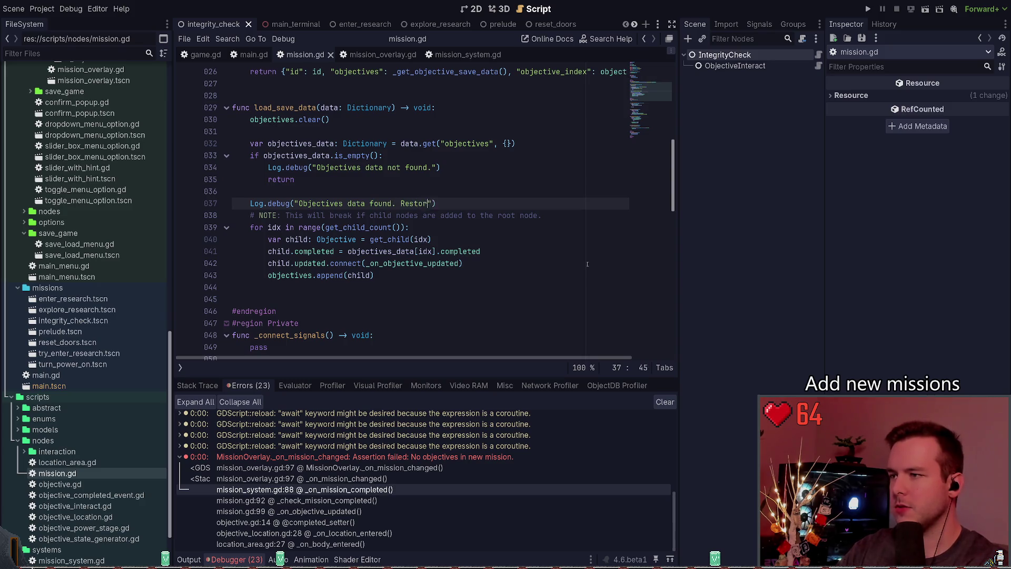
key("Left")
key("Left")
key("Left")
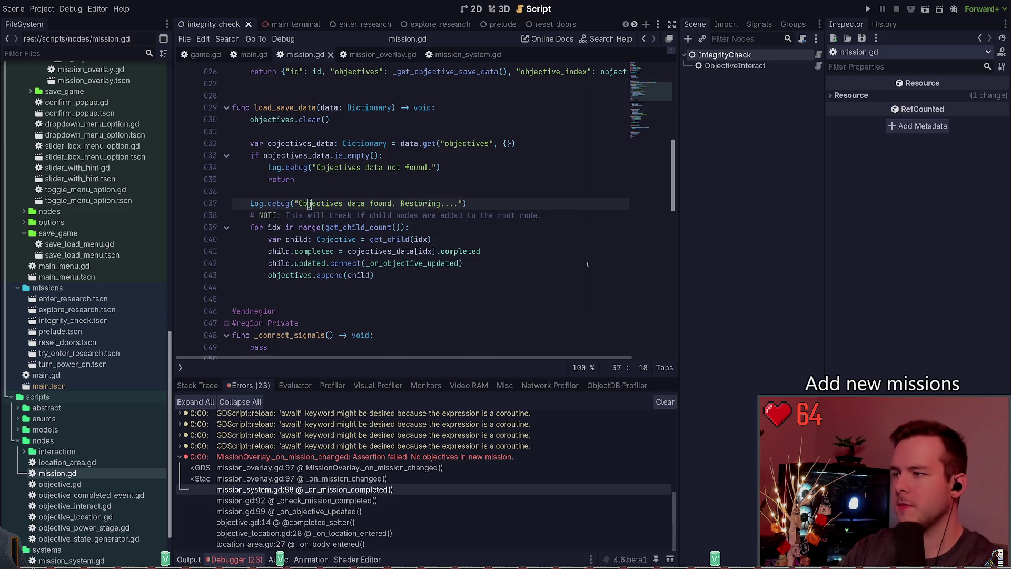
key("ctrl+Right")
key("ctrl+Right")
key("ctrl+Right")
key("Delete")
Step: Save mission.gd and run the project with F5 to test the new log
key("ctrl+s")
key("ctrl+Left")
key("ctrl+Left")
key("ctrl+Left")
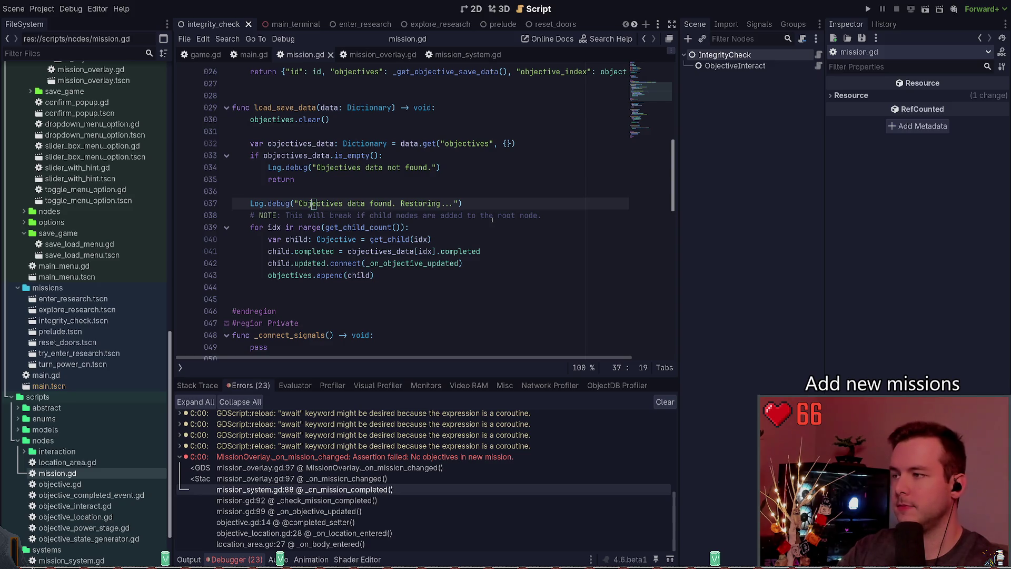
scroll(492, 219, "down", 3)
scroll(461, 251, "down", 2)
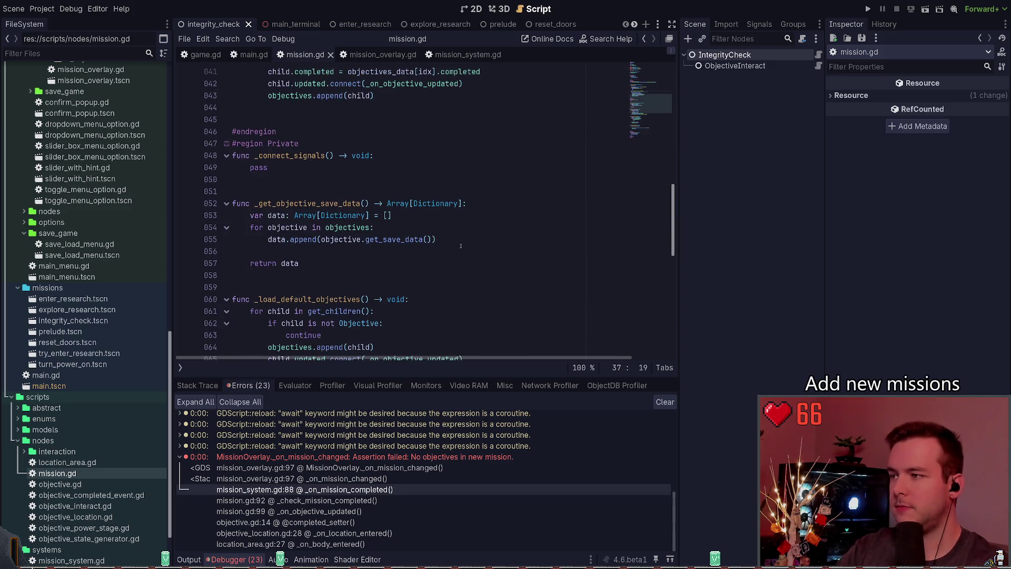
key("F5")
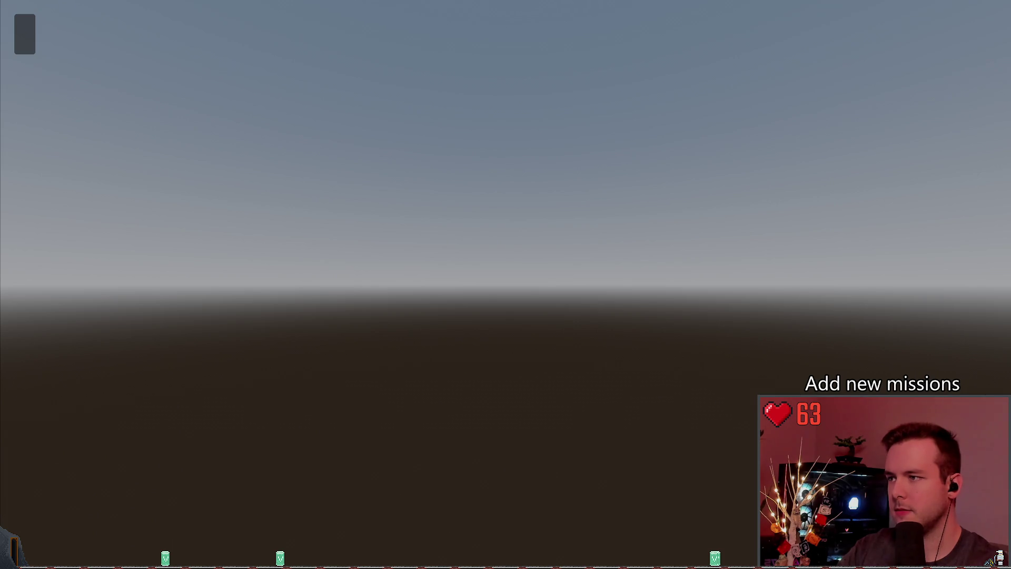
Step: Close the game and view the Errors list showing the "No objectives in new mission" assertion
key("alt+F4")
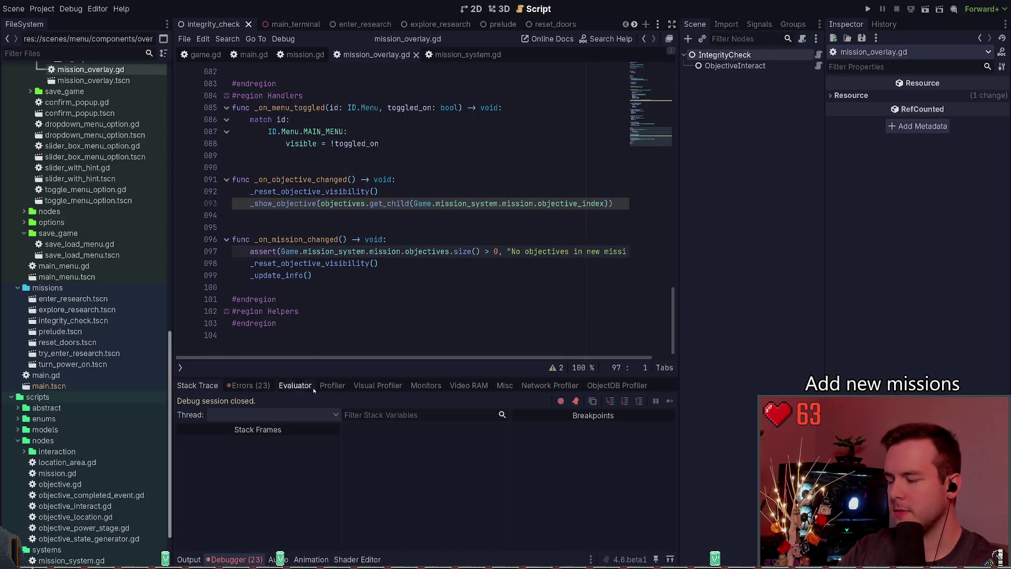
scroll(312, 321, "up", 6)
scroll(312, 321, "up", 8)
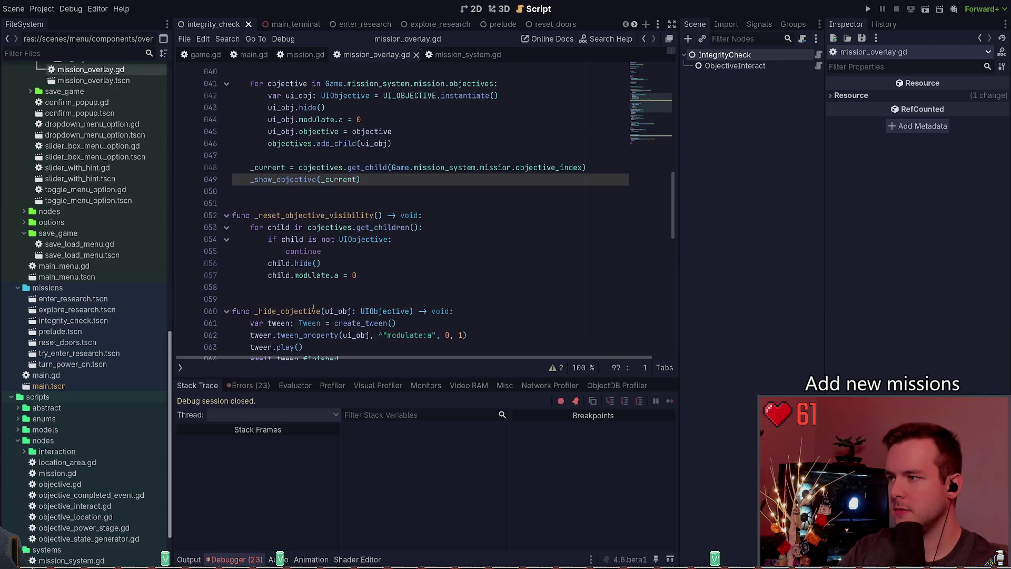
scroll(342, 298, "up", 2)
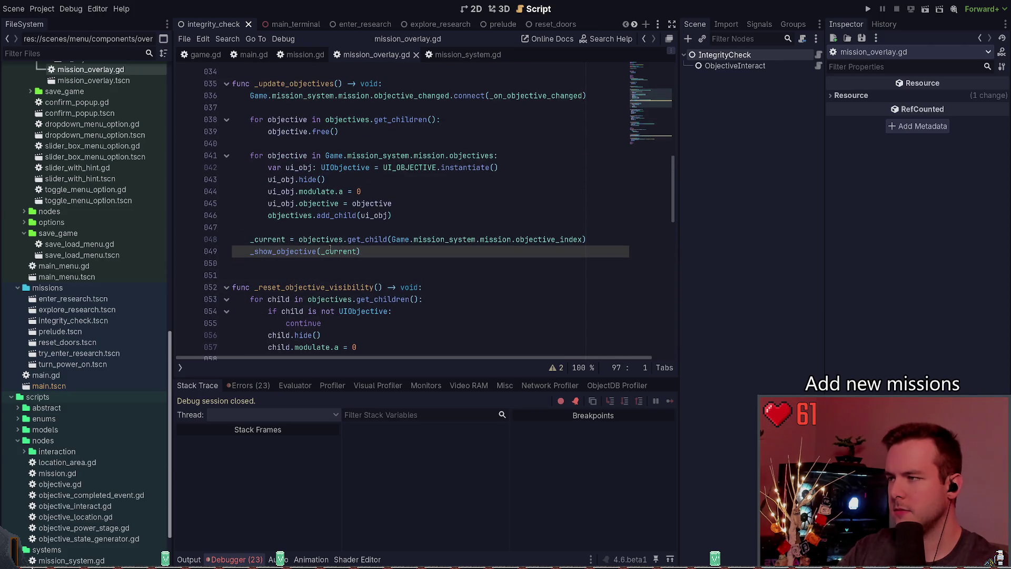
scroll(305, 283, "down", 3)
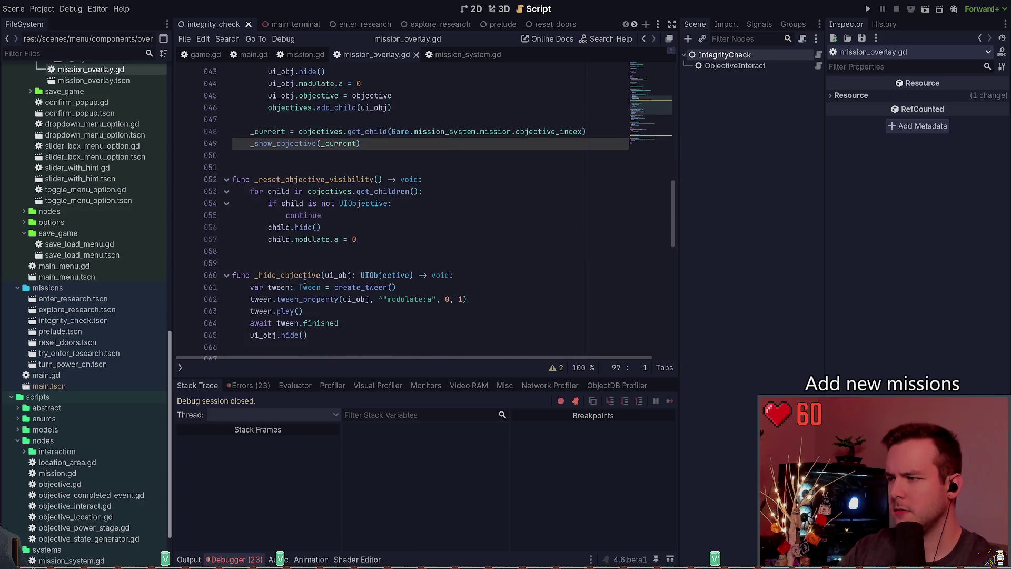
left_click(250, 386)
scroll(311, 279, "down", 13)
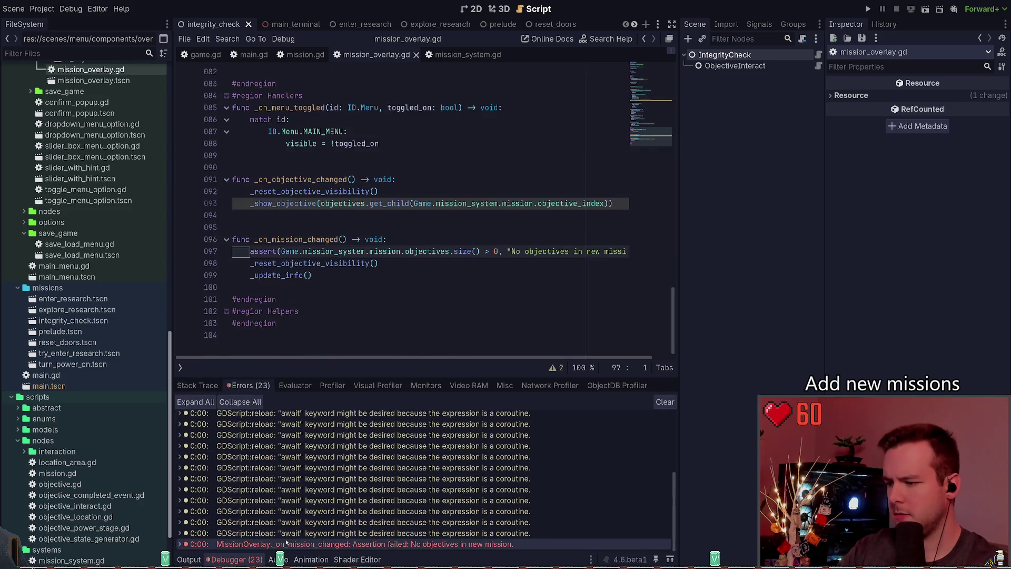
left_click(310, 544)
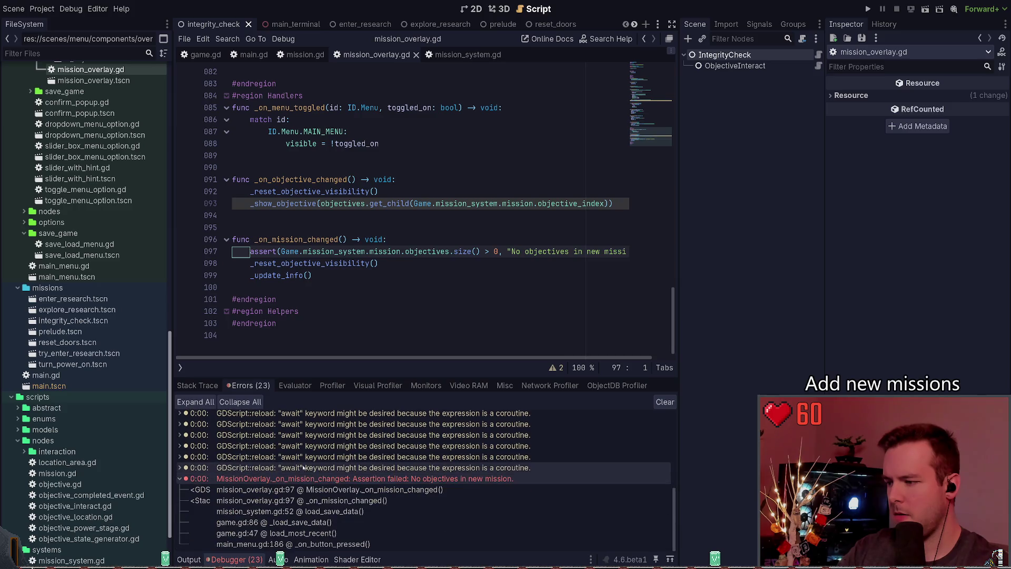
left_click(294, 523)
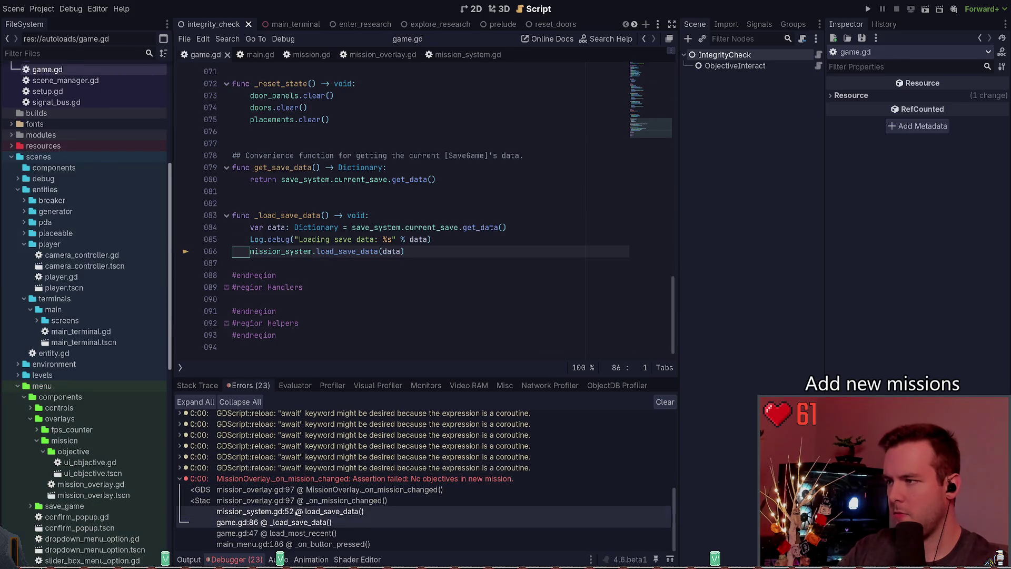
left_click(293, 513)
scroll(339, 279, "up", 1)
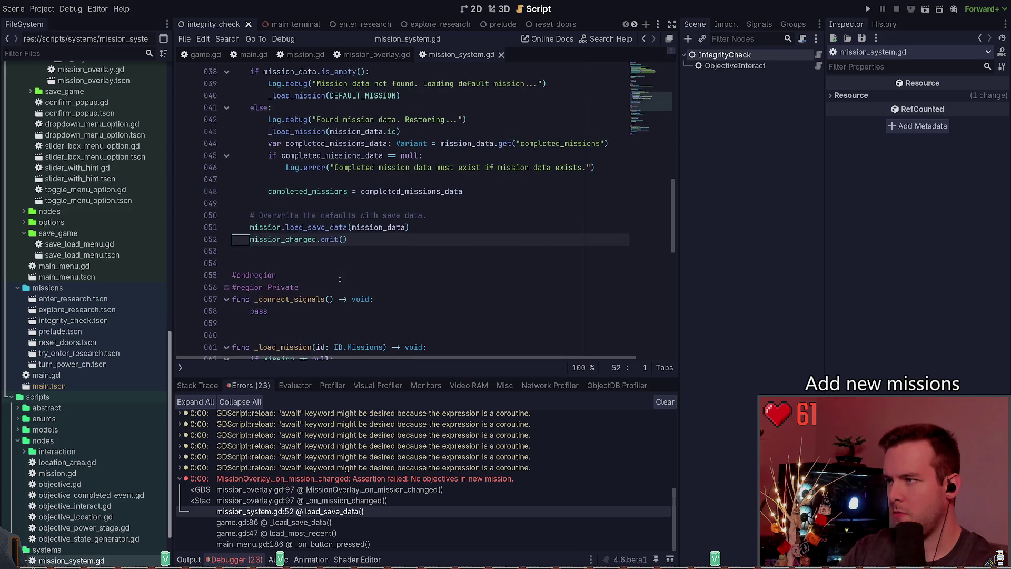
double_click(293, 132)
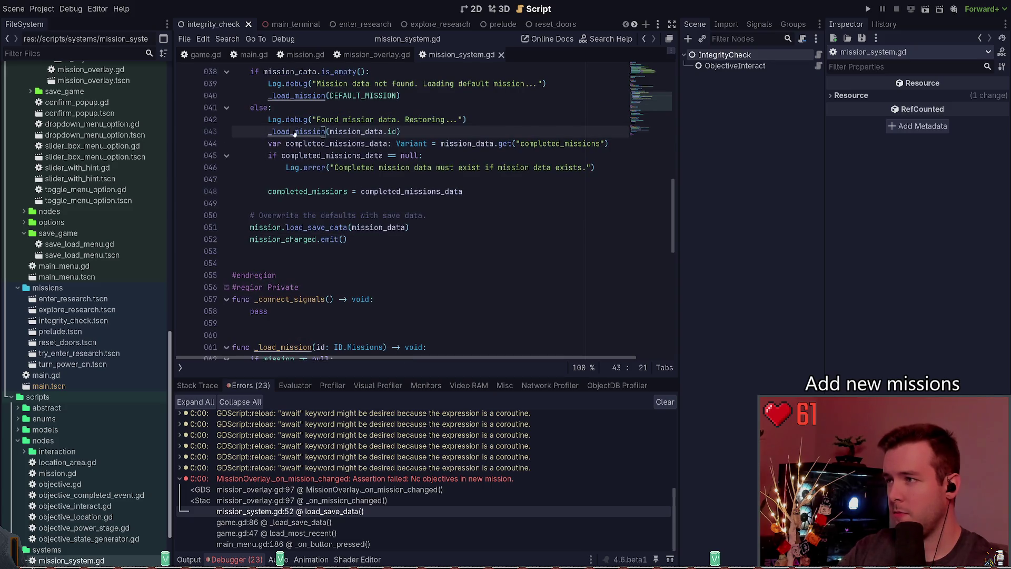
left_click(293, 131, "ctrl")
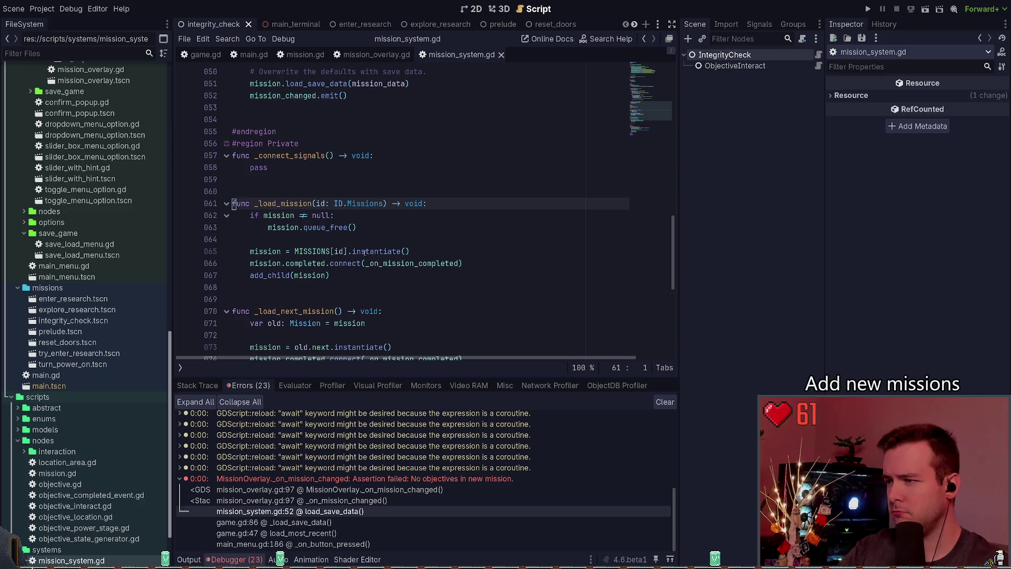
left_click_drag(364, 282, 250, 277)
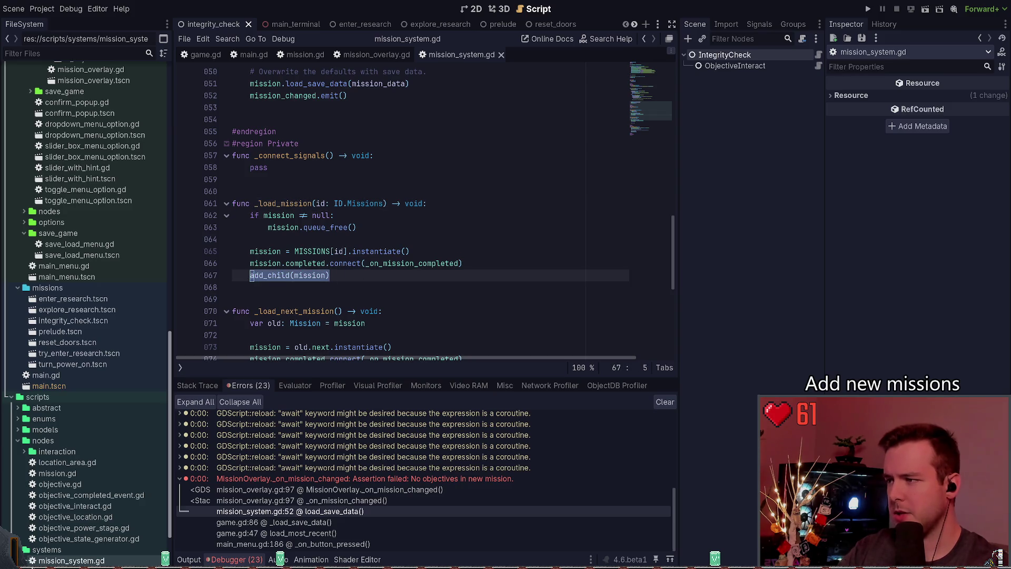
left_click(367, 241)
left_click(273, 522)
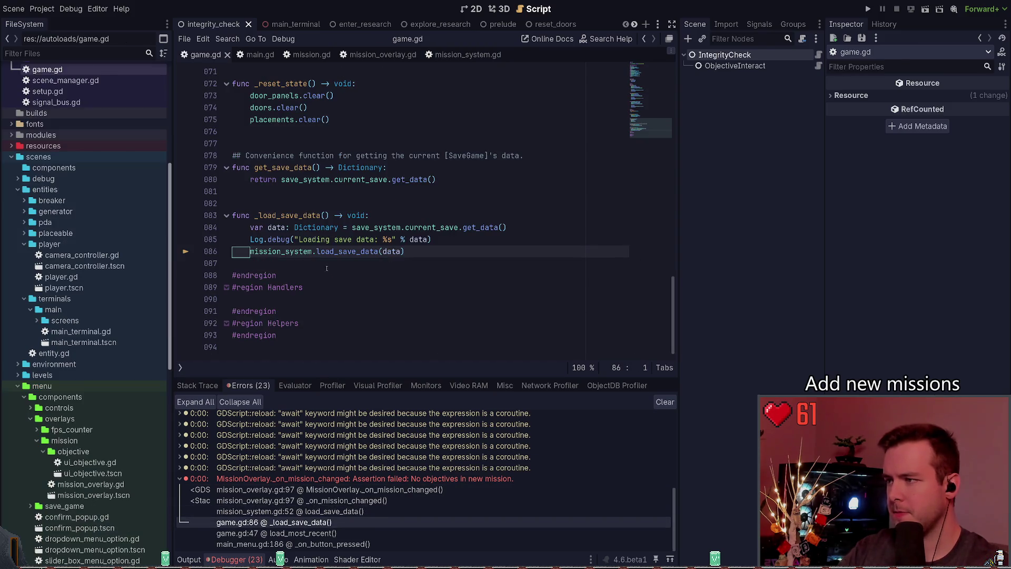
left_click(441, 253)
scroll(412, 272, "up", 1)
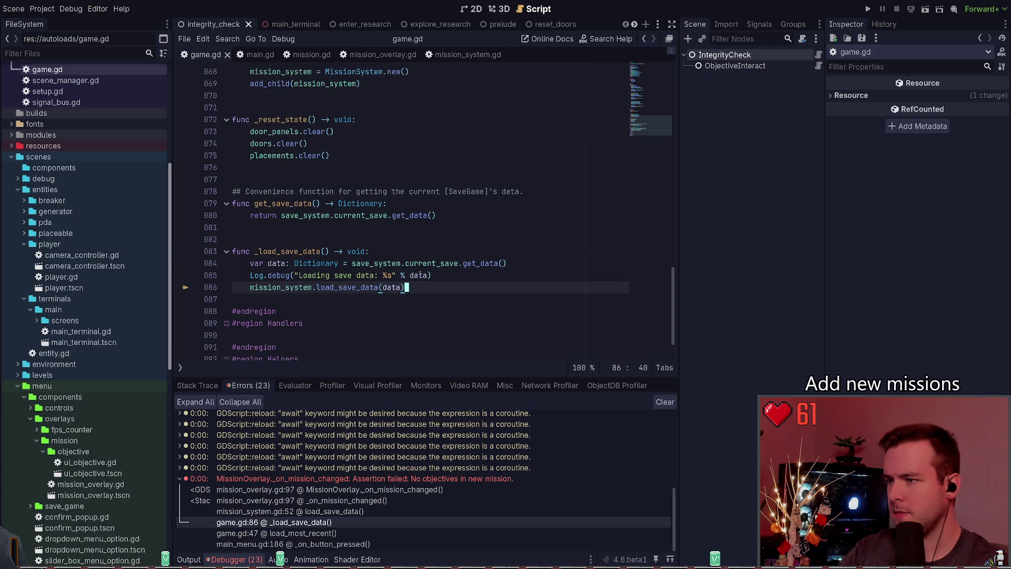
left_click(392, 489)
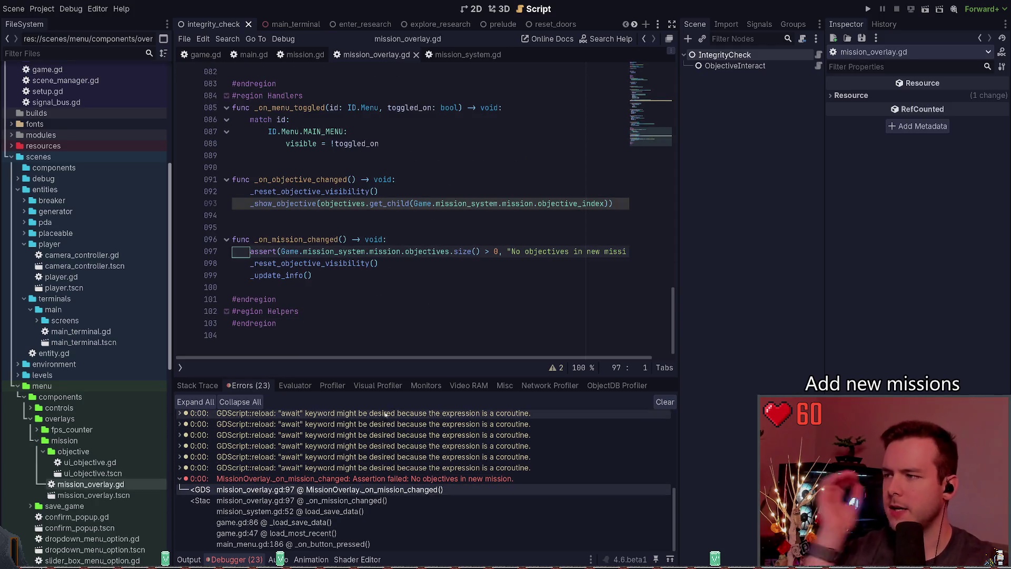
left_click(392, 512)
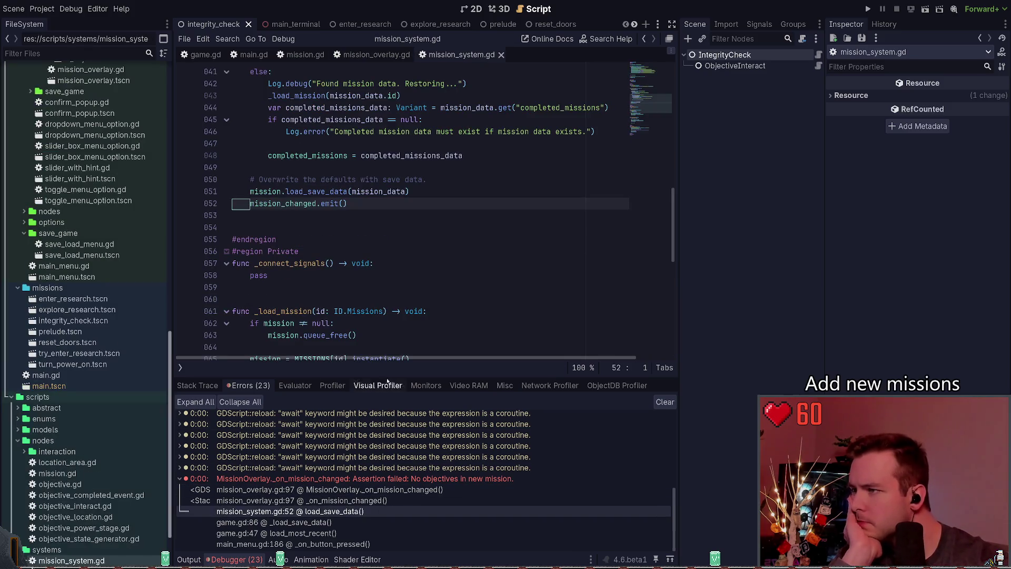
scroll(406, 344, "up", 2)
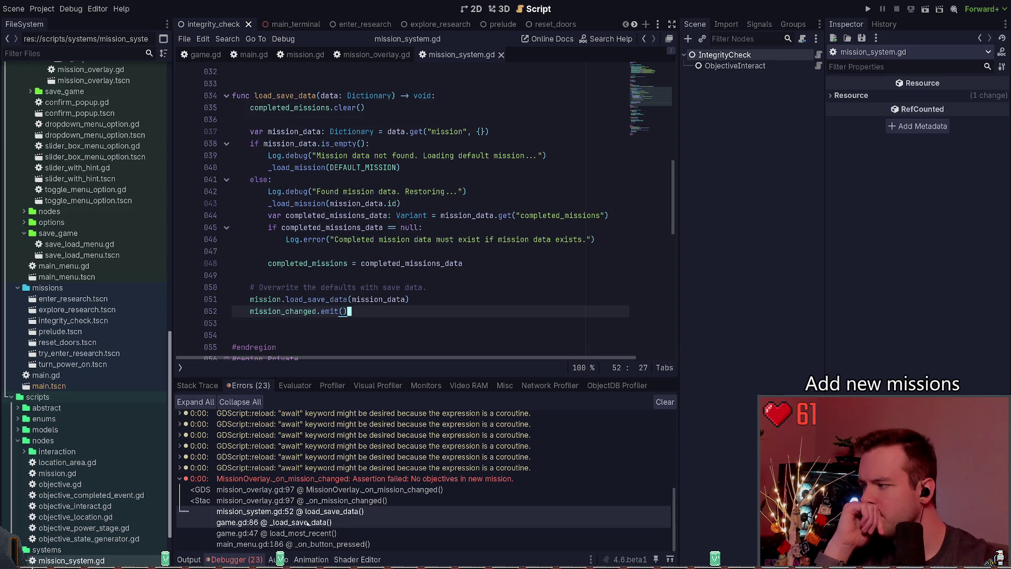
left_click(273, 522)
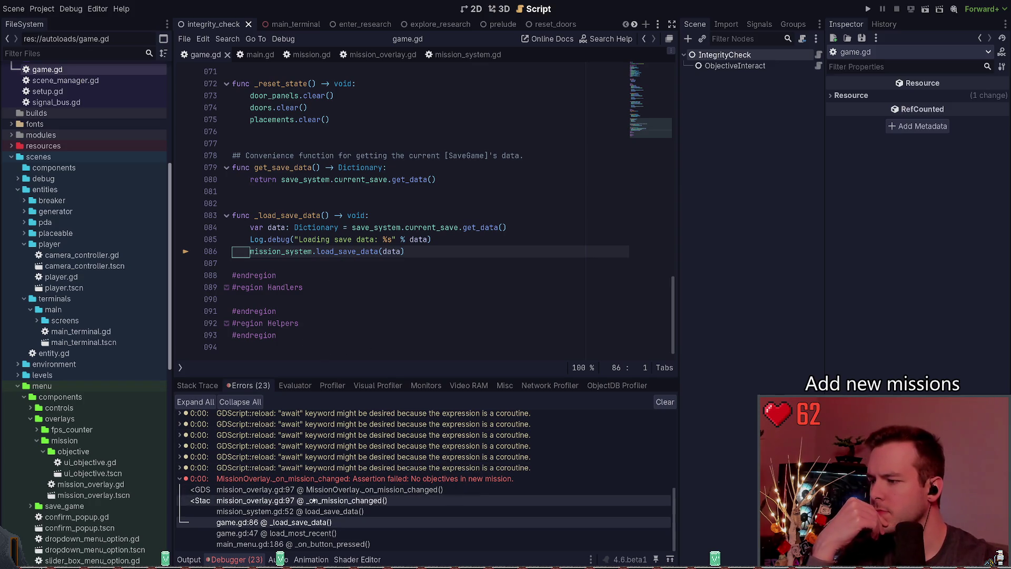
left_click(309, 511)
key("Down")
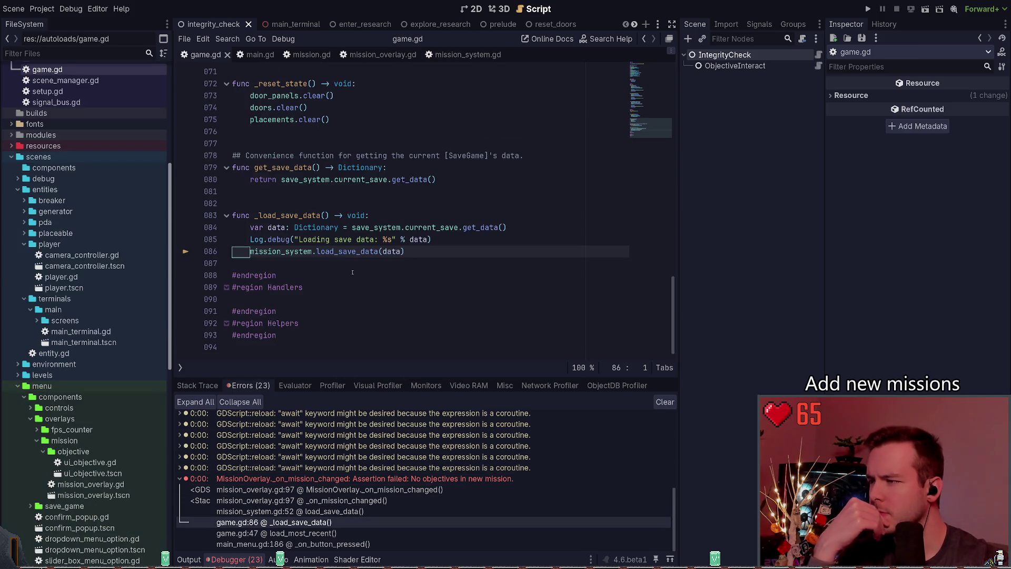
left_click(313, 534)
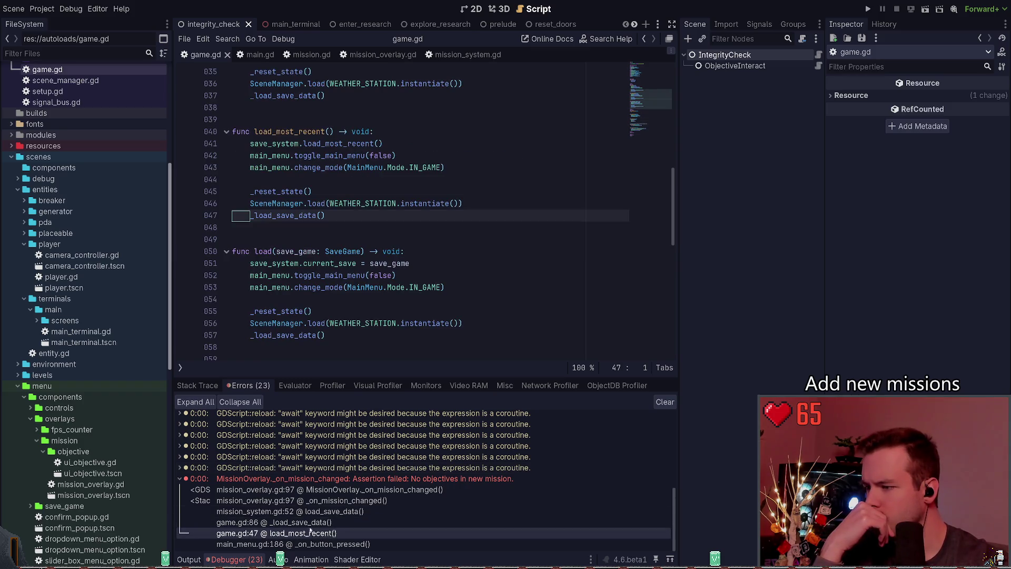
left_click(311, 522)
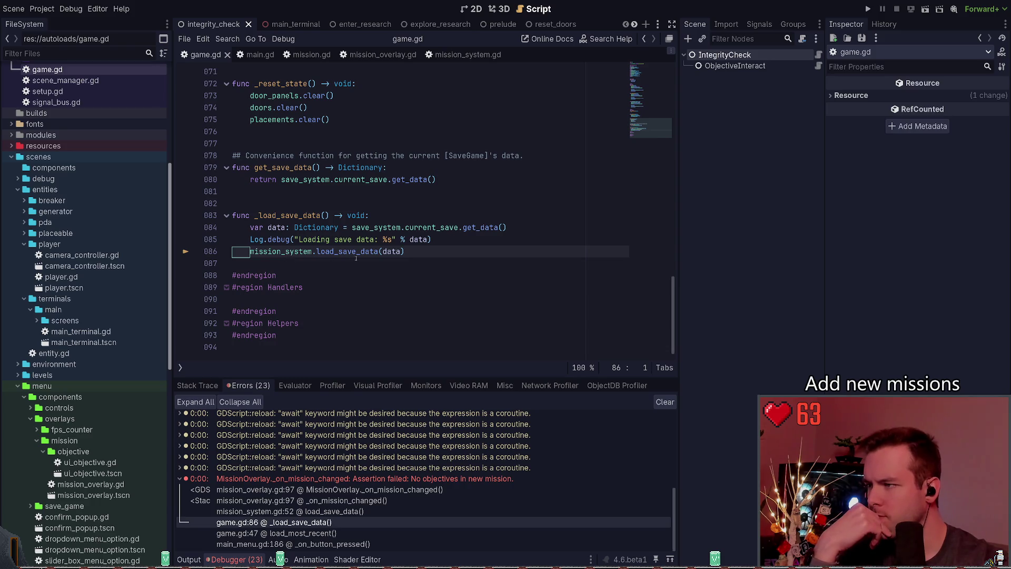
left_click(314, 515)
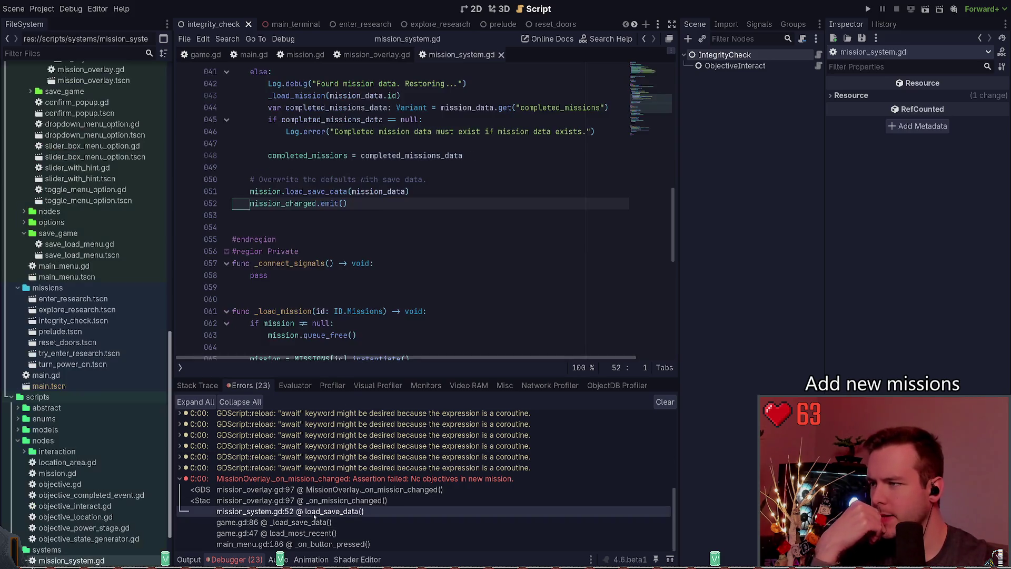
scroll(310, 144, "up", 3)
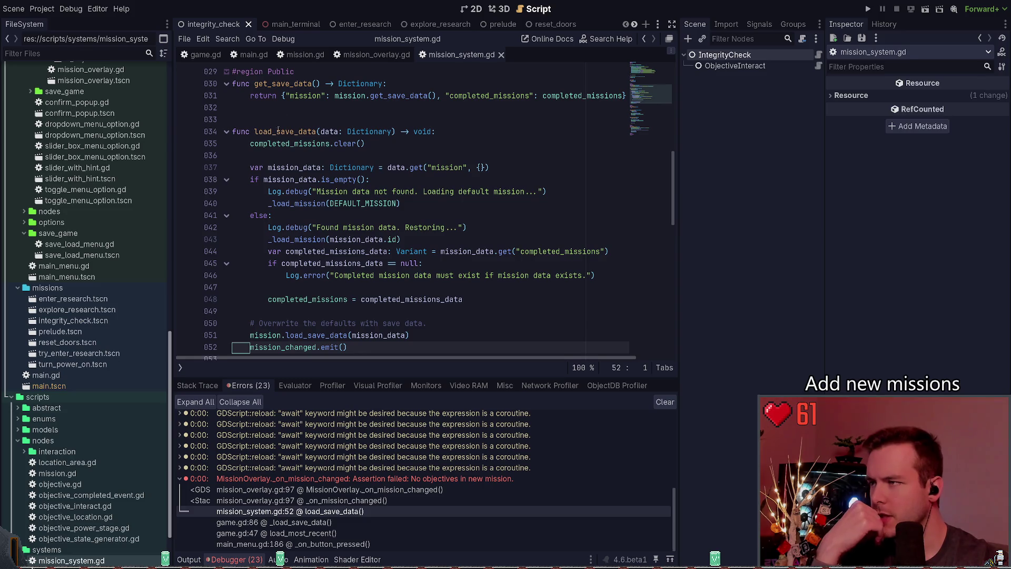
scroll(367, 164, "down", 1)
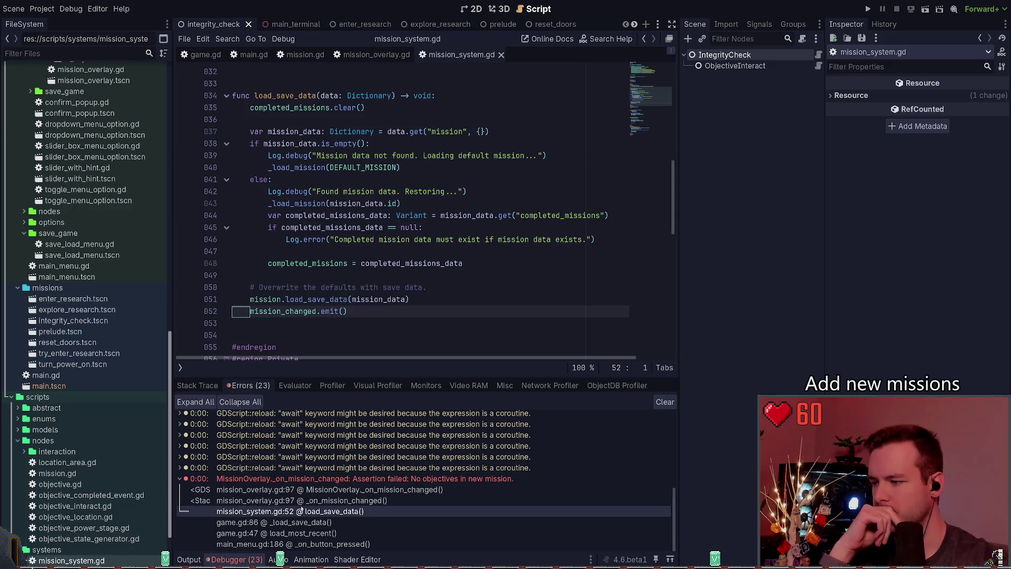
left_click(302, 503)
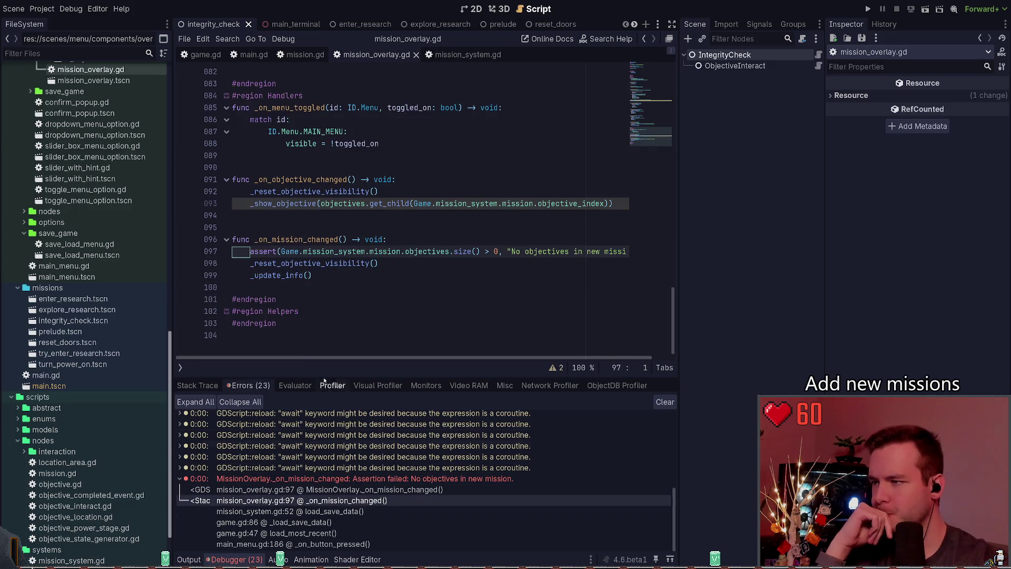
left_click(327, 511)
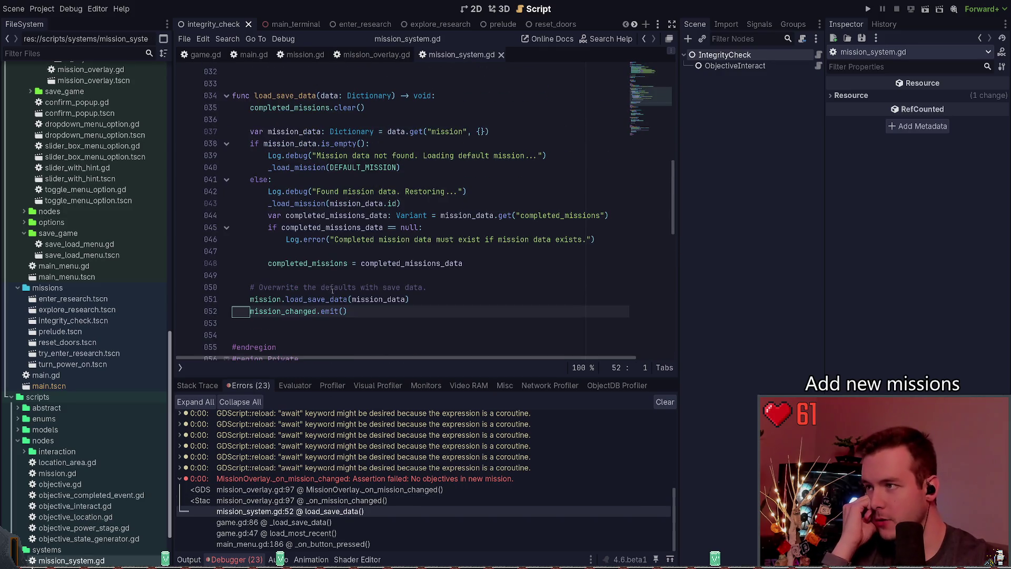
left_click(358, 179)
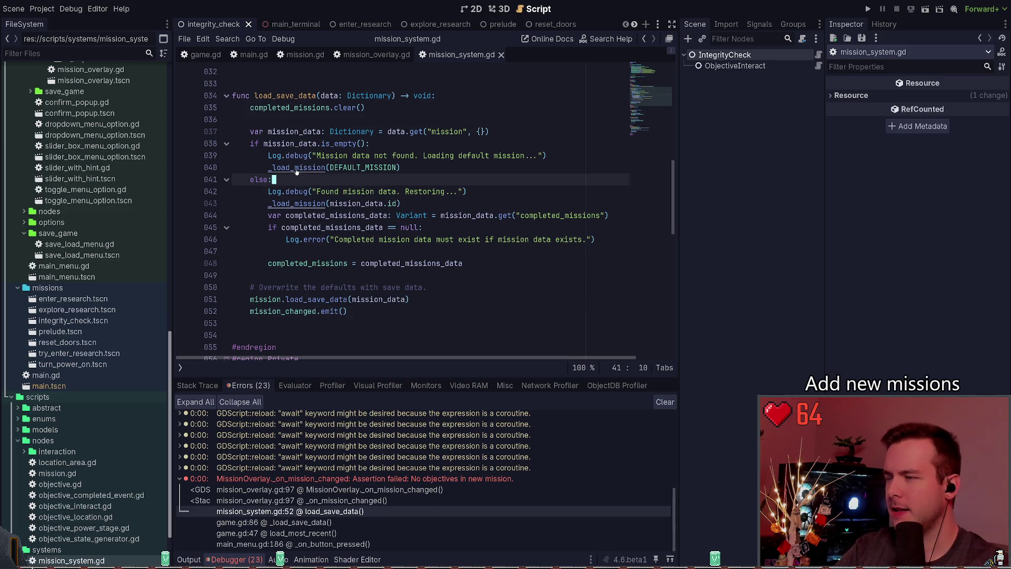
left_click(296, 168, "ctrl")
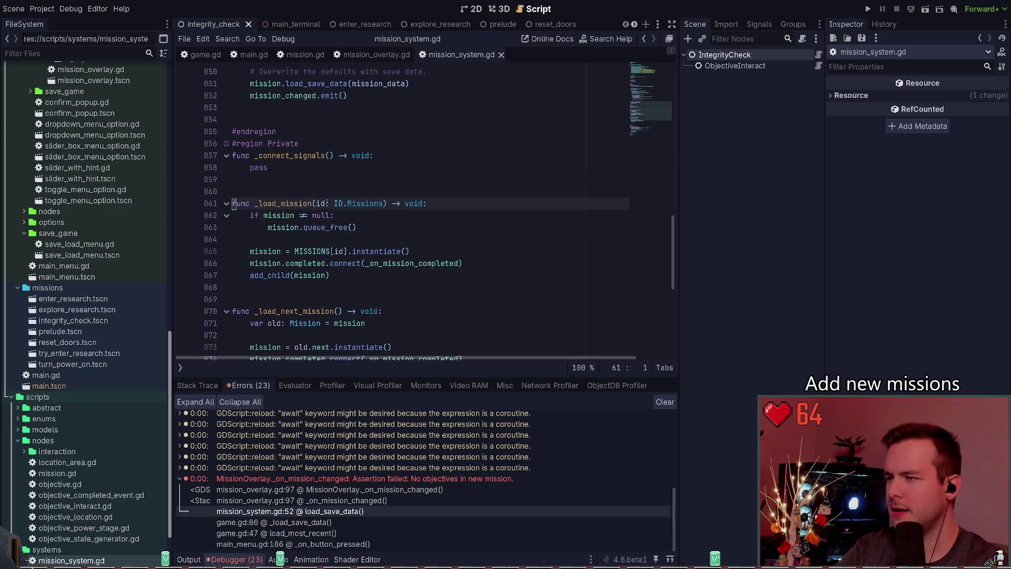
left_click(317, 279)
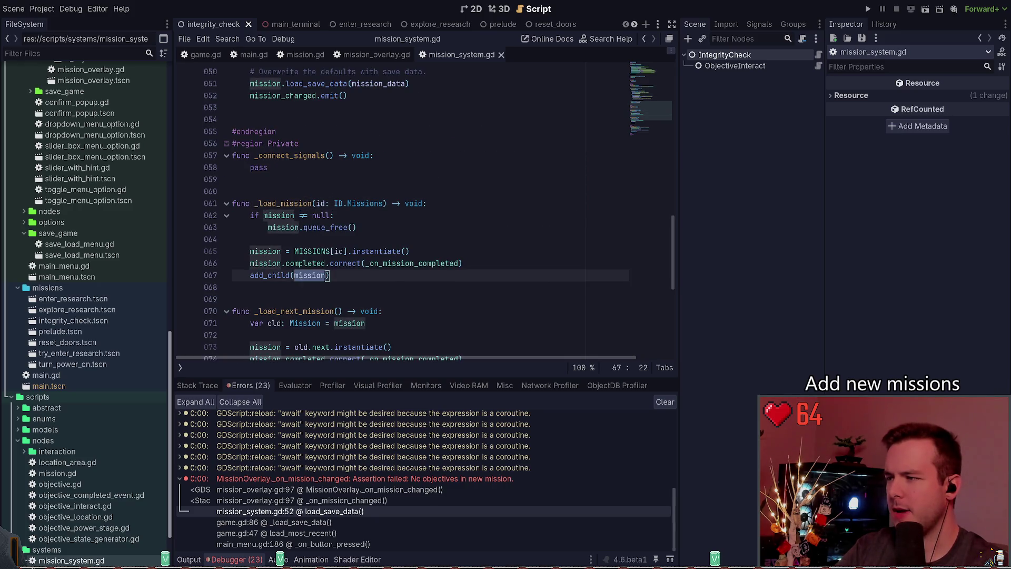
left_click_drag(329, 276, 251, 276)
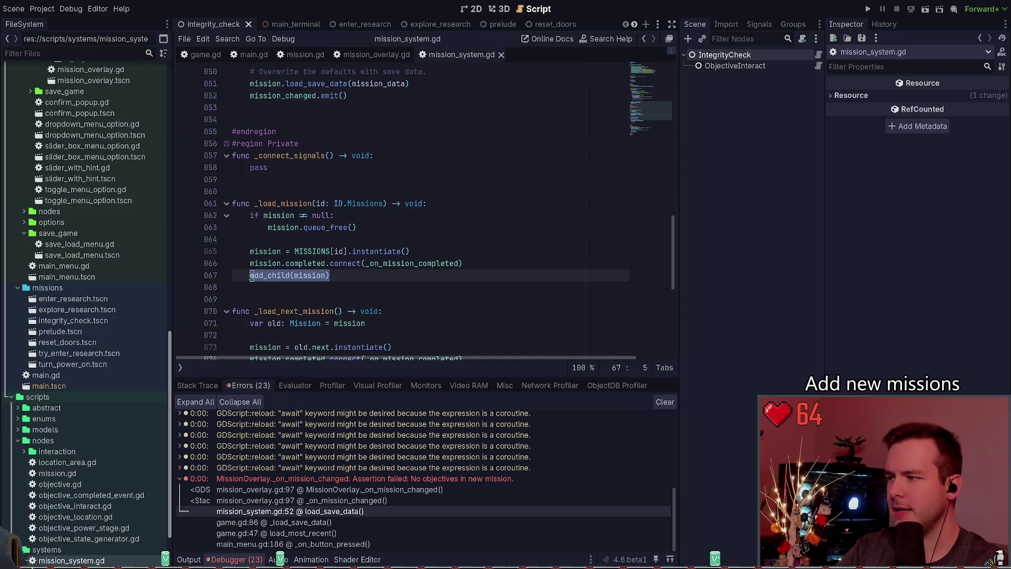